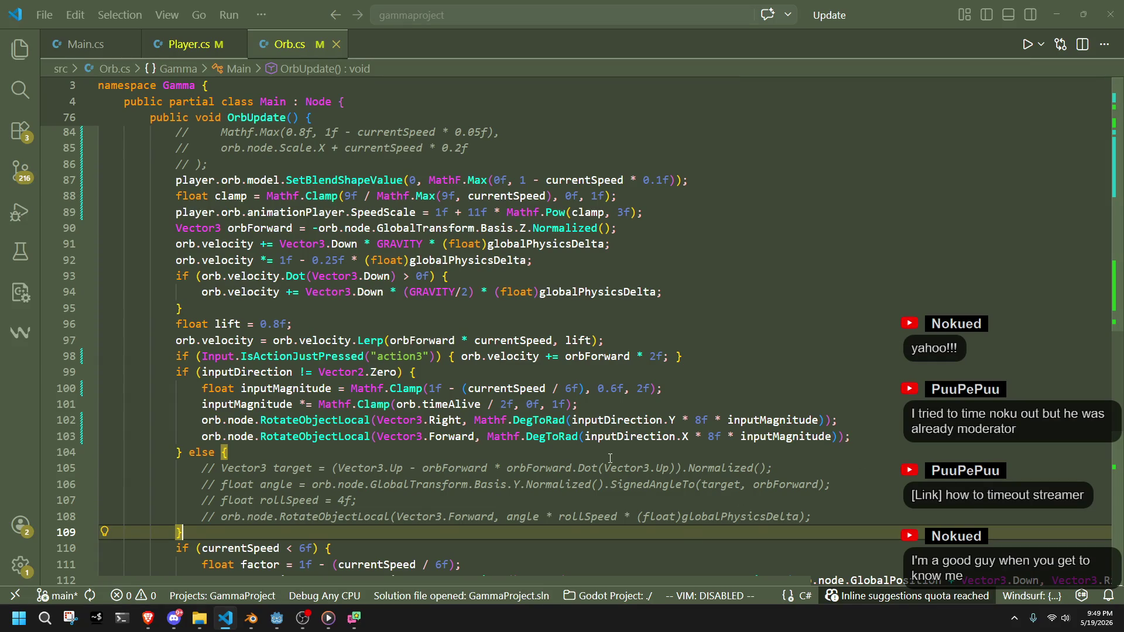
Add an if (Input.IsActionPressed("mod")) block below the Right rotation line
click(563, 459)
click(883, 435)
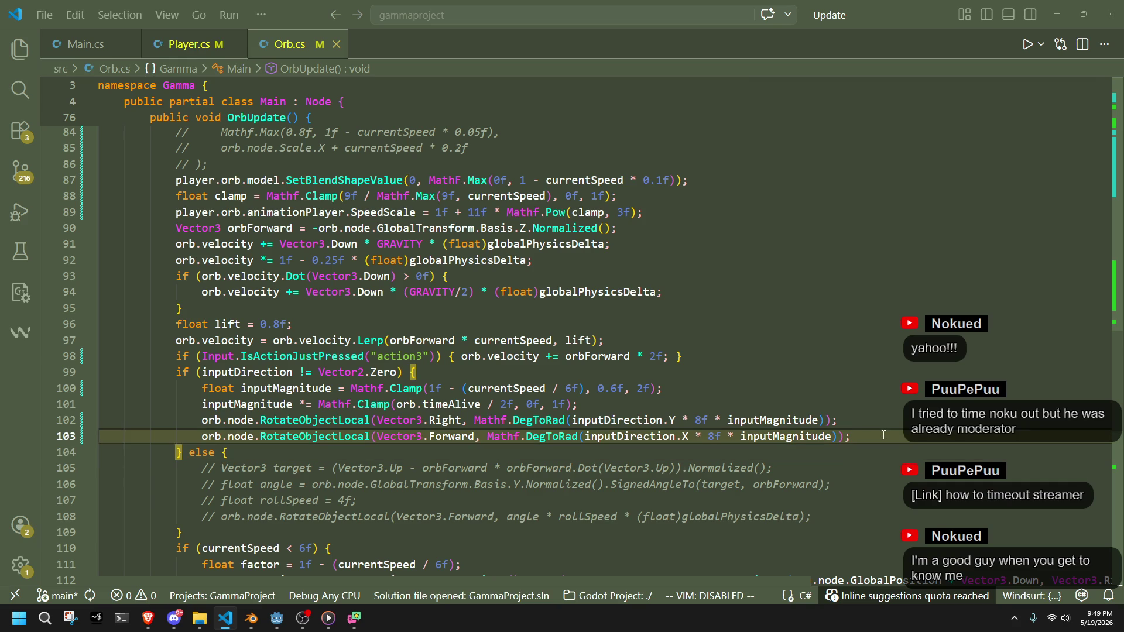
key(Return)
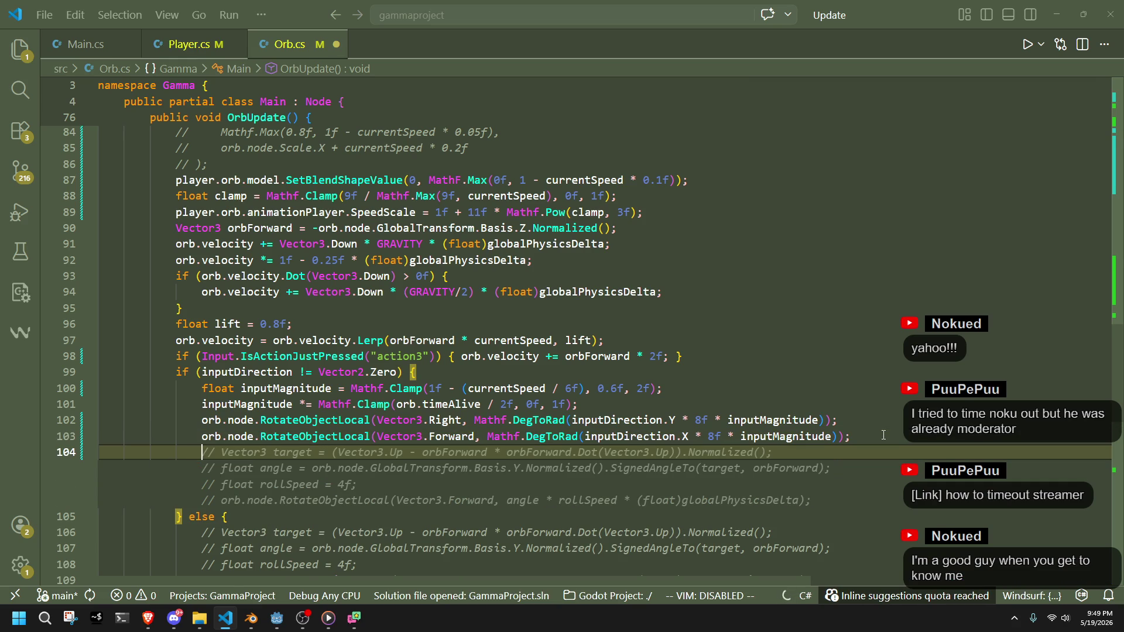
key(BackSpace)
key(Up)
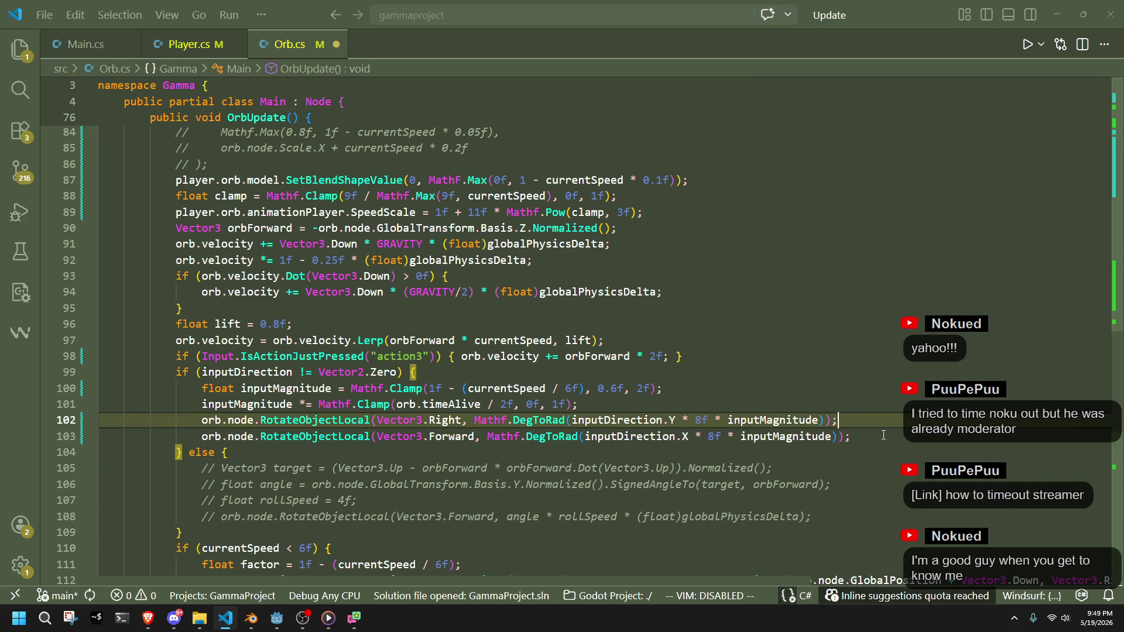
key(Return)
text(if ()
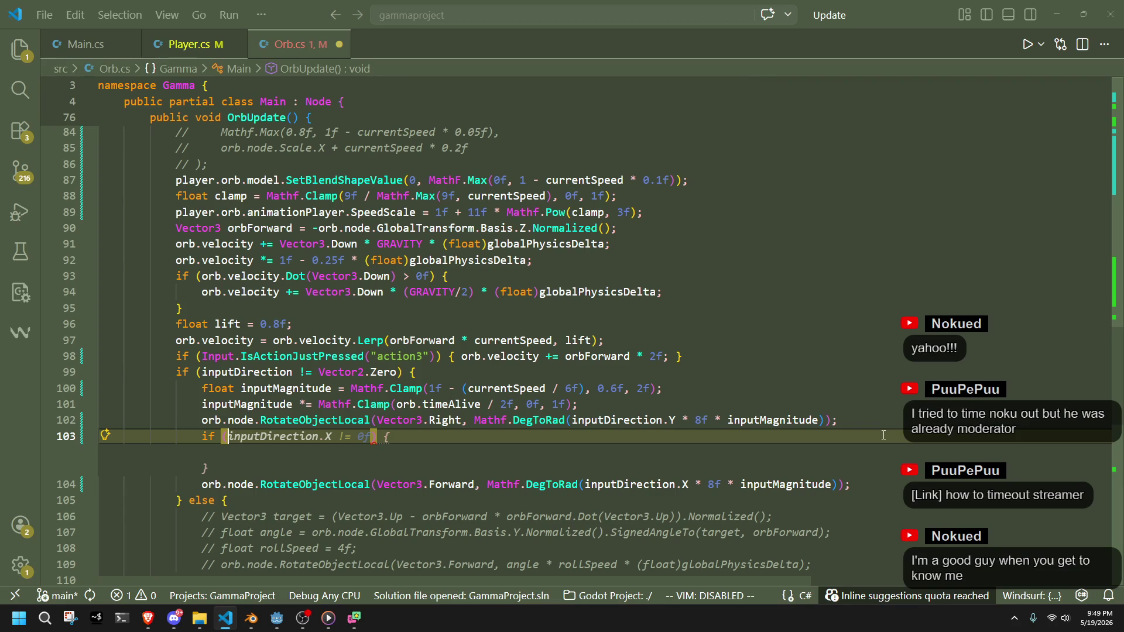
text(Input)
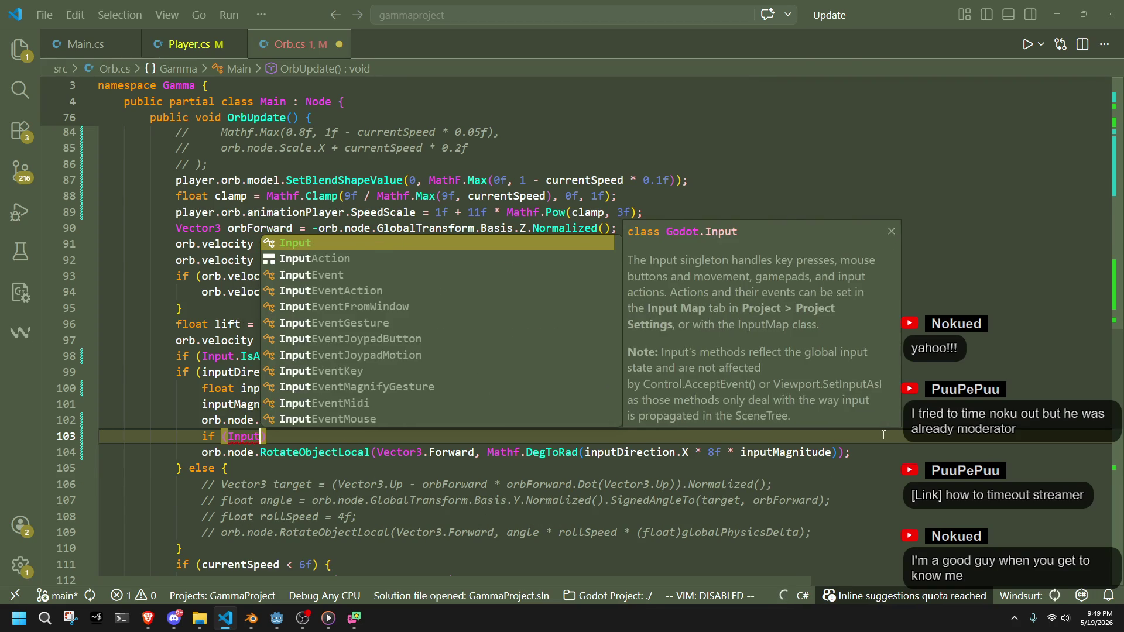
text(.isactionpre)
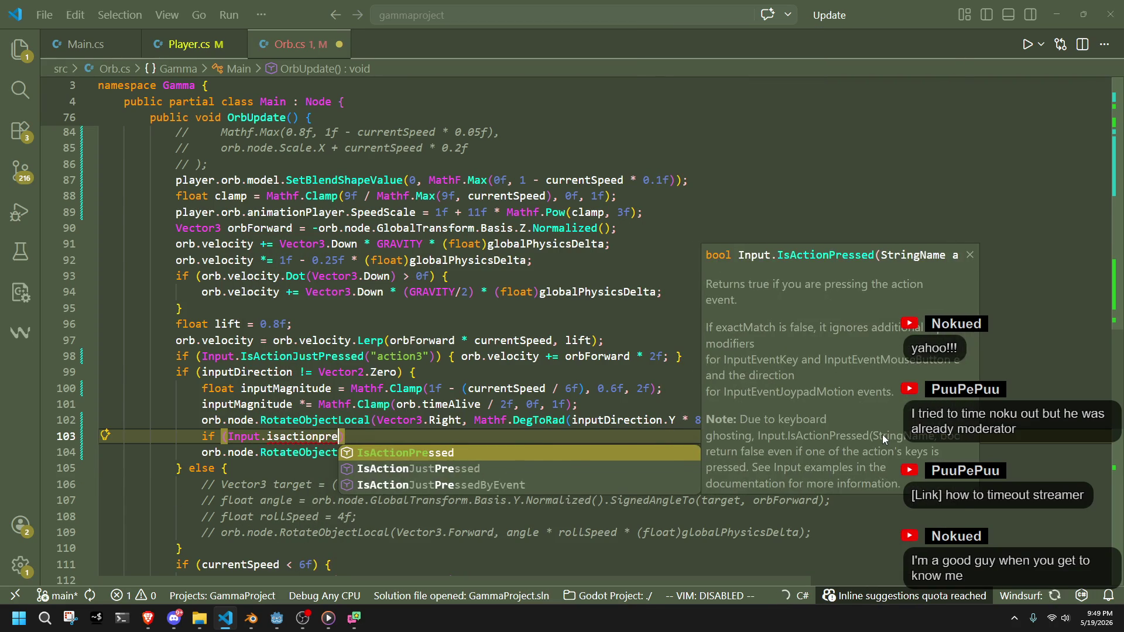
key(Tab)
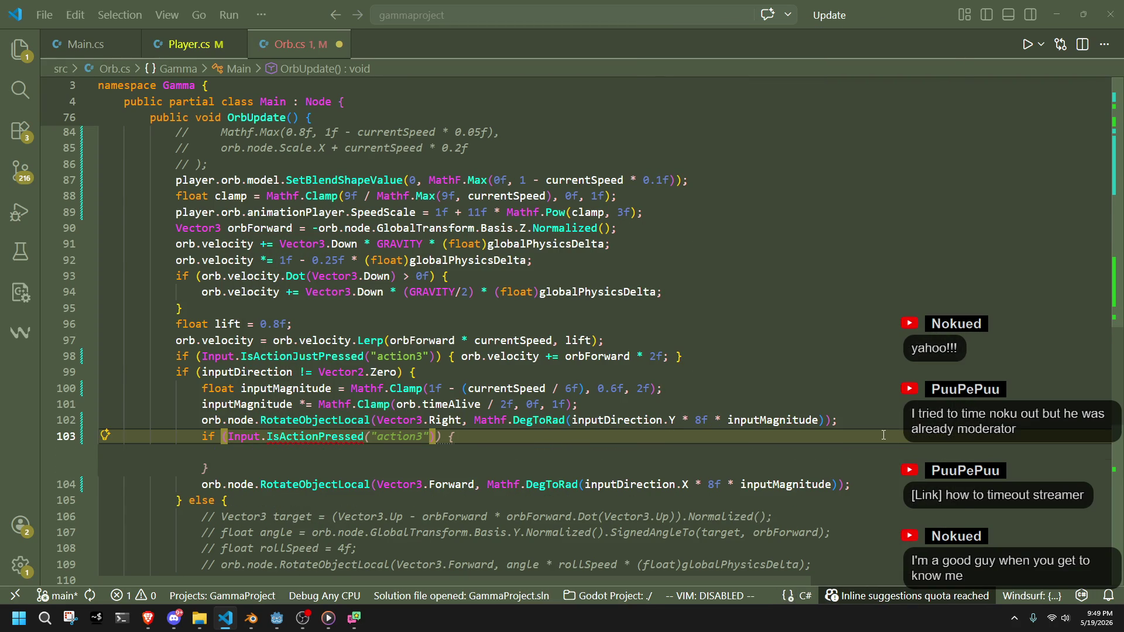
key(Tab)
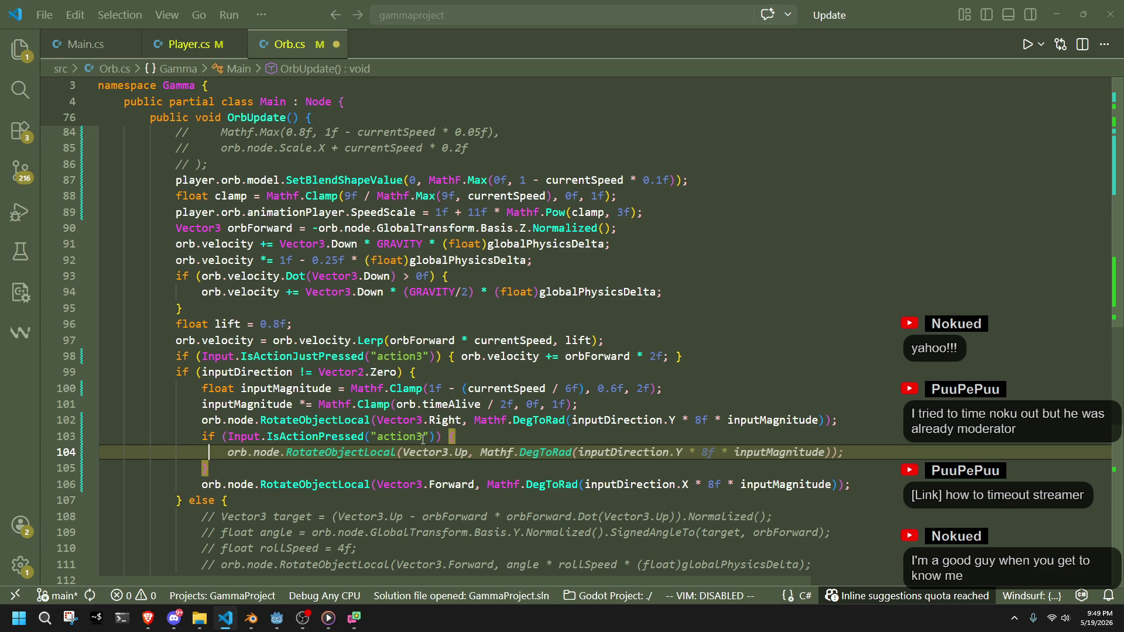
click(422, 438)
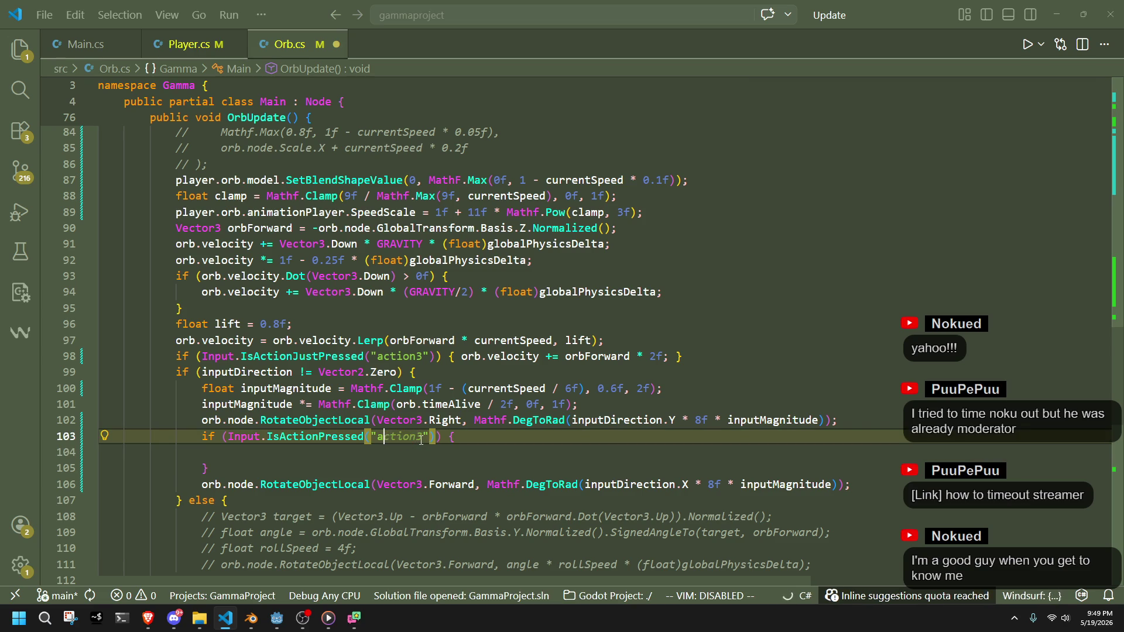
text(mode)
key(BackSpace)
click(438, 455)
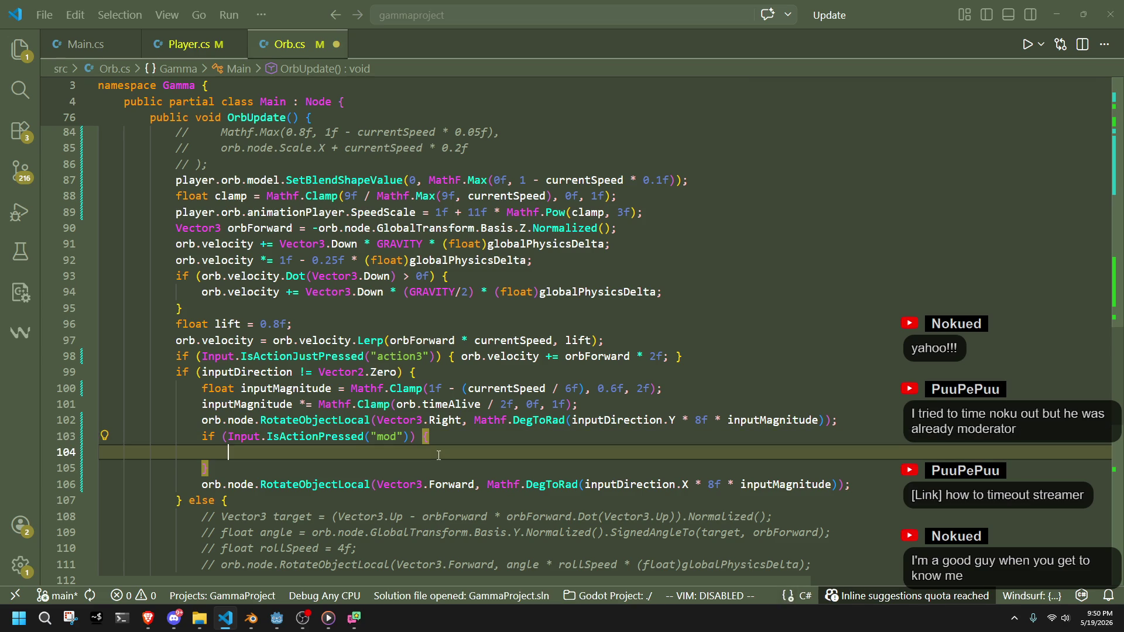
Move the Forward RotateObjectLocal line into the mod block, indented, with a copy after the brace
click(858, 483)
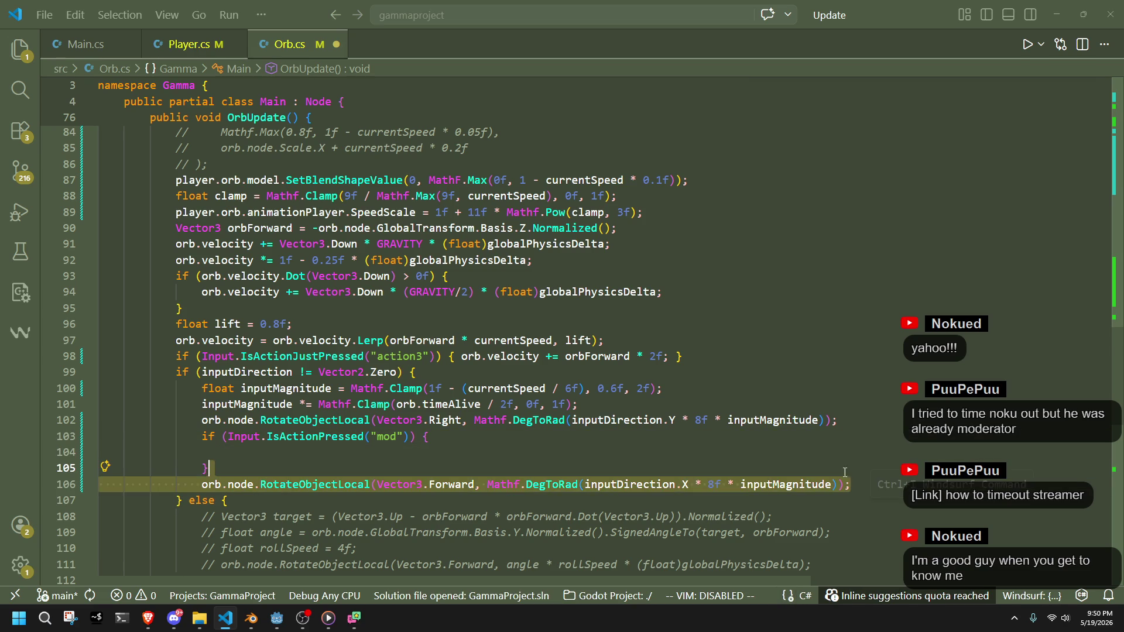
key(ctrl+x)
key(ctrl+v)
shift+click(206, 470)
key(Tab)
click(262, 454)
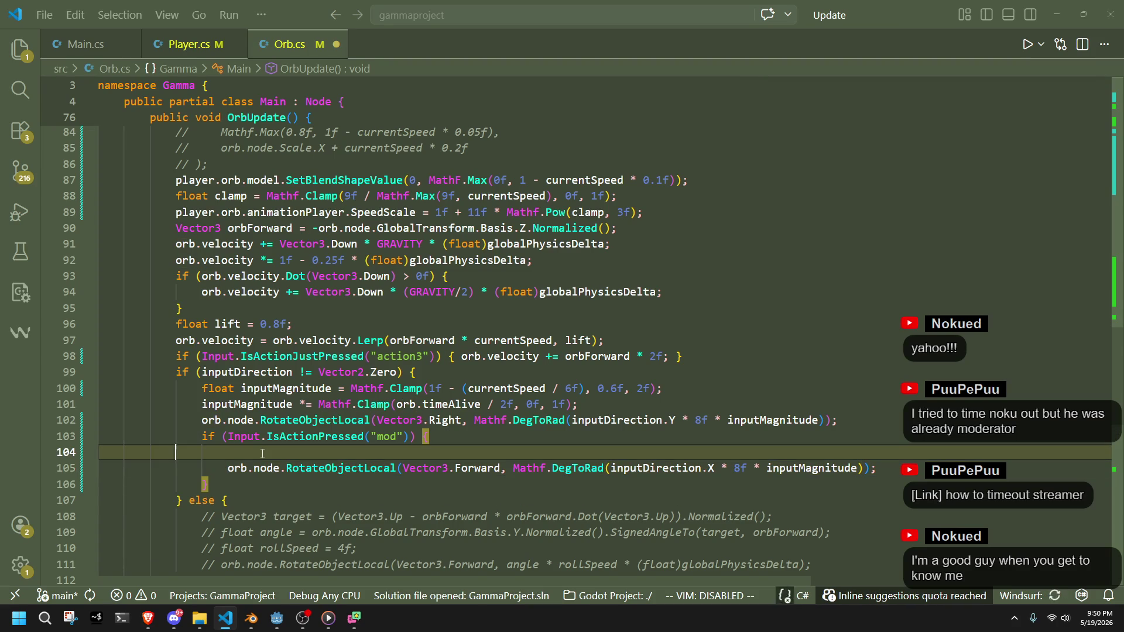
key(BackSpace)
click(282, 461)
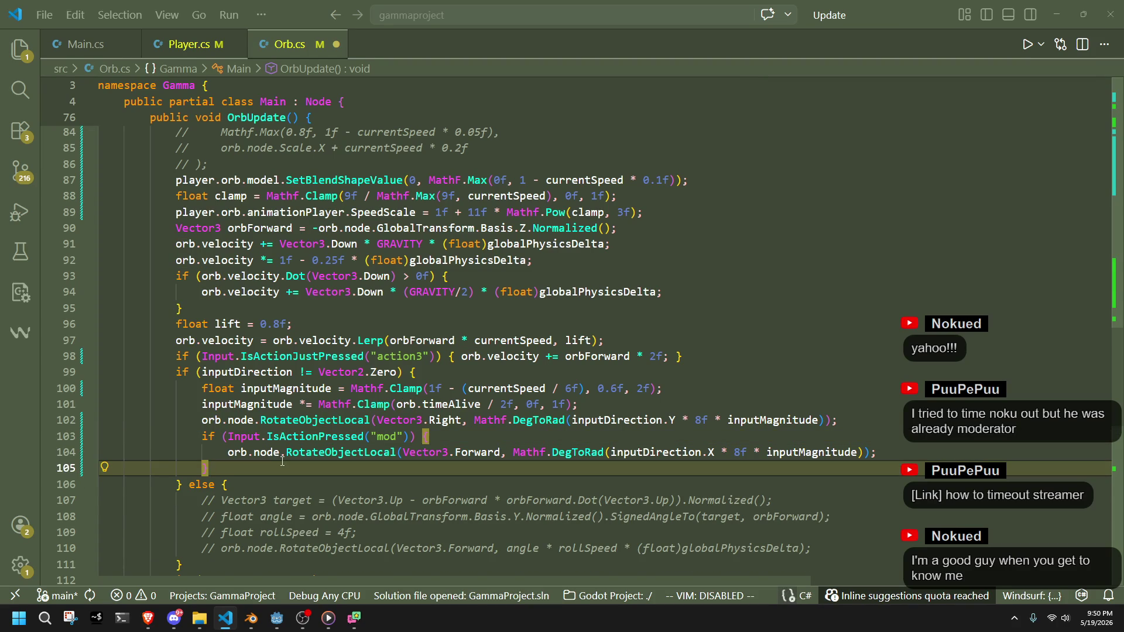
key(Return)
key(Return)
key(ctrl+v)
click(255, 475)
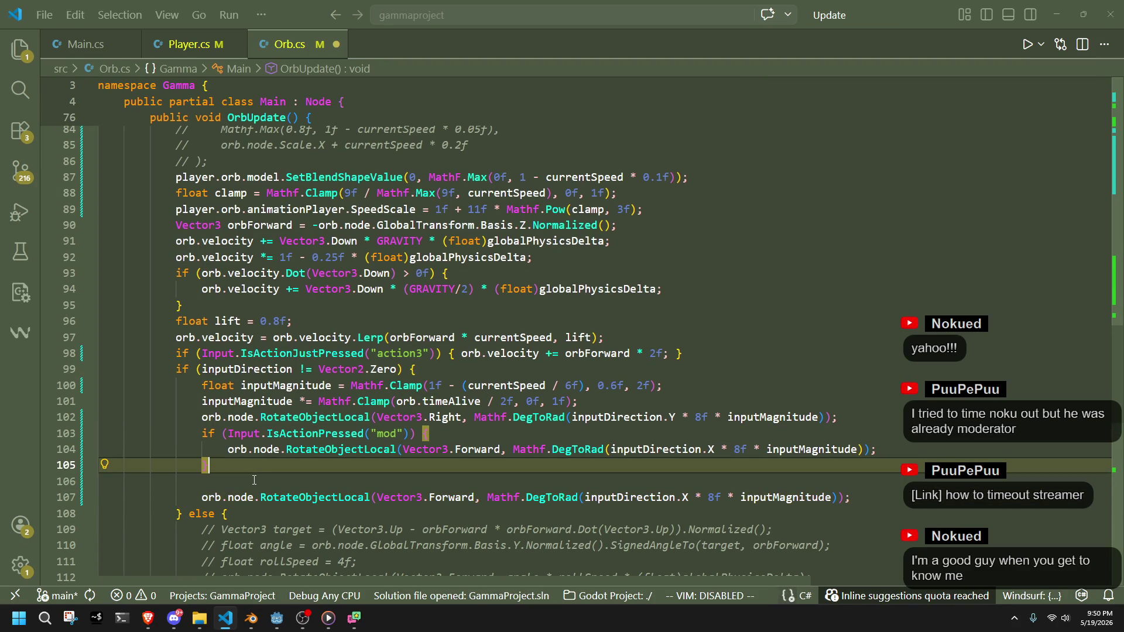
key(BackSpace)
Wrap the copied Forward rotation line in an indented else block with a closing brace
text(else {)
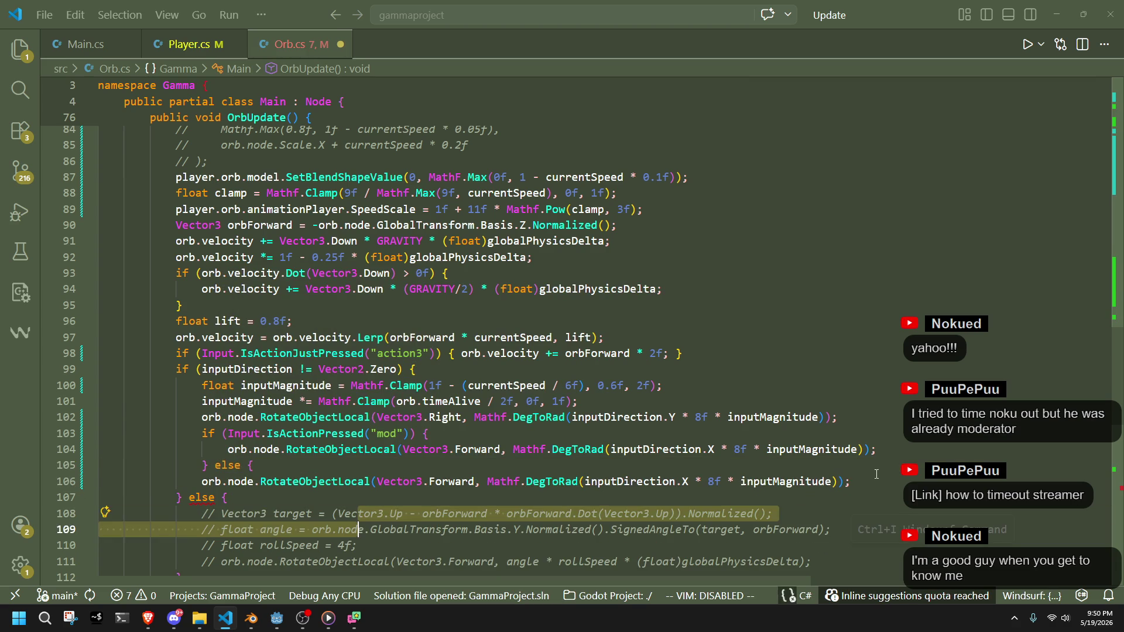
click(884, 481)
key(Return)
text(})
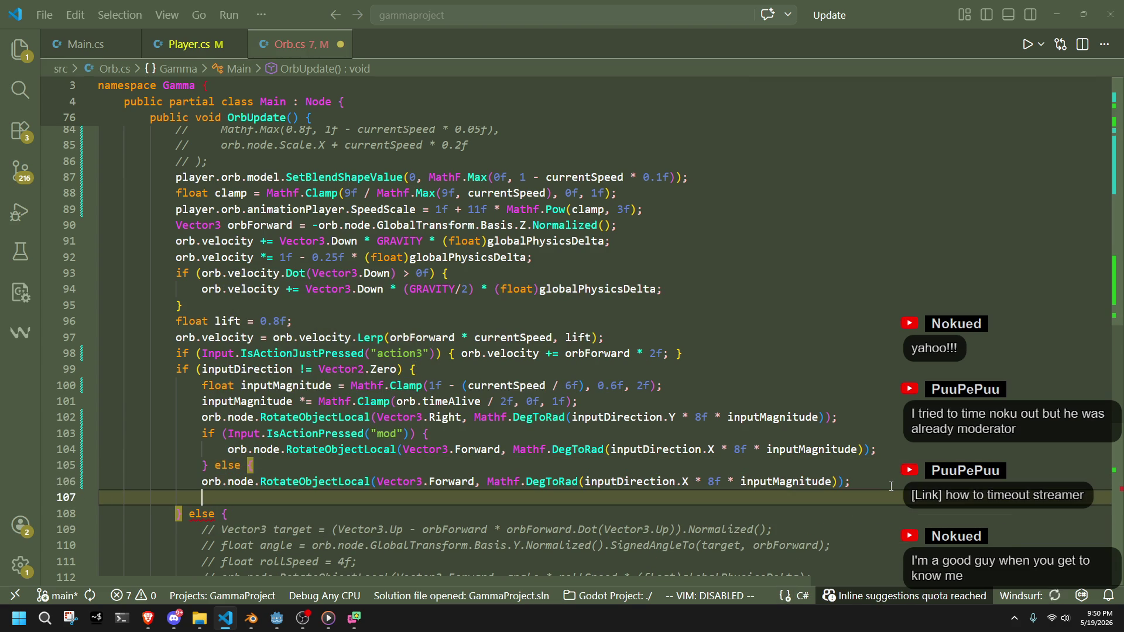
key(Up)
key(Tab)
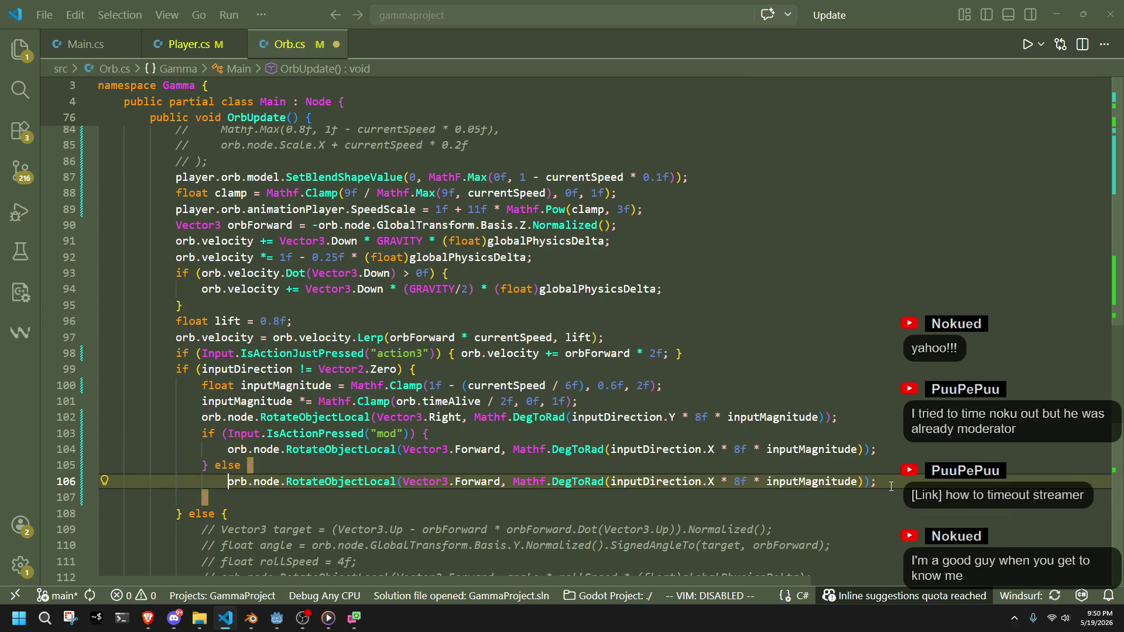
click(590, 467)
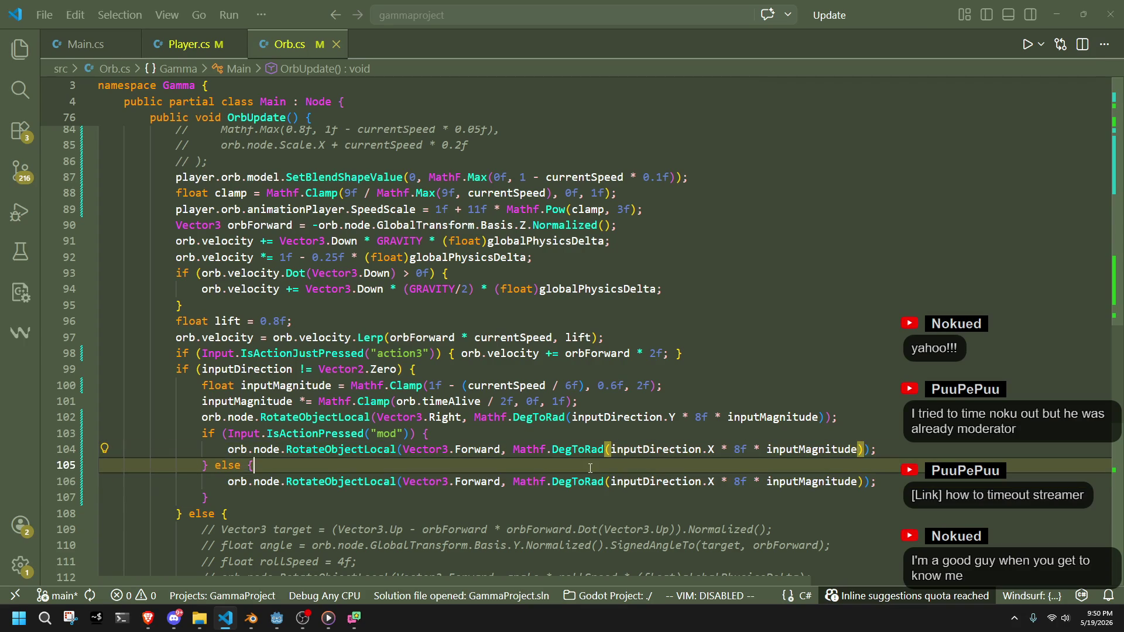
click(466, 454)
click(492, 508)
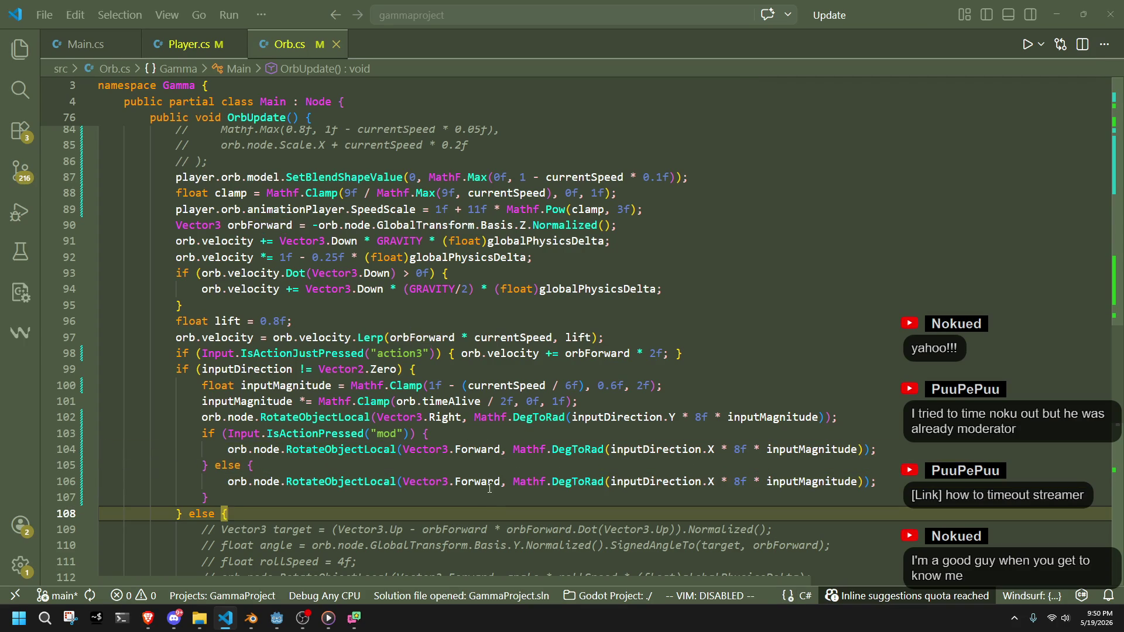
Change the else branch's rotation axis from Vector3.Forward to Vector3.Down, then go to Godot
click(490, 483)
key(BackSpace)
key(BackSpace)
key(BackSpace)
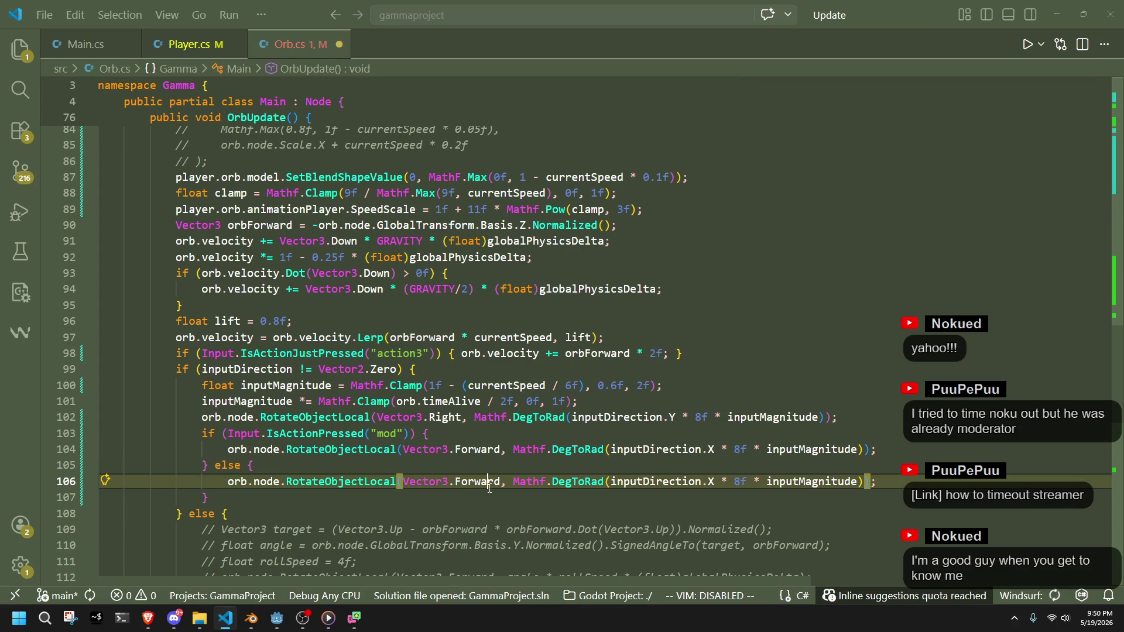
key(Delete)
key(Delete)
text(Down)
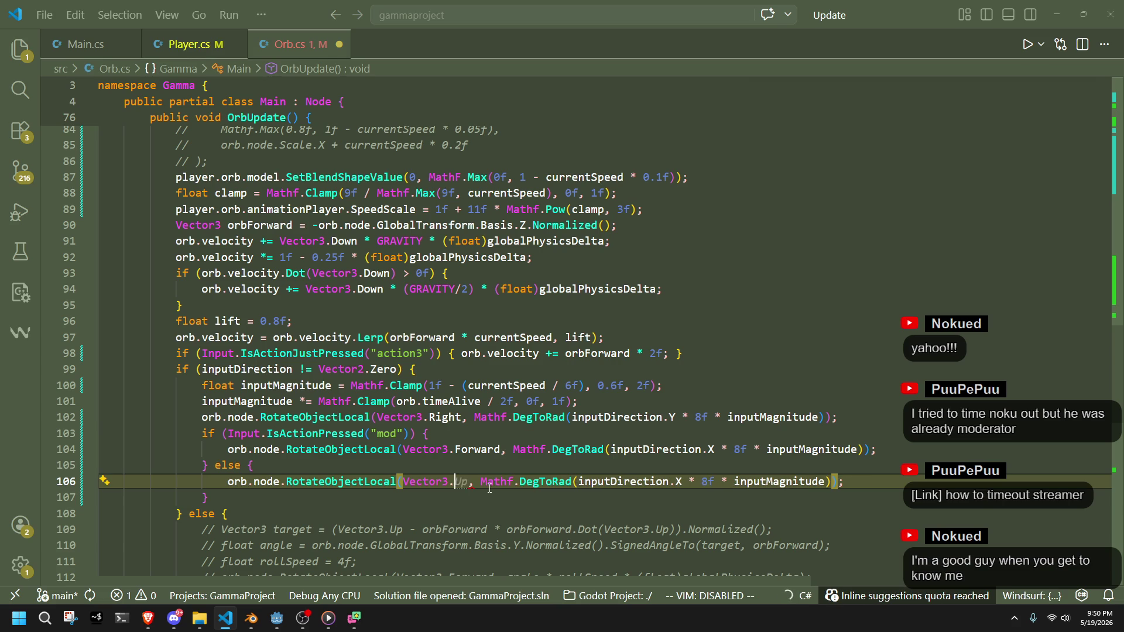
key(Escape)
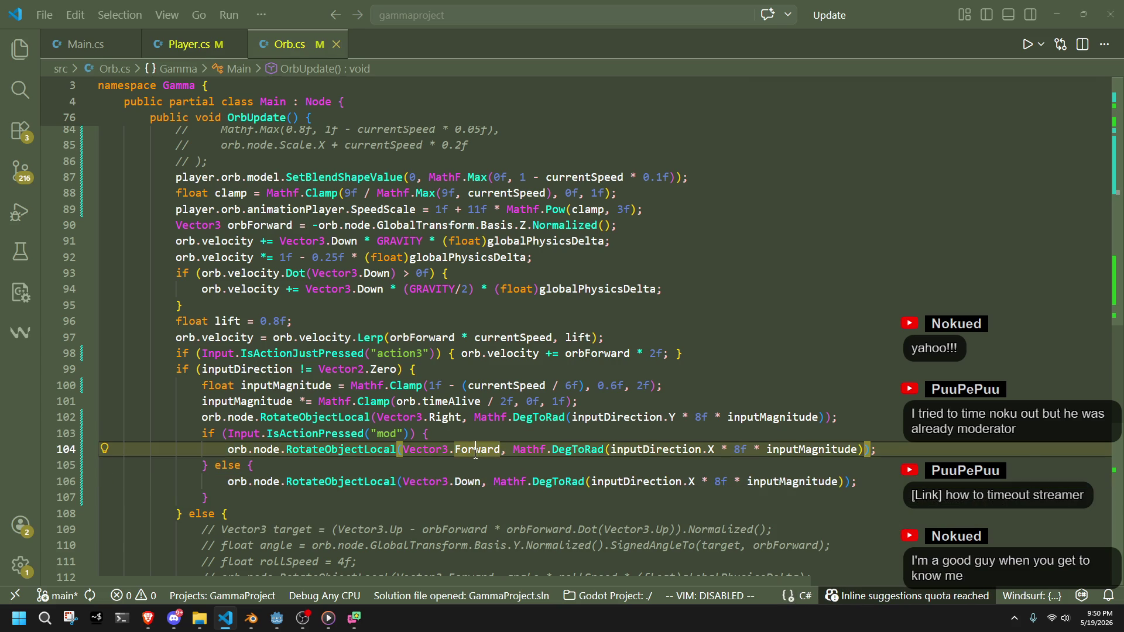
key(alt+Tab)
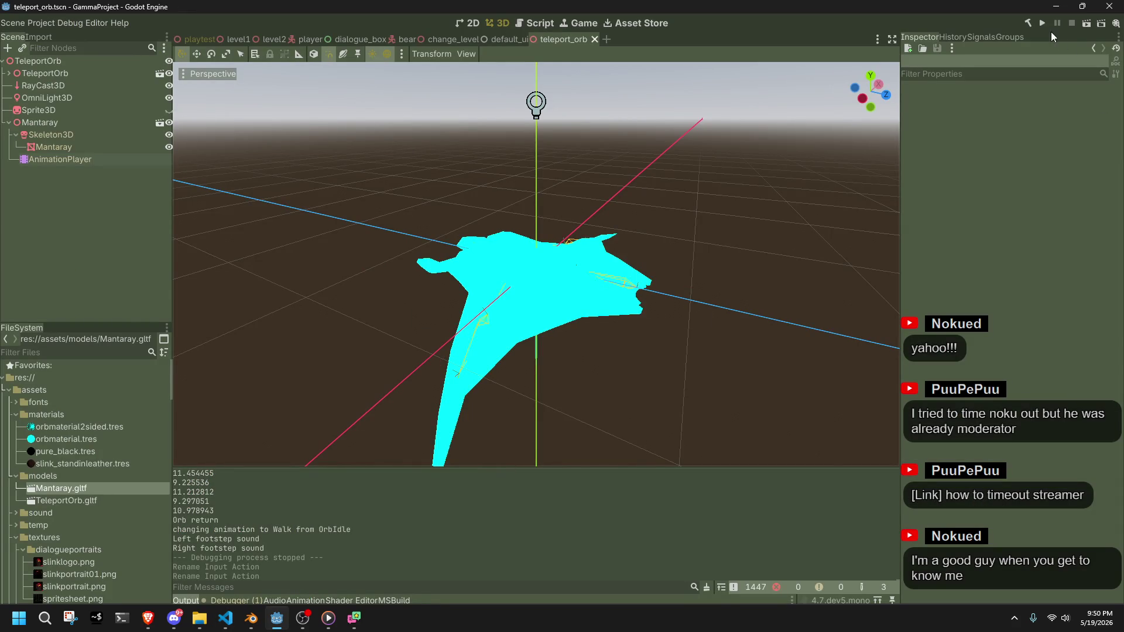
Run the project, fire the teleport orb twice while walking off the ledge, then close the game
click(1042, 26)
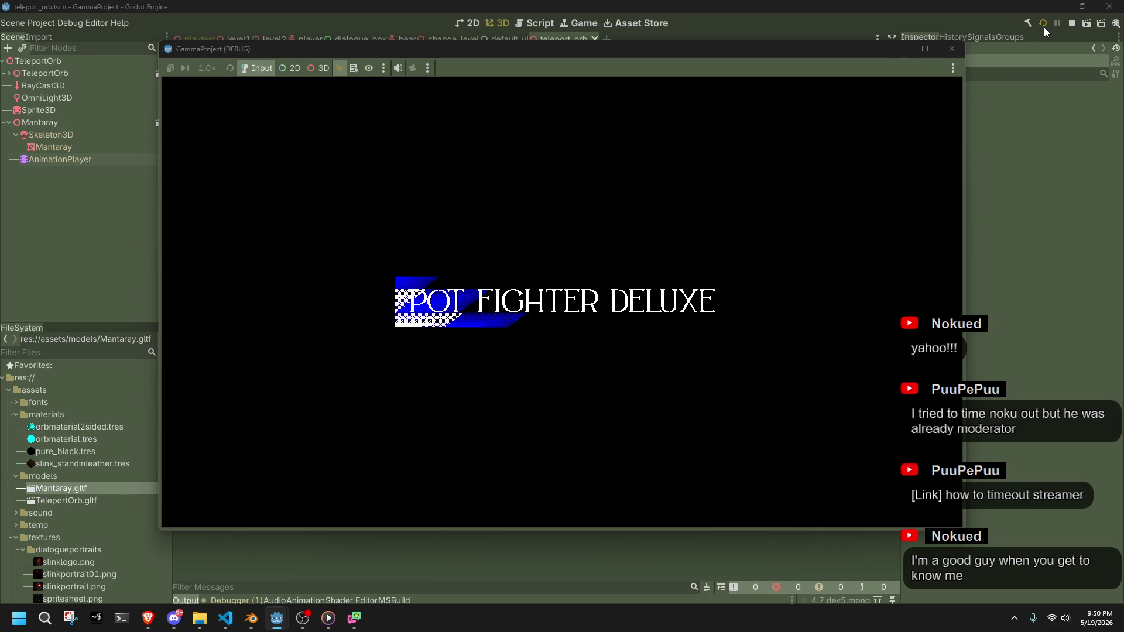
key(i)
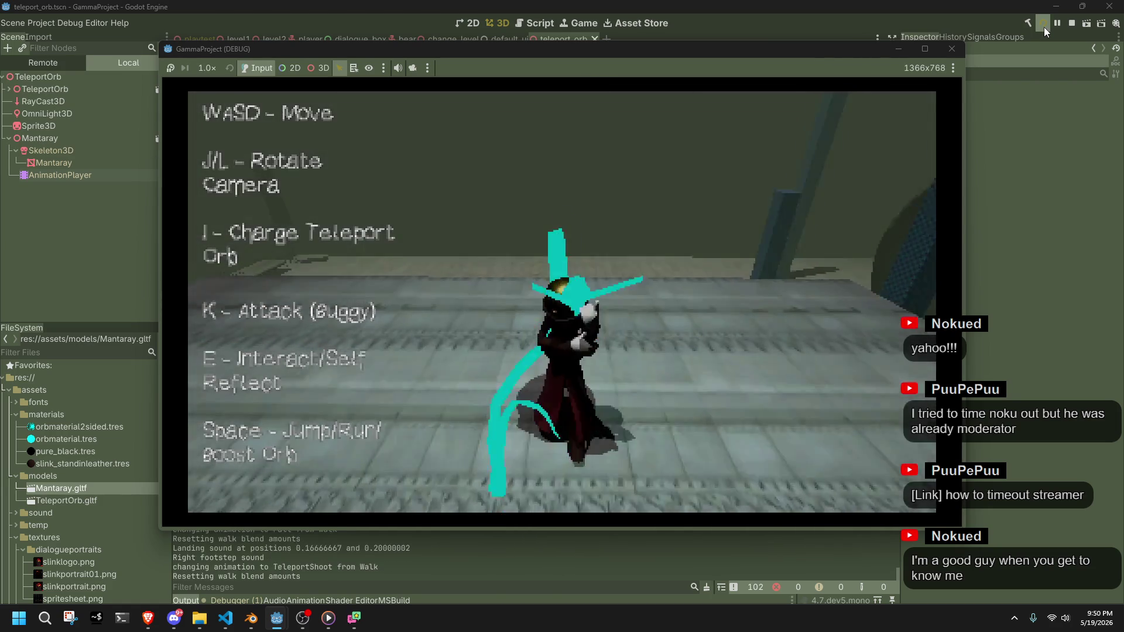
key(w)
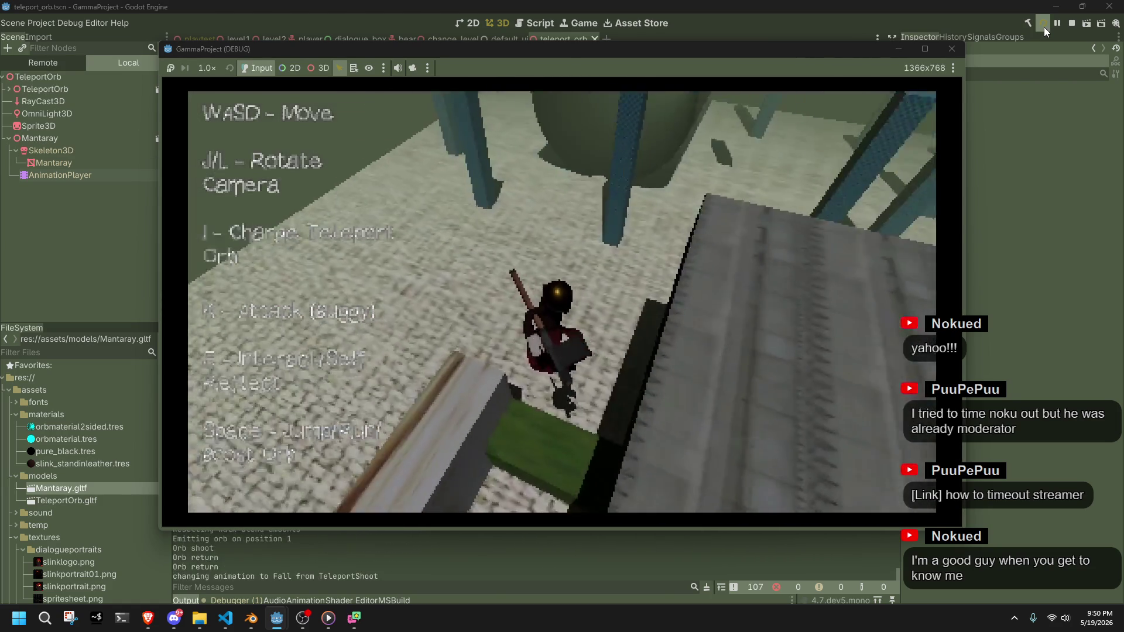
key(w)
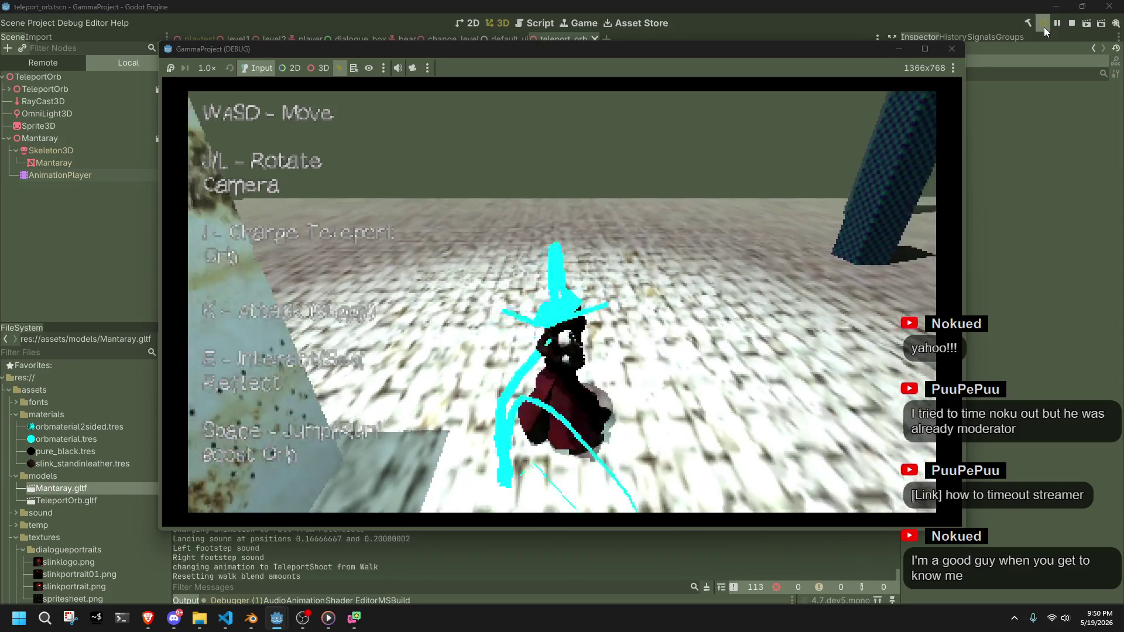
key(i)
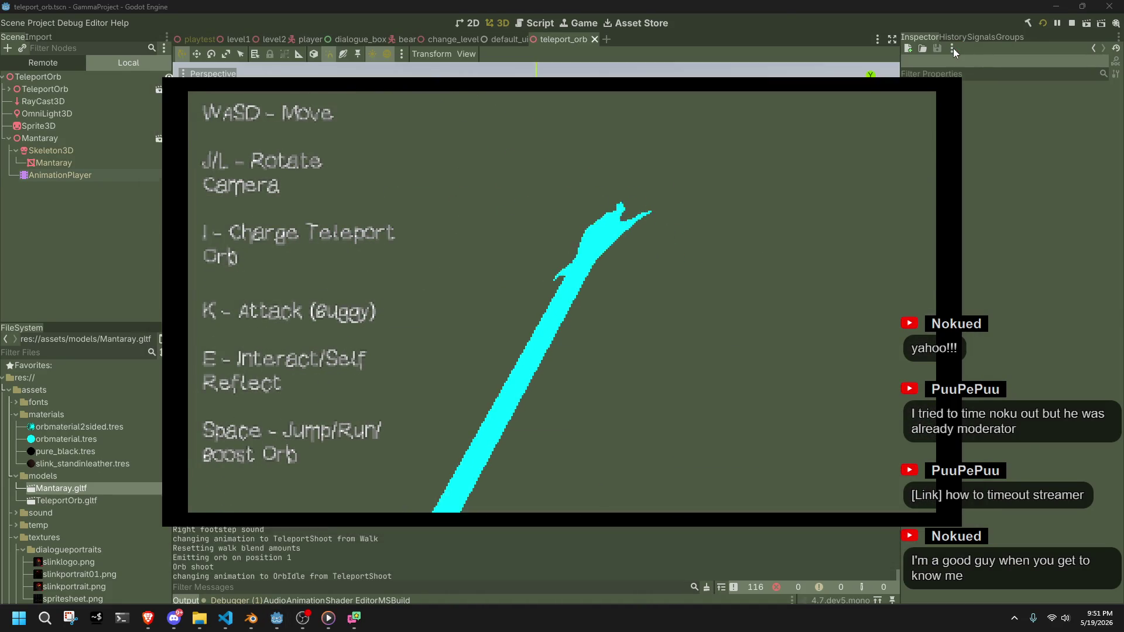
click(951, 49)
Swap the rotation lines: Vector3.Down goes inside the mod block and Vector3.Forward into the else
click(369, 473)
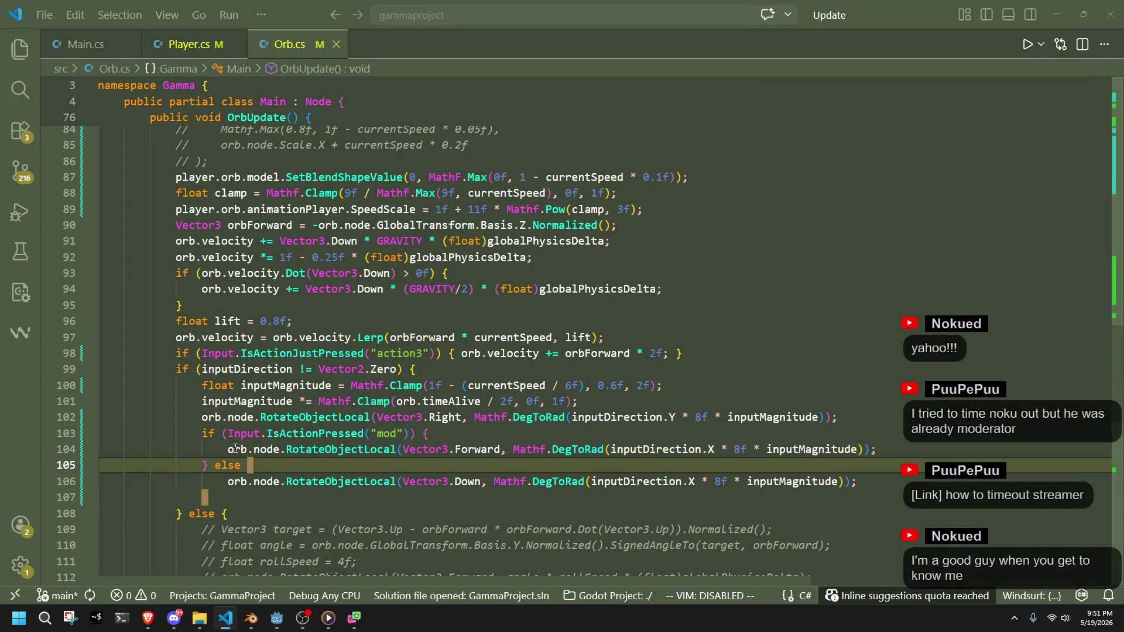
key(Down)
key(End)
key(alt+Up)
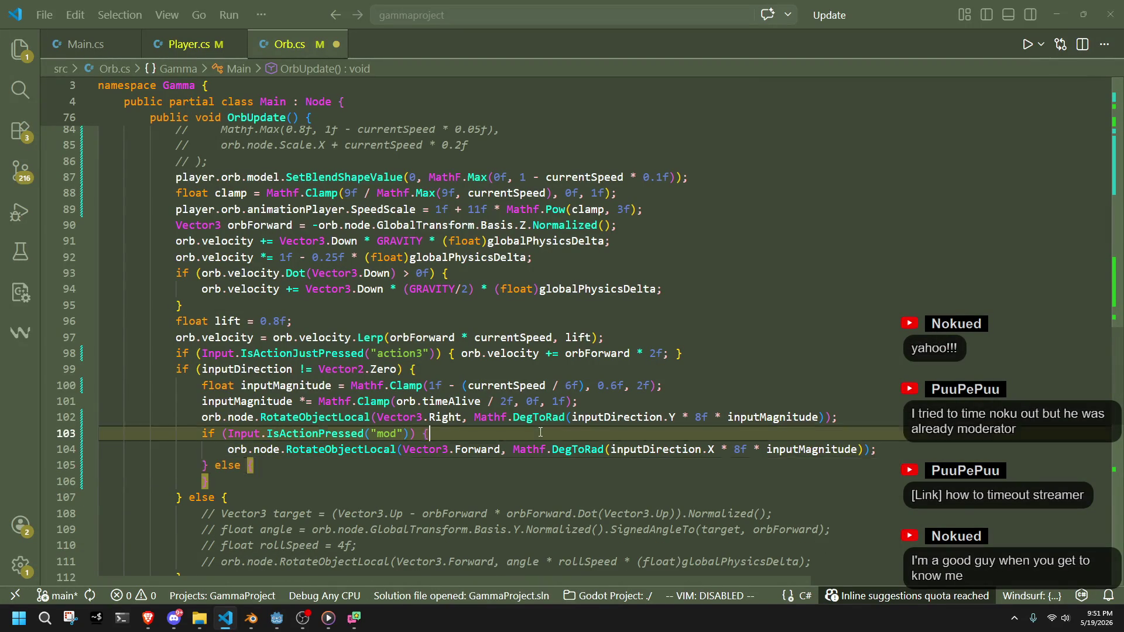
key(alt+Up)
key(Down)
key(End)
key(alt+Down)
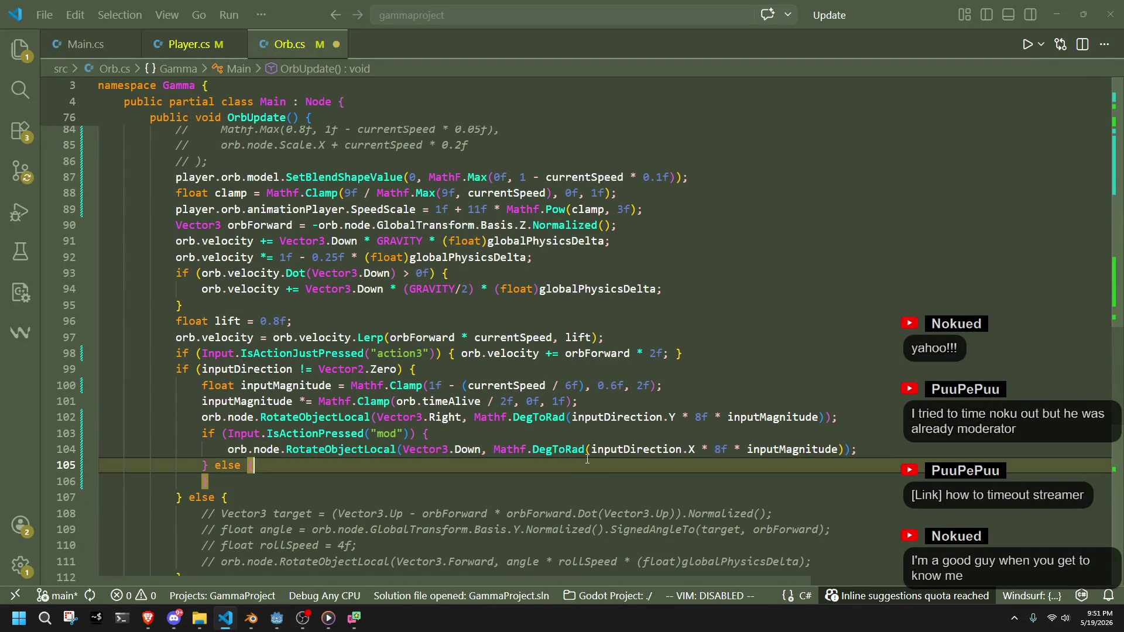
click(421, 504)
key(alt+Tab)
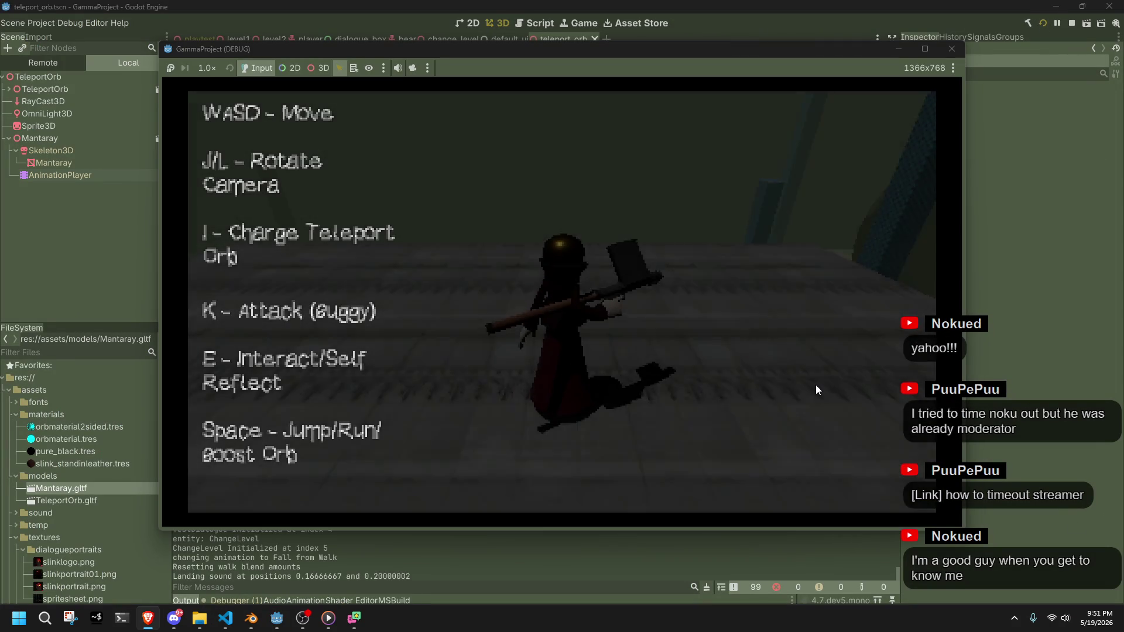
Shoot the teleport orb with I, watch the swapped-axis steering, then close the game
key(i)
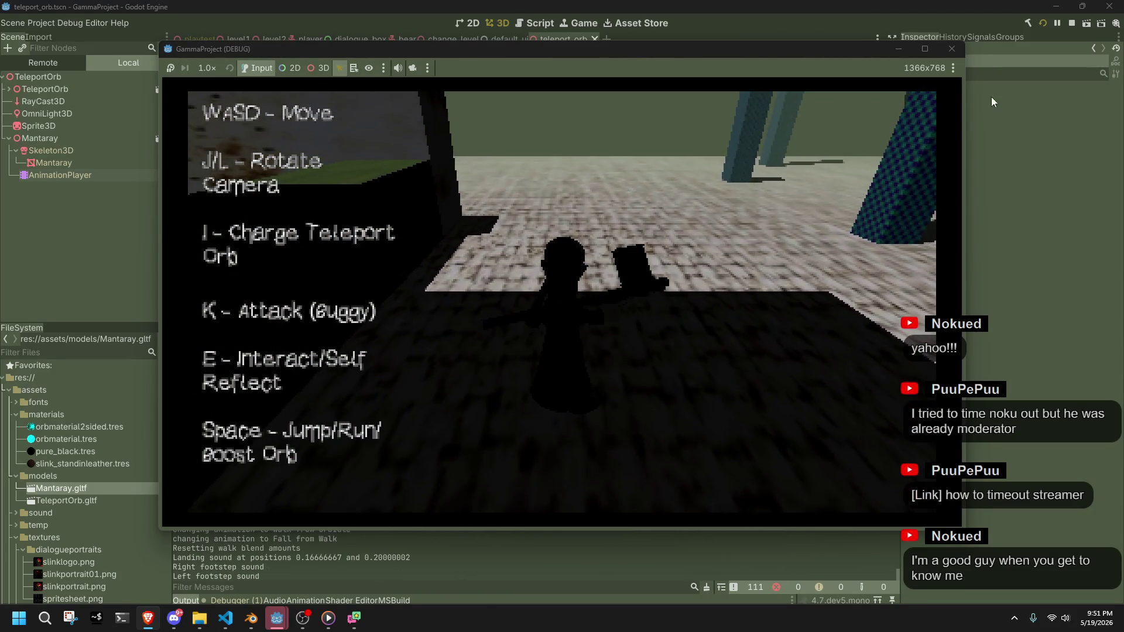
click(951, 49)
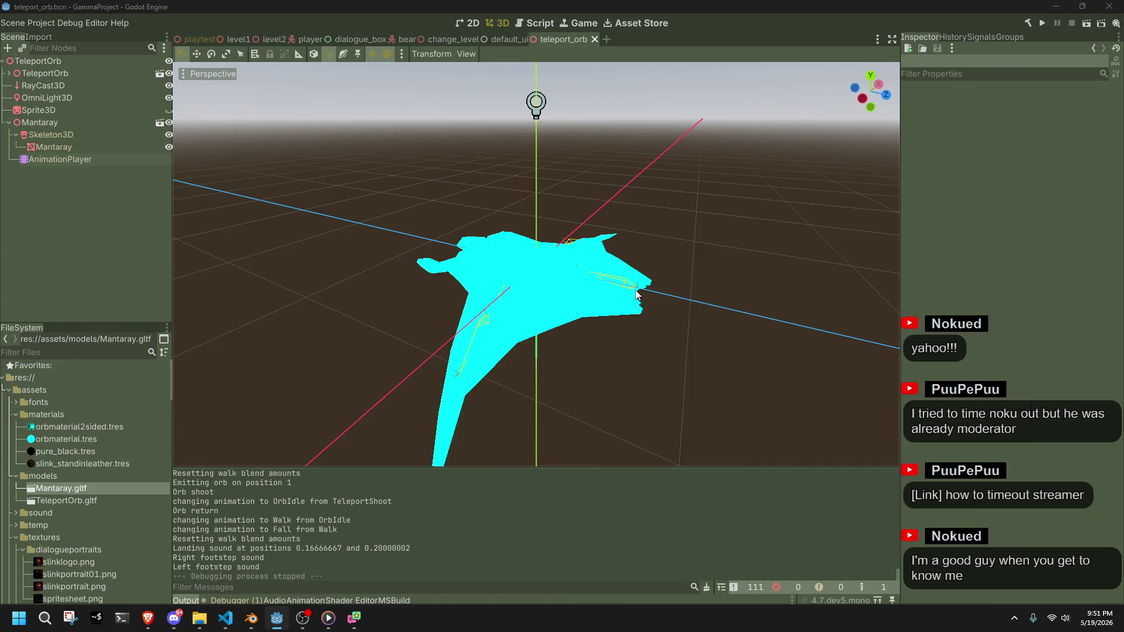
Duplicate the SetBoneGlobalPose line on line 74 directly below itself and save Orb.cs
key(alt+Tab)
scroll(501, 414, down, 10)
scroll(499, 416, up, 14)
scroll(499, 416, up, 7)
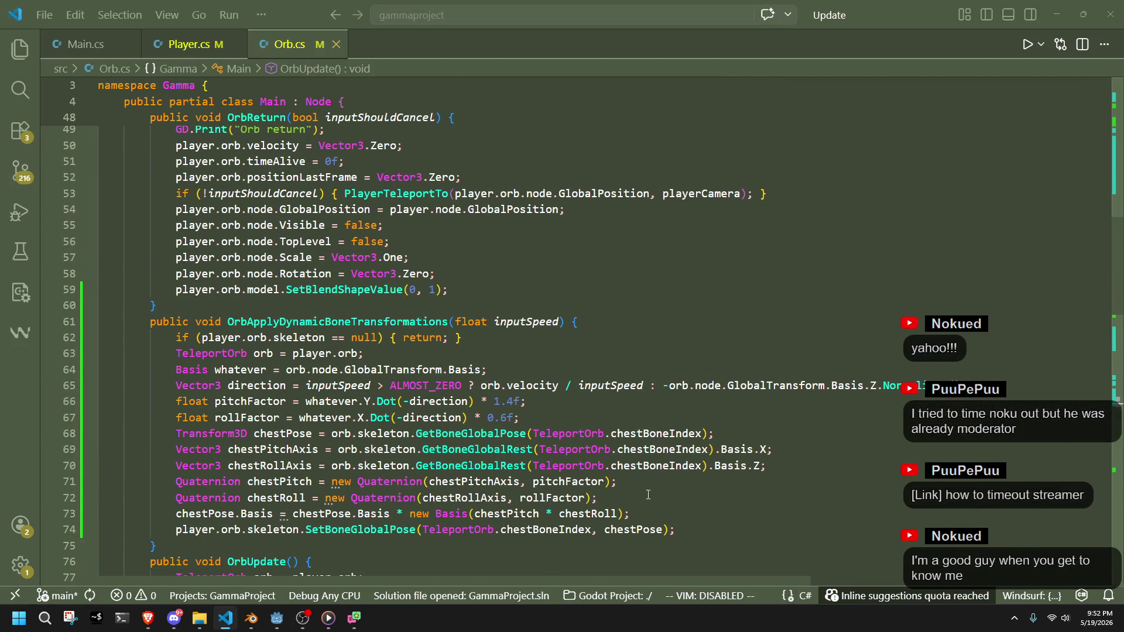
drag(726, 531, 731, 520)
key(ctrl+c)
key(End)
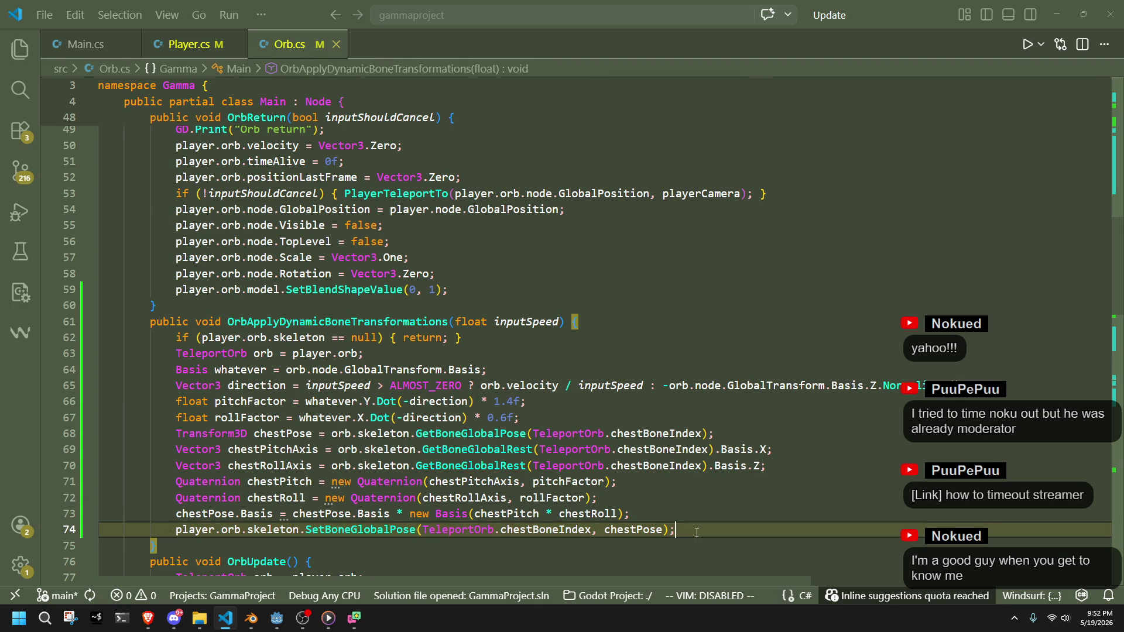
key(Return)
key(ctrl+v)
click(616, 487)
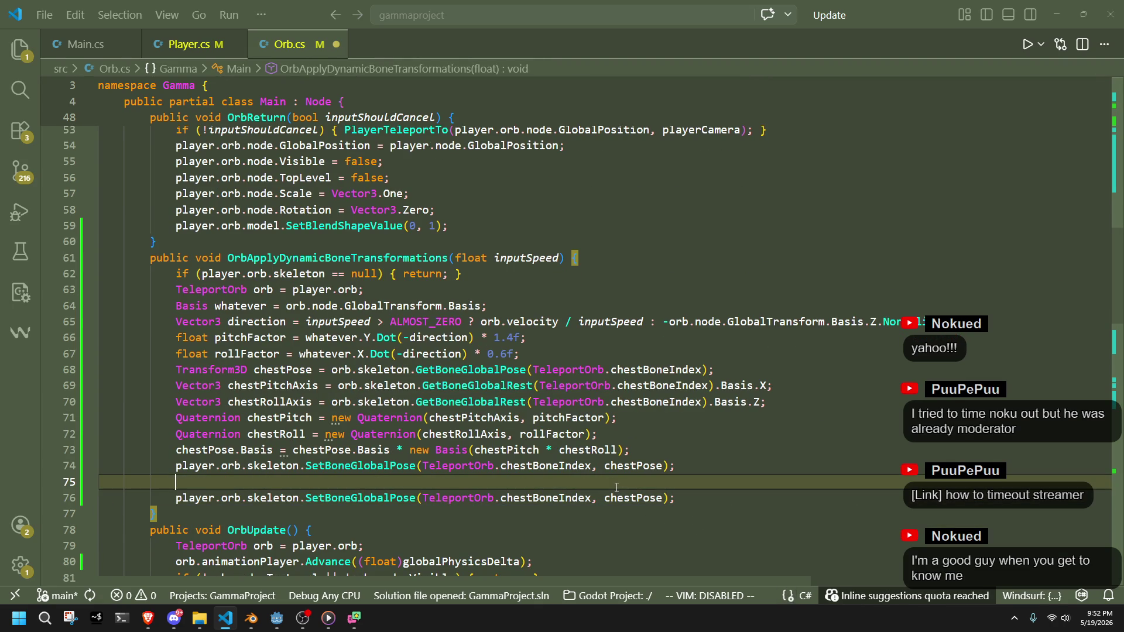
key(BackSpace)
key(ctrl+s)
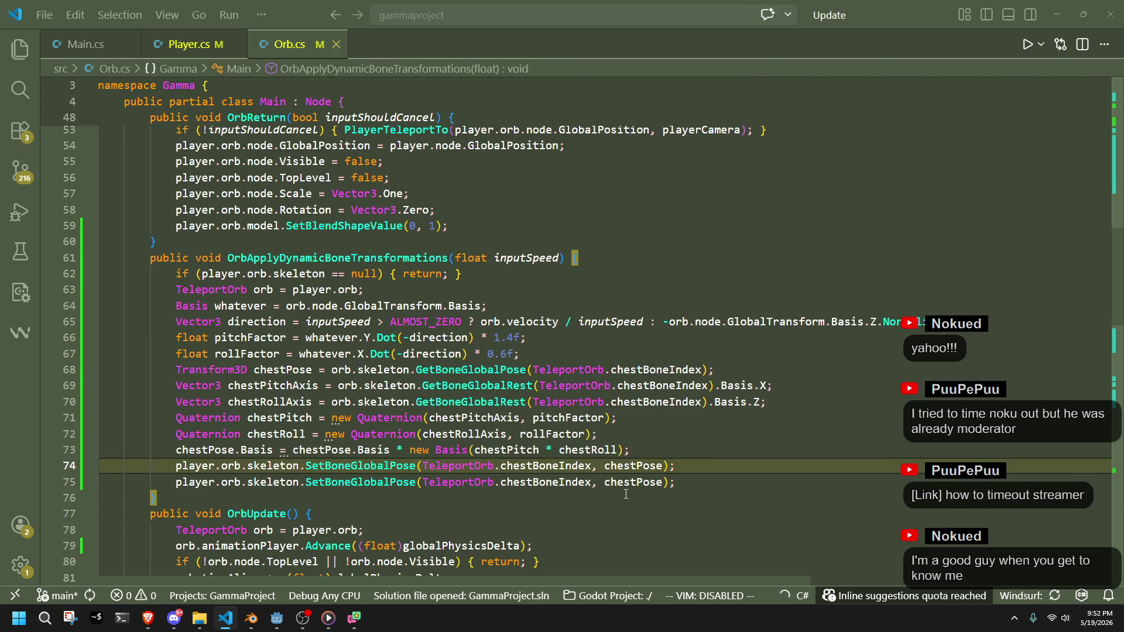
key(alt+Tab)
click(75, 147)
click(103, 159)
click(77, 147)
click(59, 134)
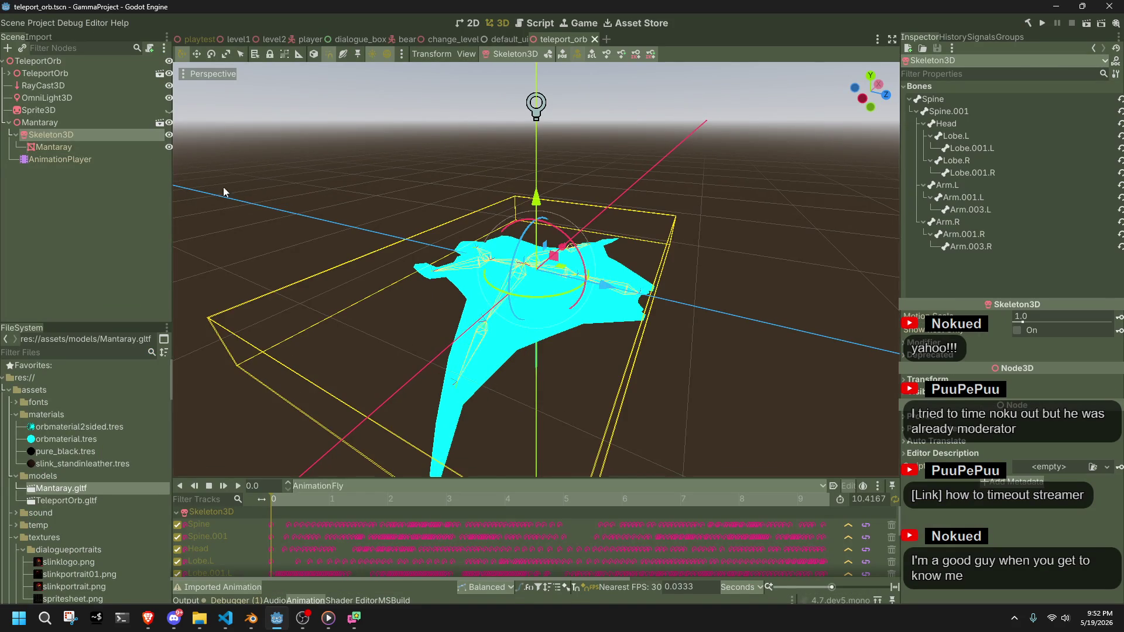
scroll(224, 191, up, 3)
mouse_move(224, 192)
mouse_down()
mouse_move(735, 349)
mouse_move(778, 339)
mouse_up()
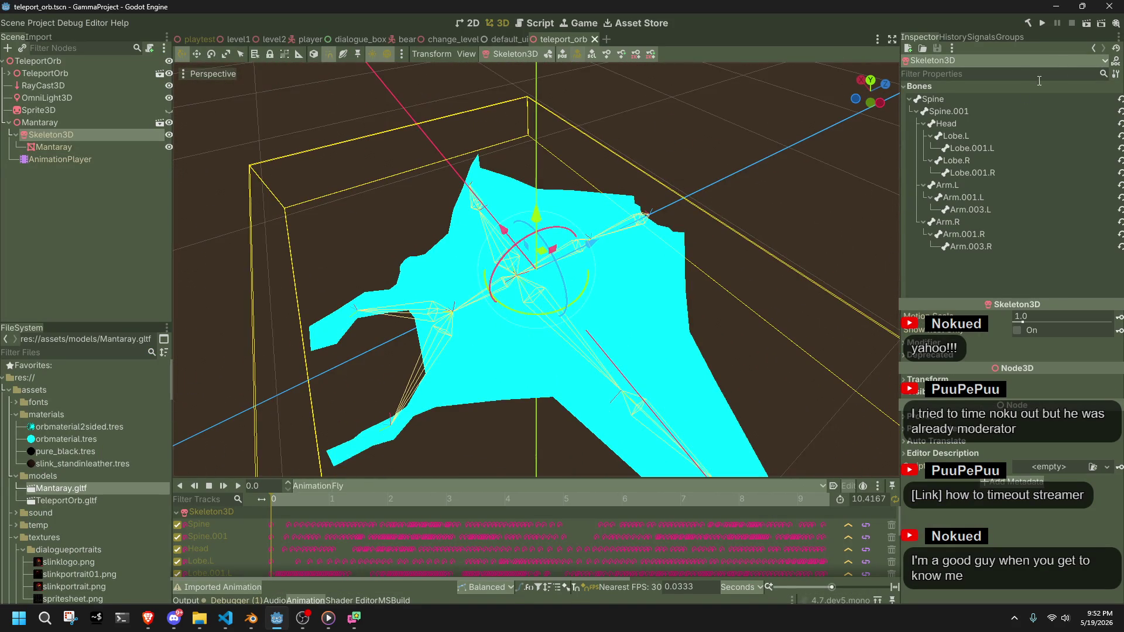
click(923, 124)
click(936, 112)
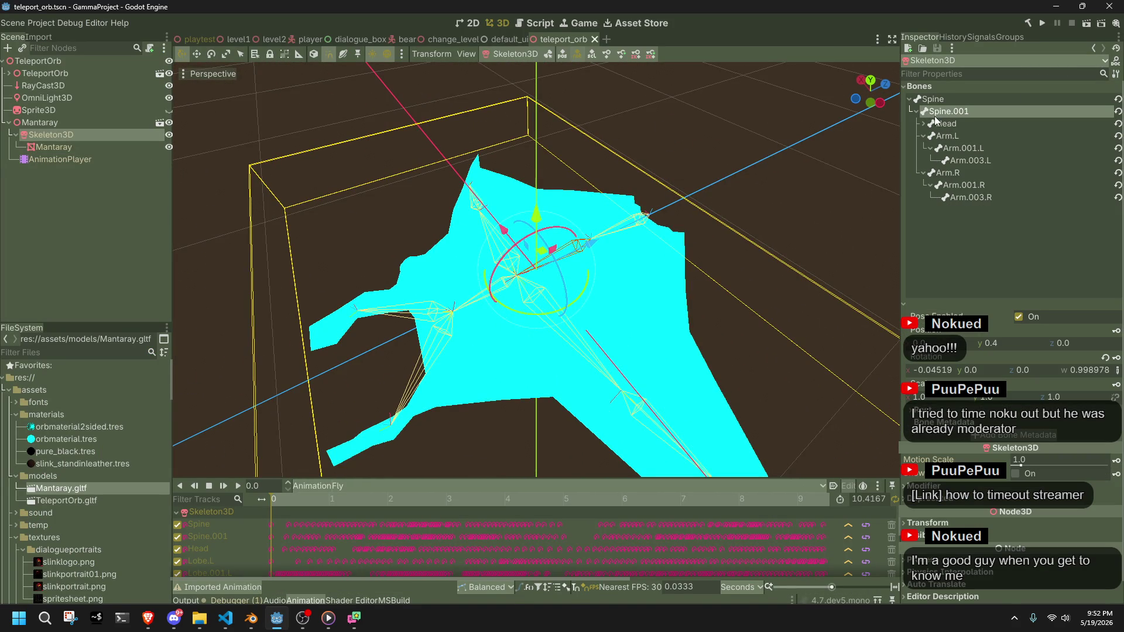
click(949, 125)
key(Up)
scroll(951, 491, down, 1)
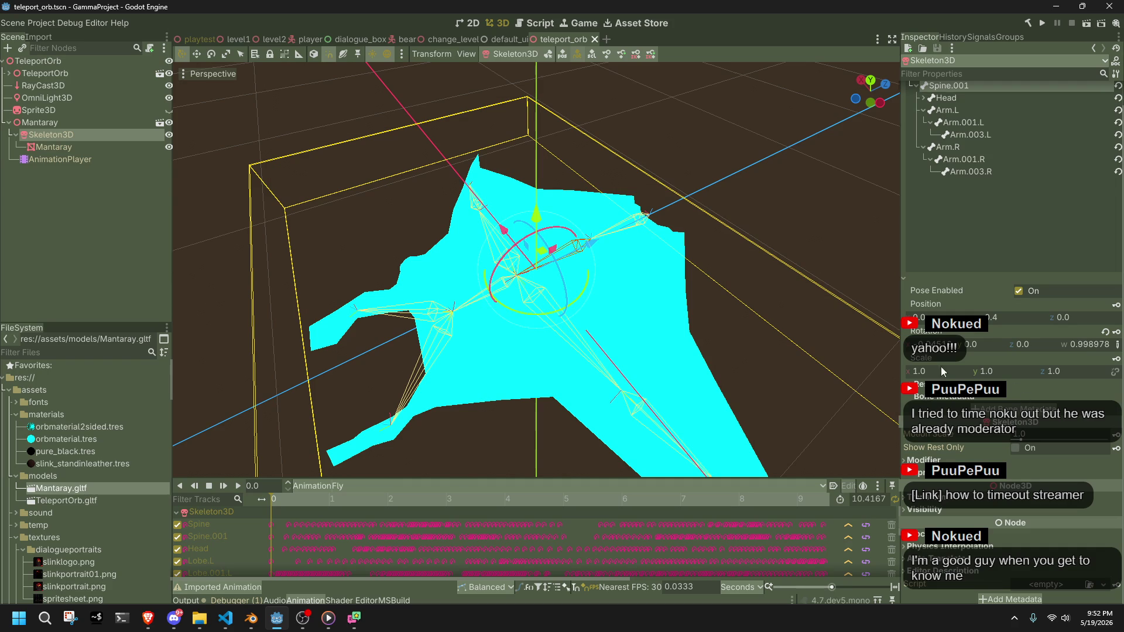
scroll(948, 113, up, 1)
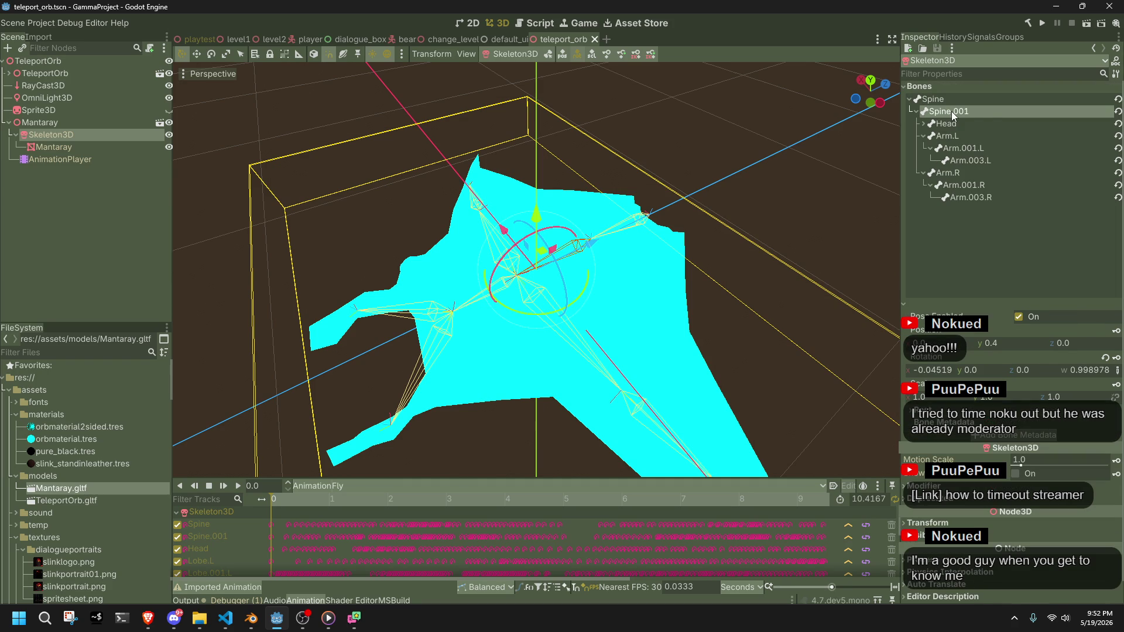
click(945, 125)
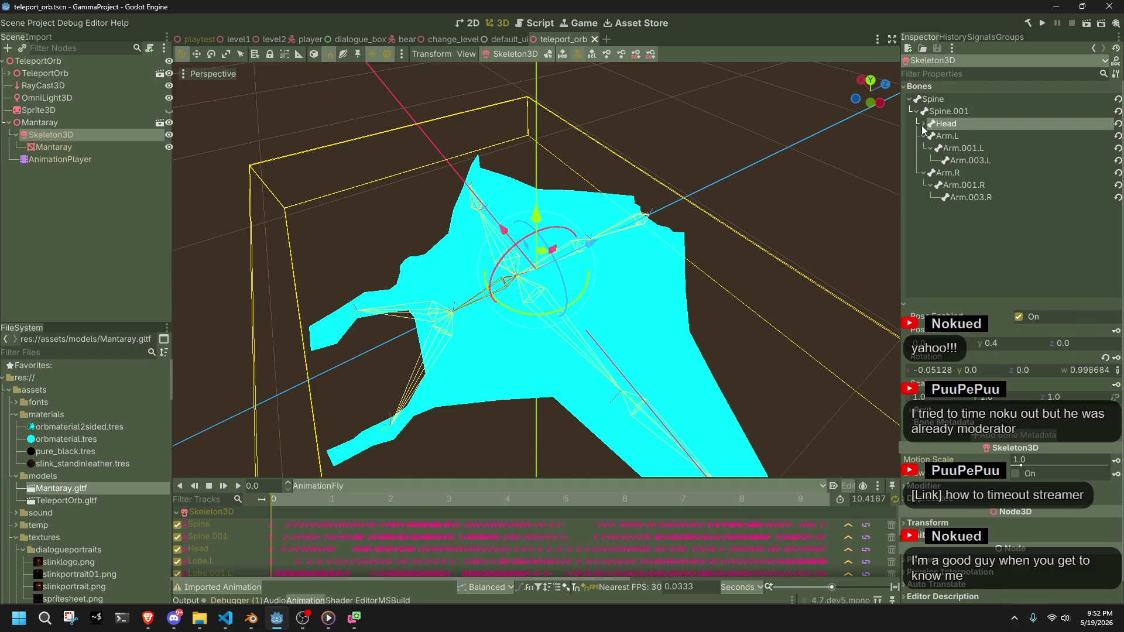
click(922, 124)
click(929, 136)
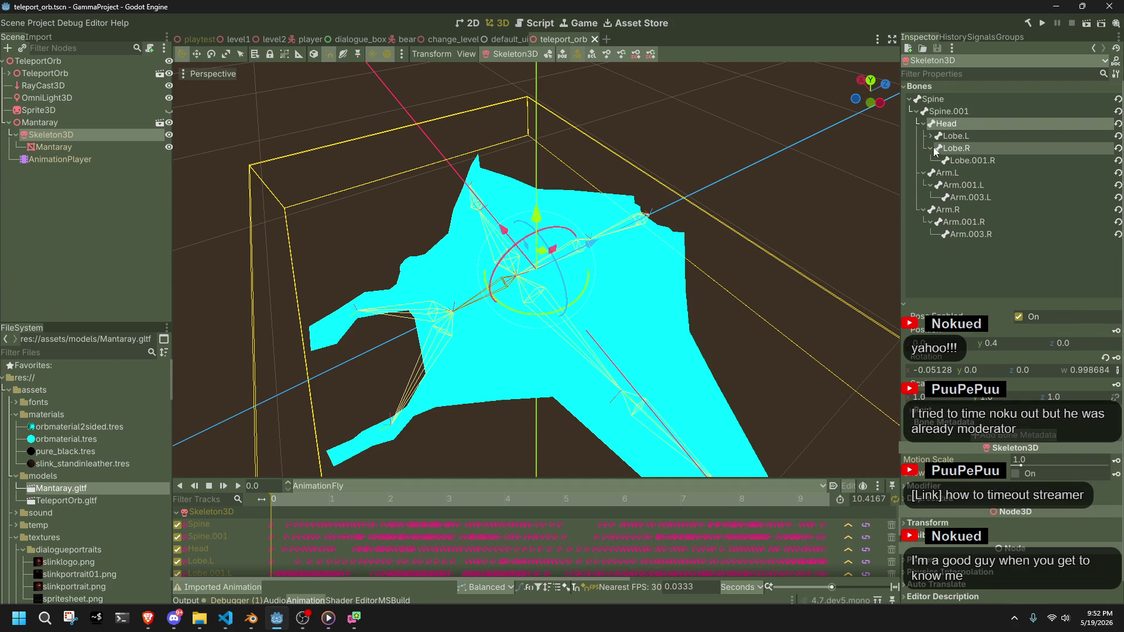
click(930, 148)
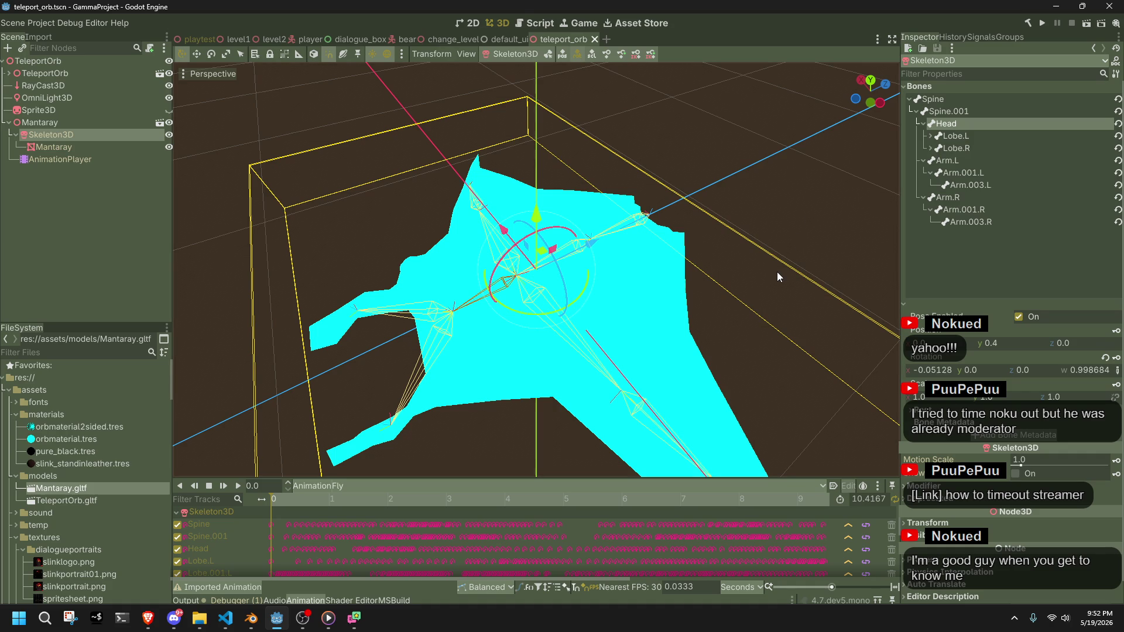
click(928, 101)
click(916, 111)
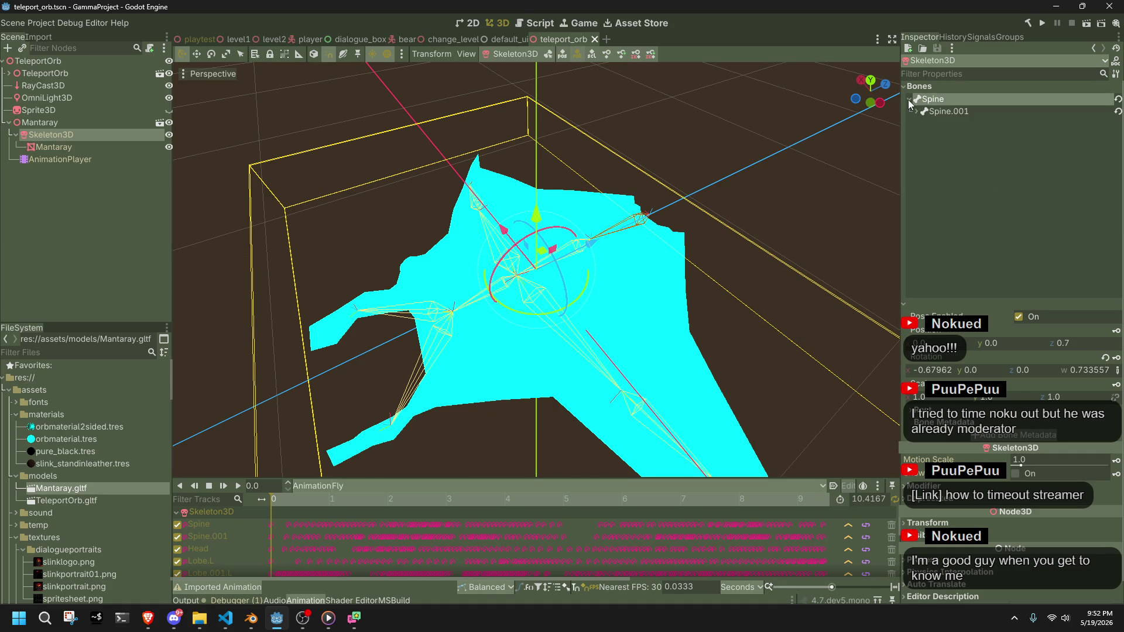
click(925, 111)
click(916, 111)
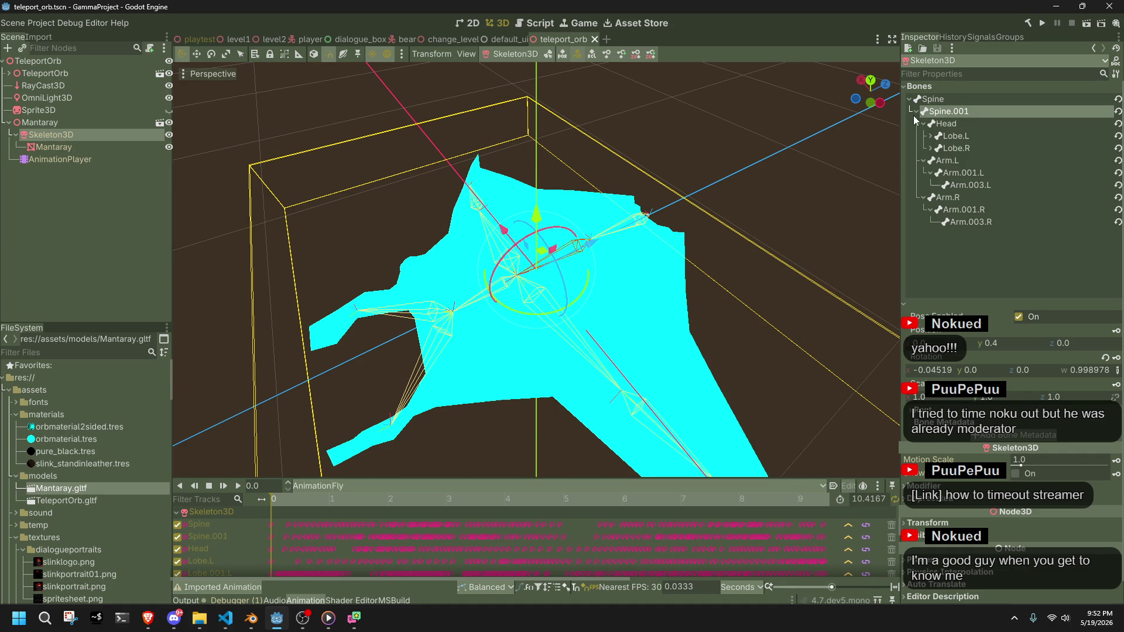
click(923, 124)
click(922, 136)
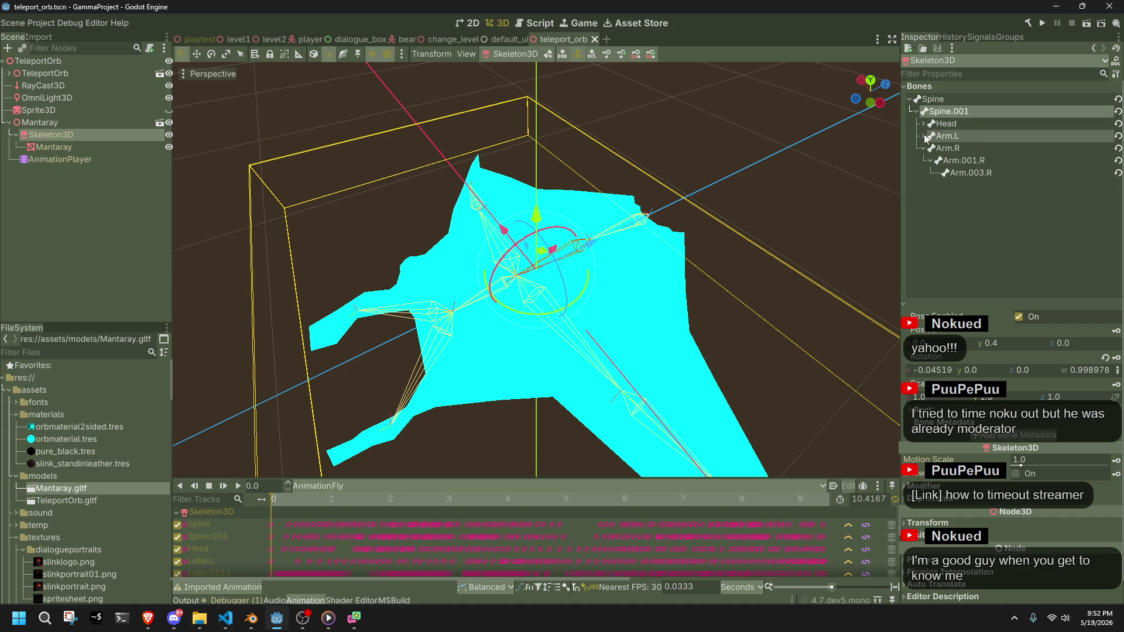
click(924, 149)
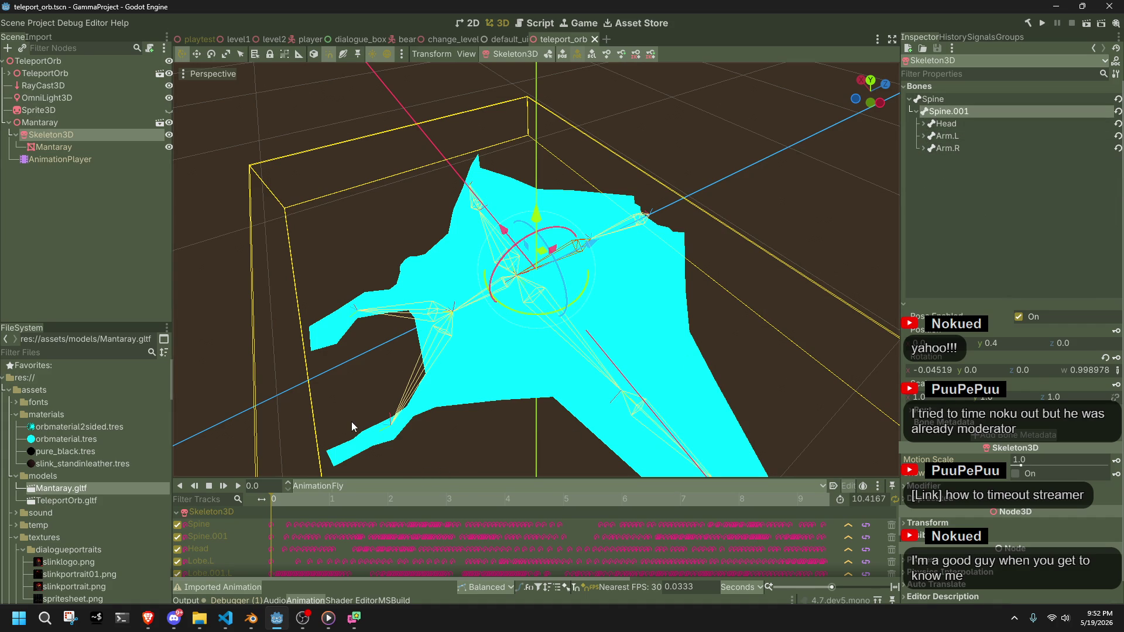
click(951, 124)
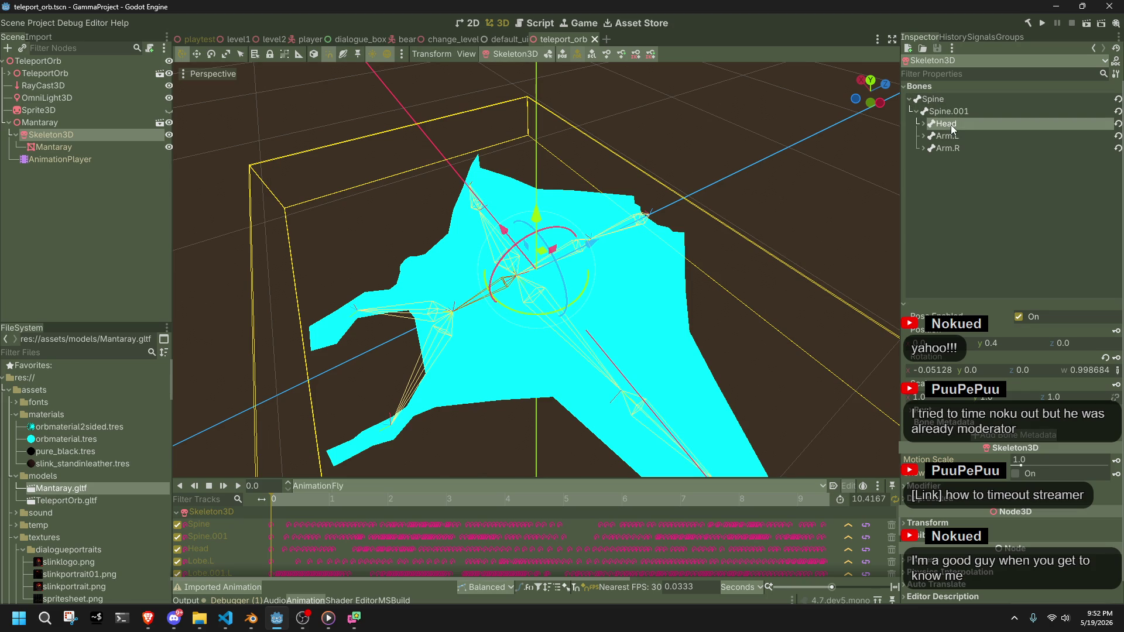
click(953, 135)
click(962, 148)
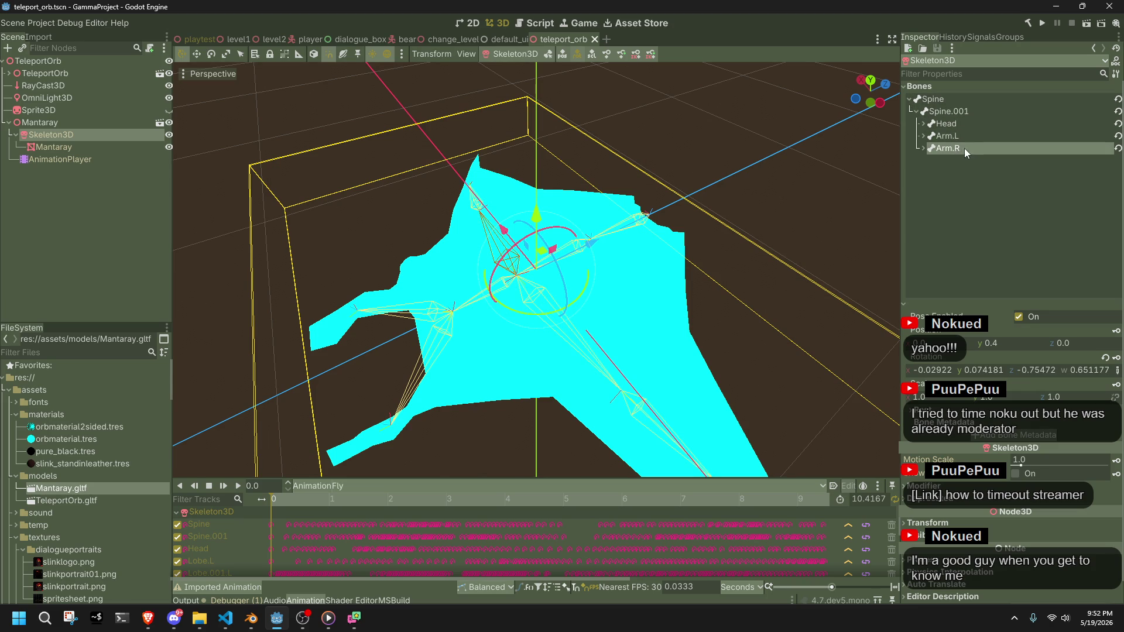
click(967, 135)
click(971, 145)
click(969, 136)
click(971, 145)
click(965, 137)
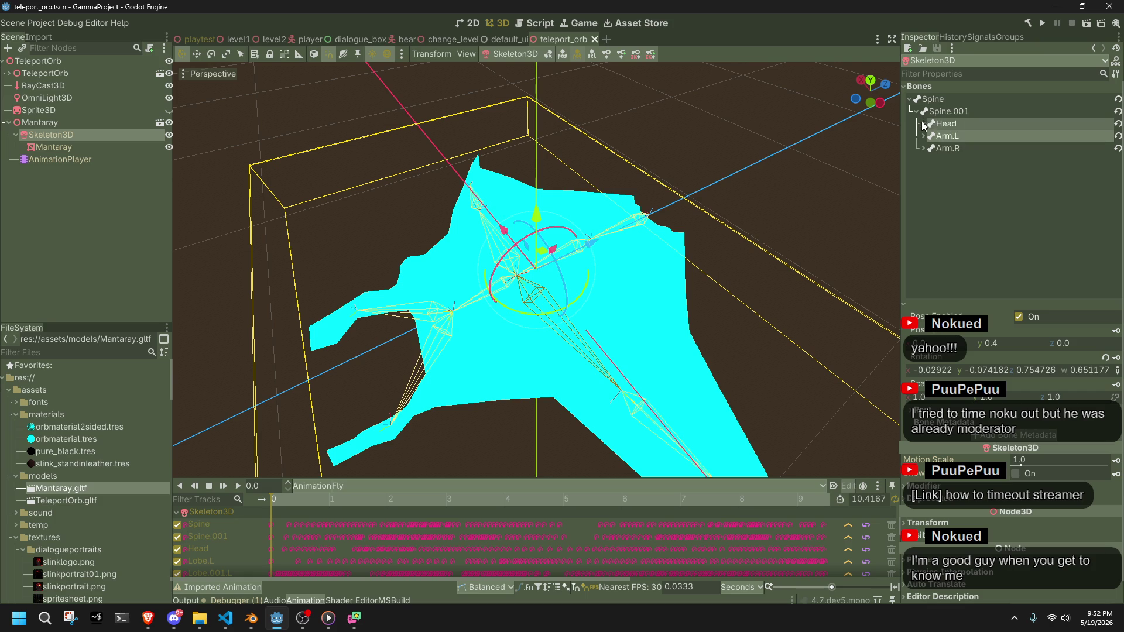
click(923, 123)
click(952, 148)
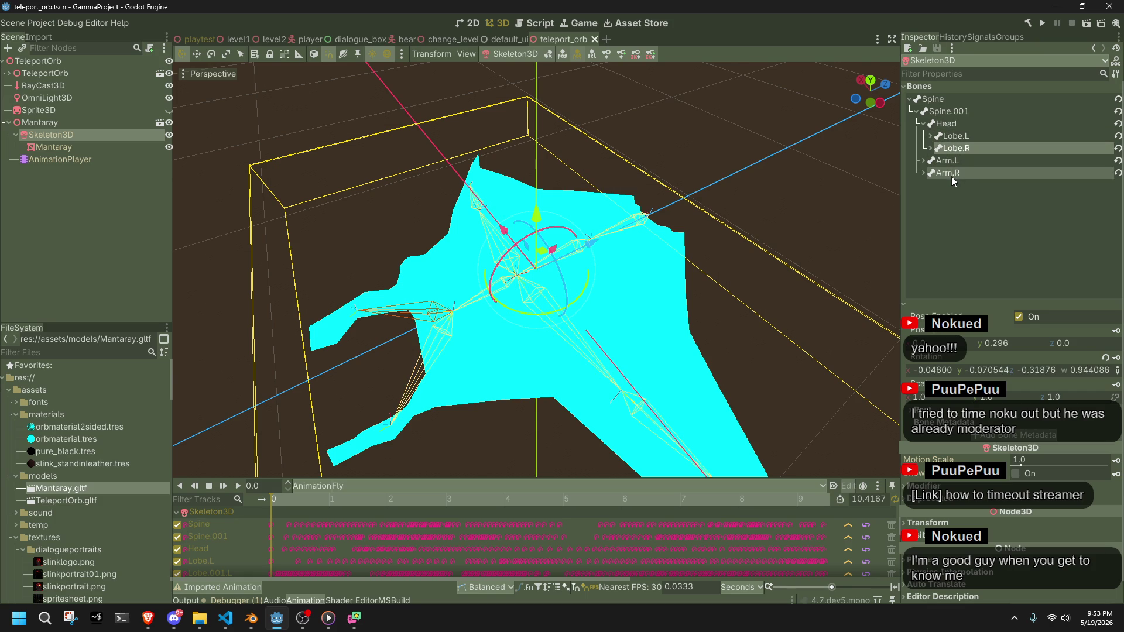
click(949, 175)
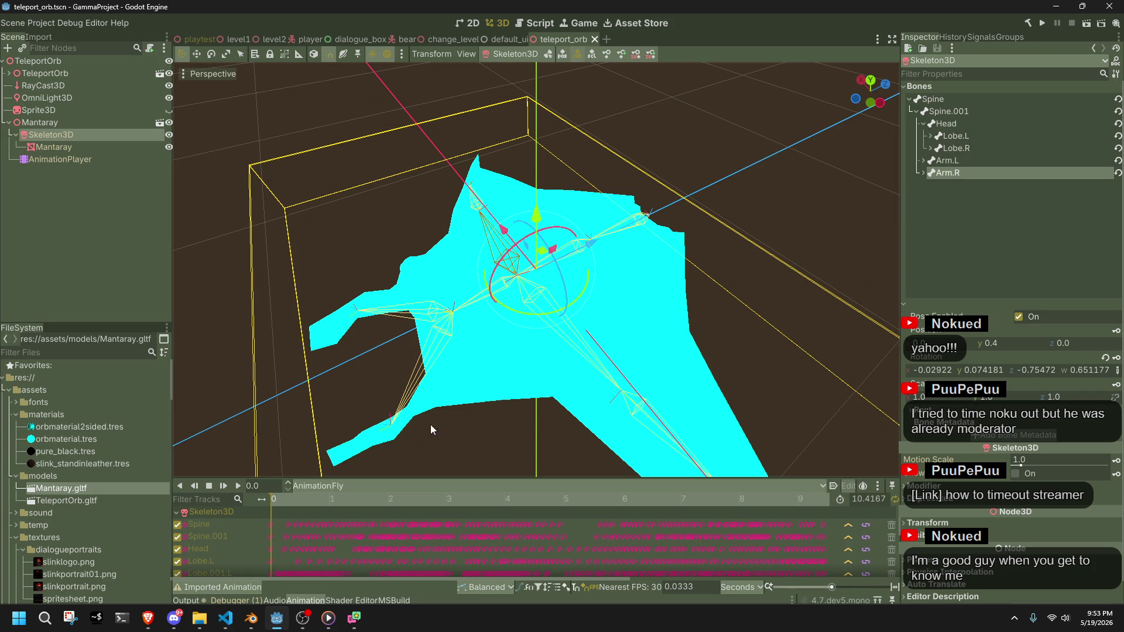
click(1049, 103)
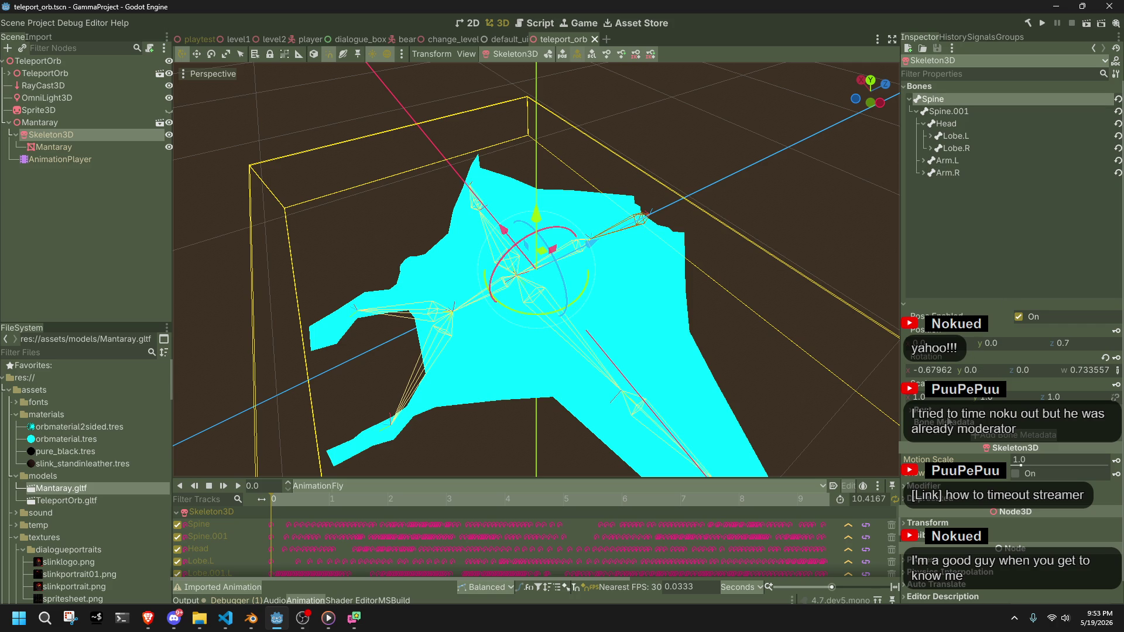
scroll(947, 421, down, 1)
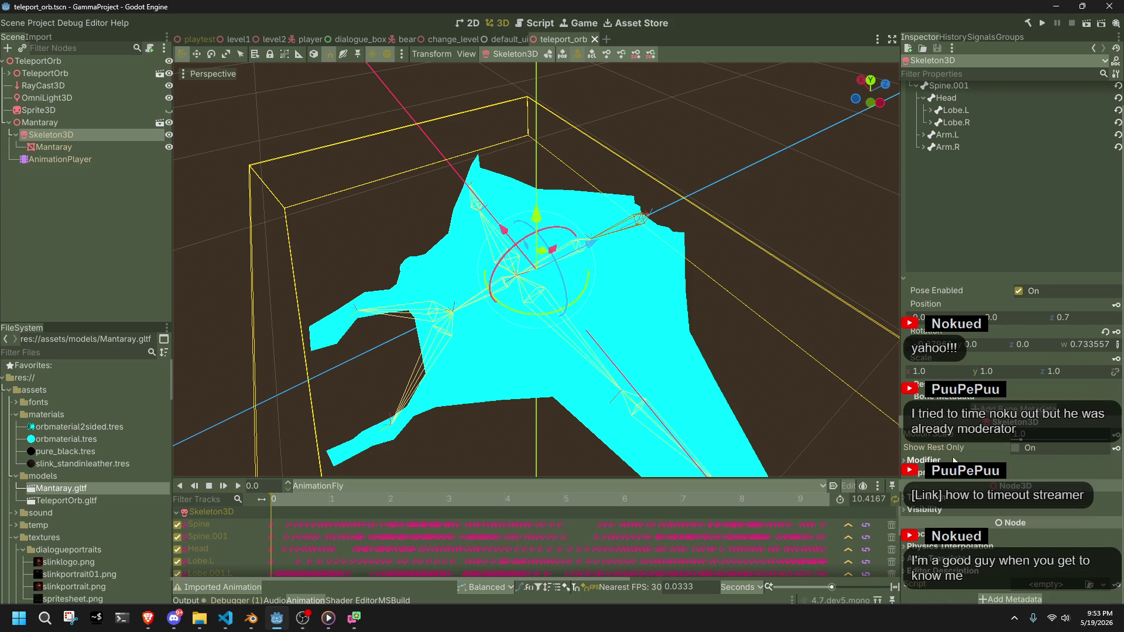
click(790, 324)
key(alt+Tab)
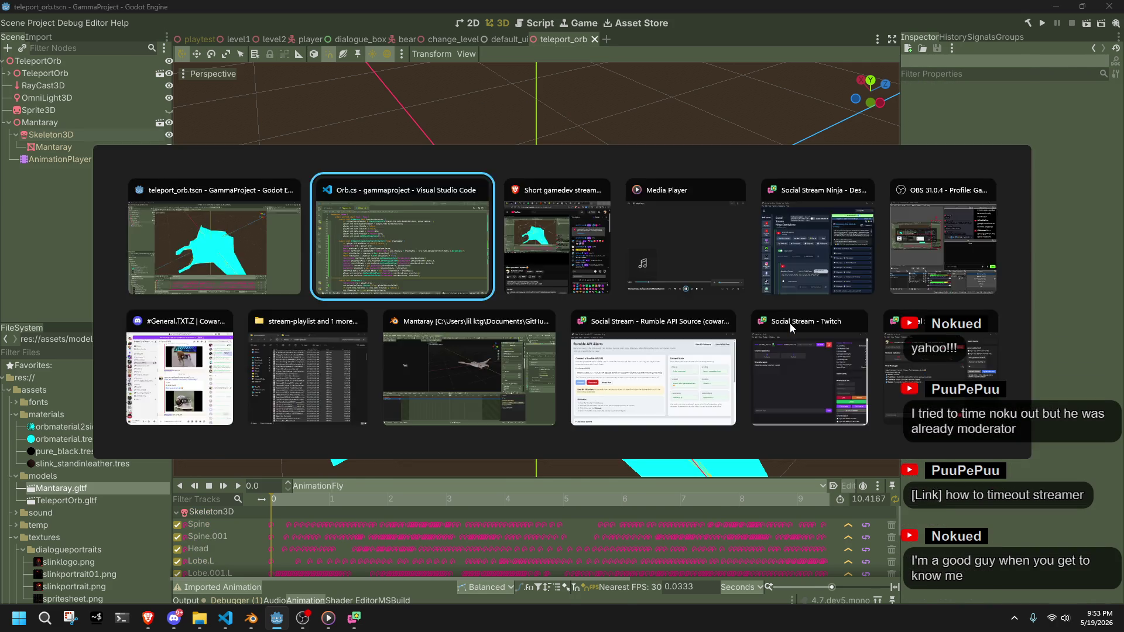
Duplicate the Spine.001 bone check line at the top of the bone loop
scroll(719, 383, up, 10)
scroll(719, 384, up, 4)
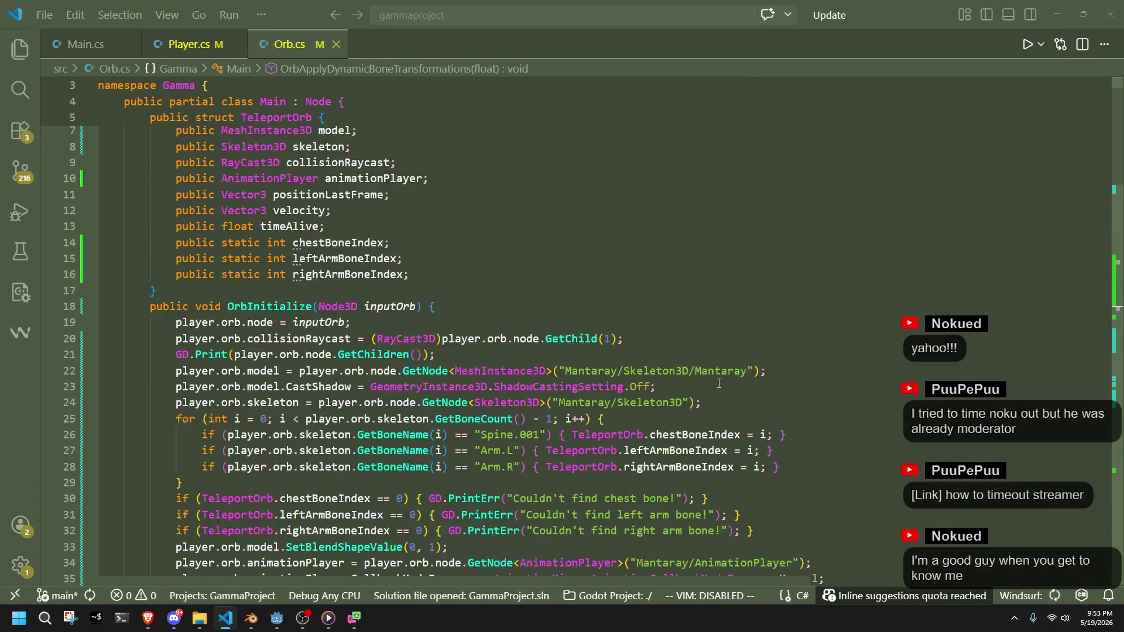
scroll(717, 383, down, 4)
scroll(713, 383, up, 1)
click(532, 333)
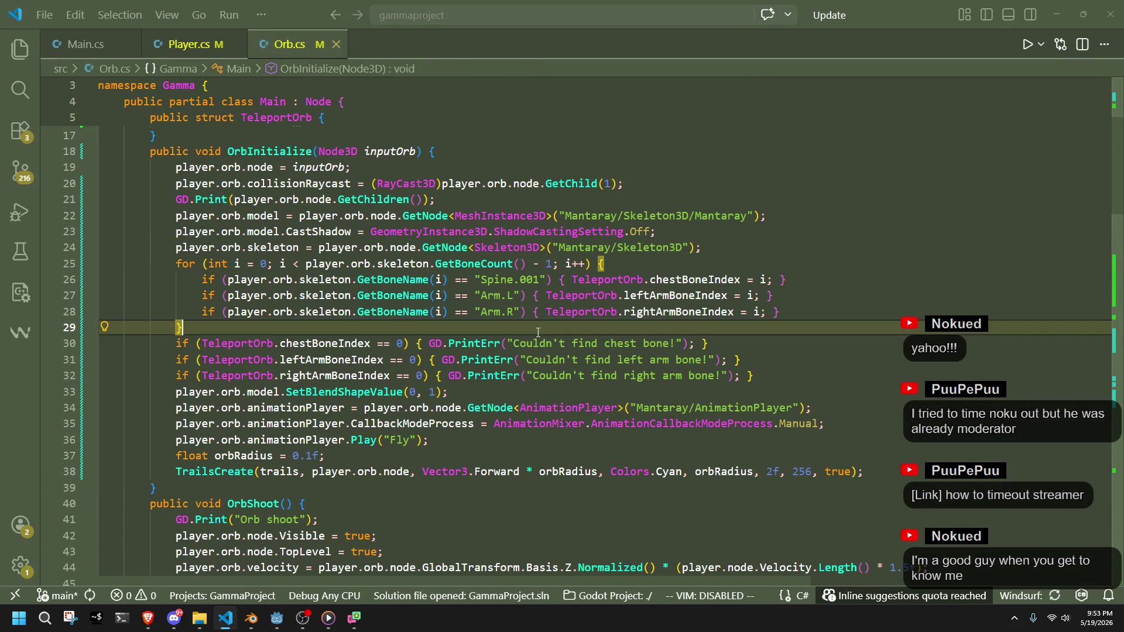
click(772, 292)
click(800, 281)
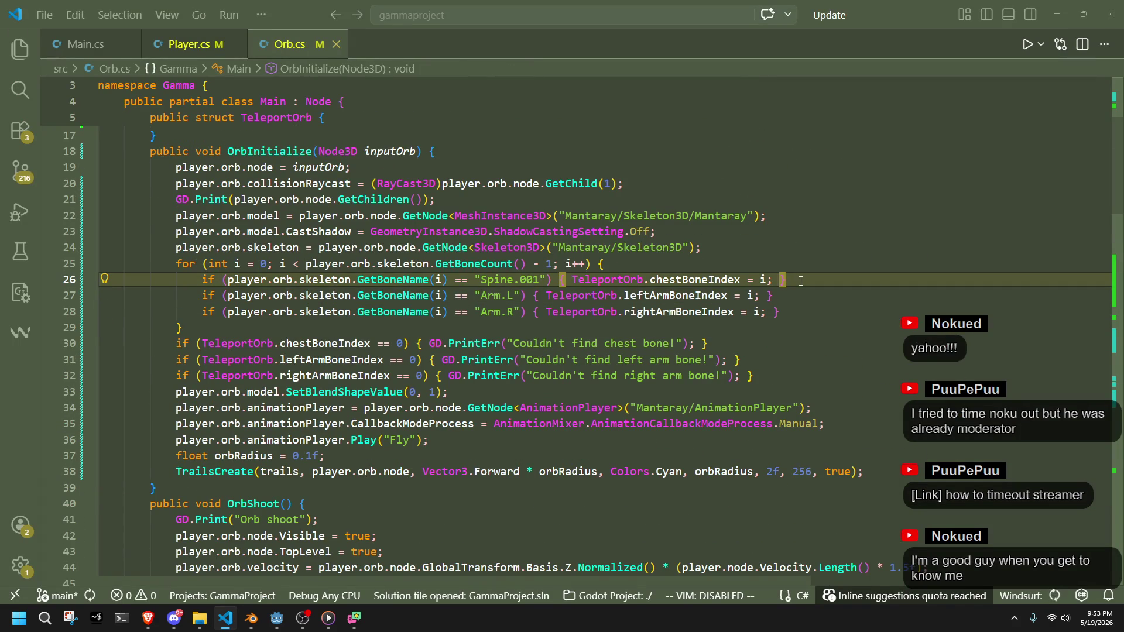
key(Return)
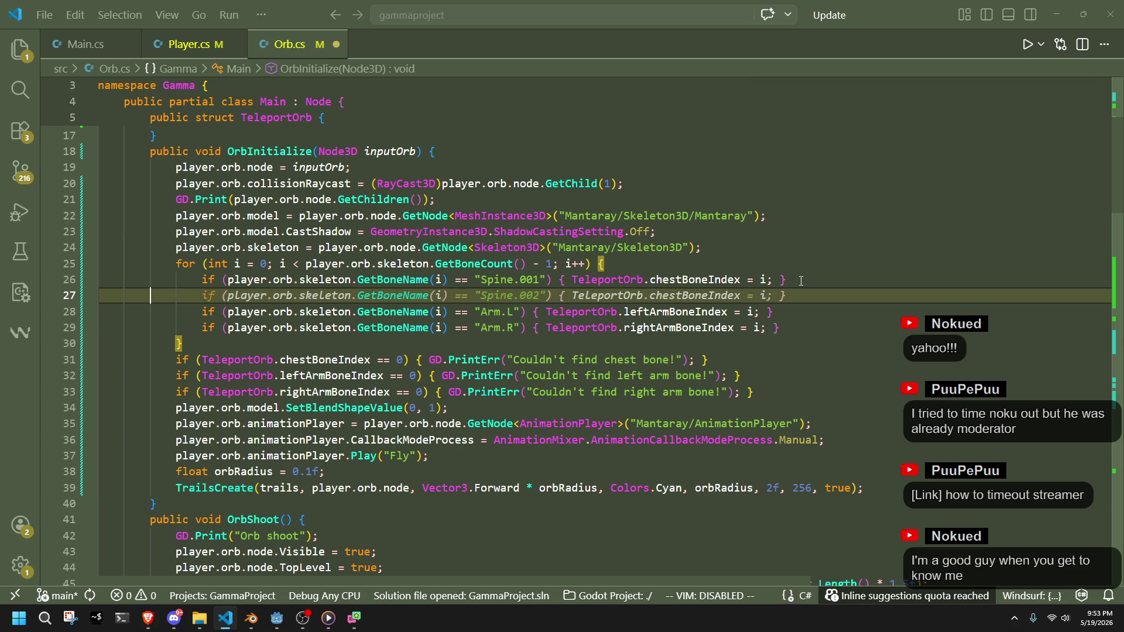
key(BackSpace)
key(BackSpace)
click(756, 263)
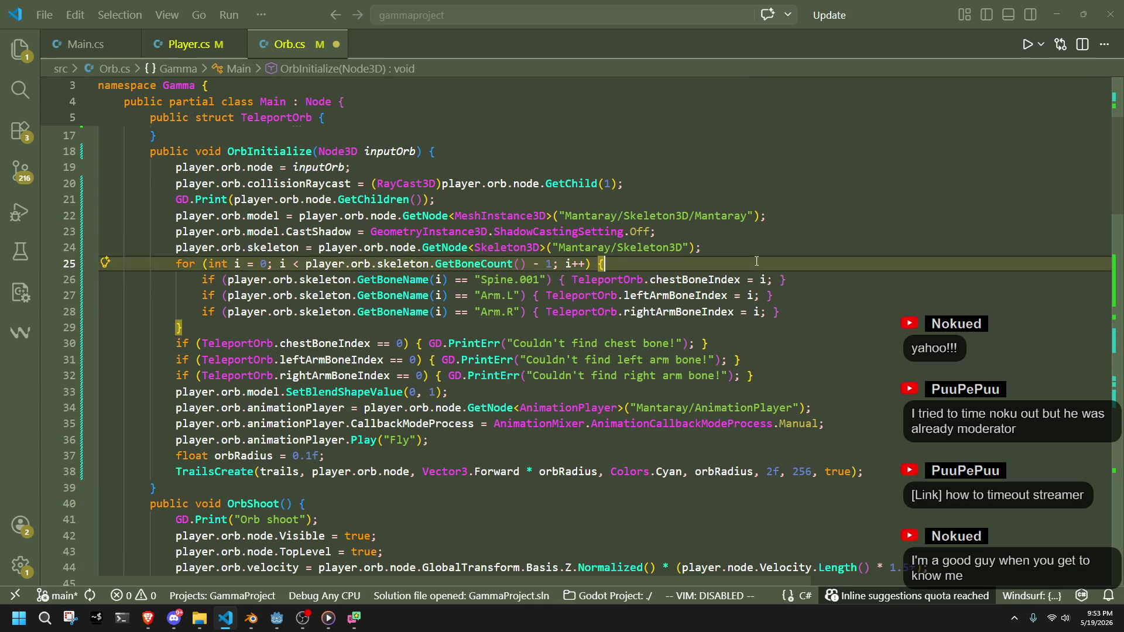
key(Return)
key(Down)
key(shift+alt+Up)
key(Up)
key(BackSpace)
key(BackSpace)
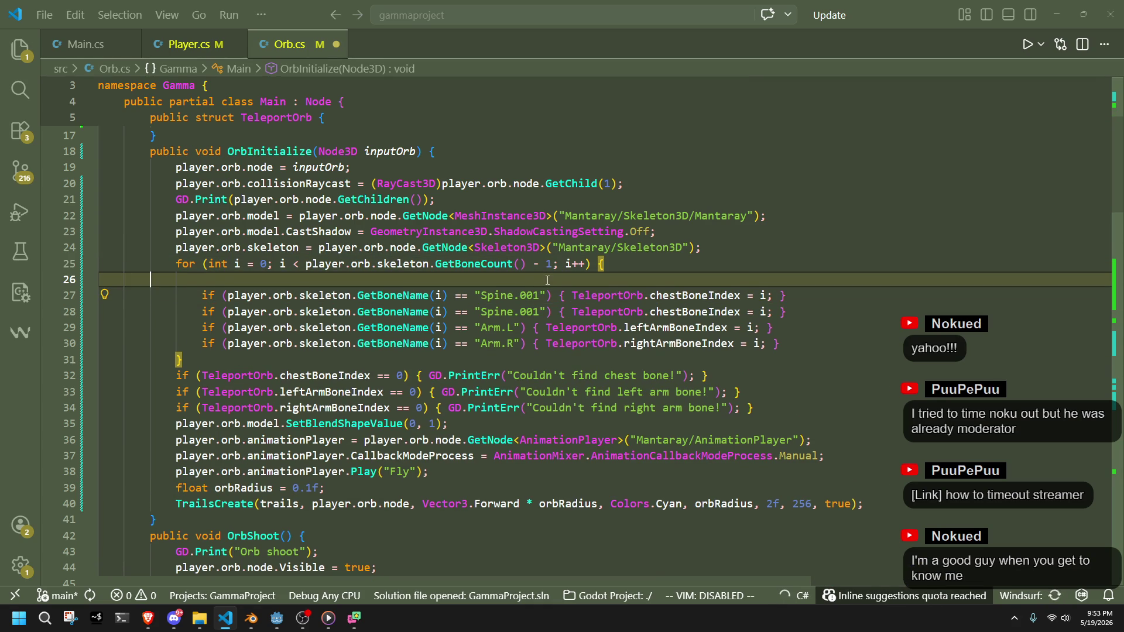
Rename the duplicate's bone to "Head" and make it call GD.Print("Head bone index is " + i)
click(547, 281)
drag(544, 280, 487, 280)
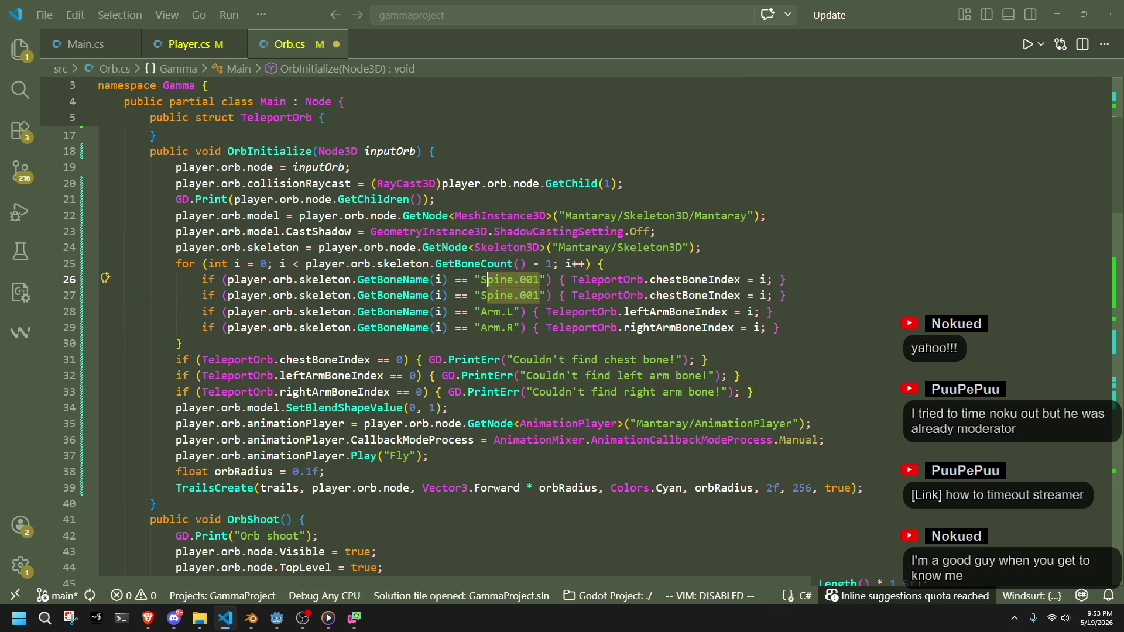
text(Head)
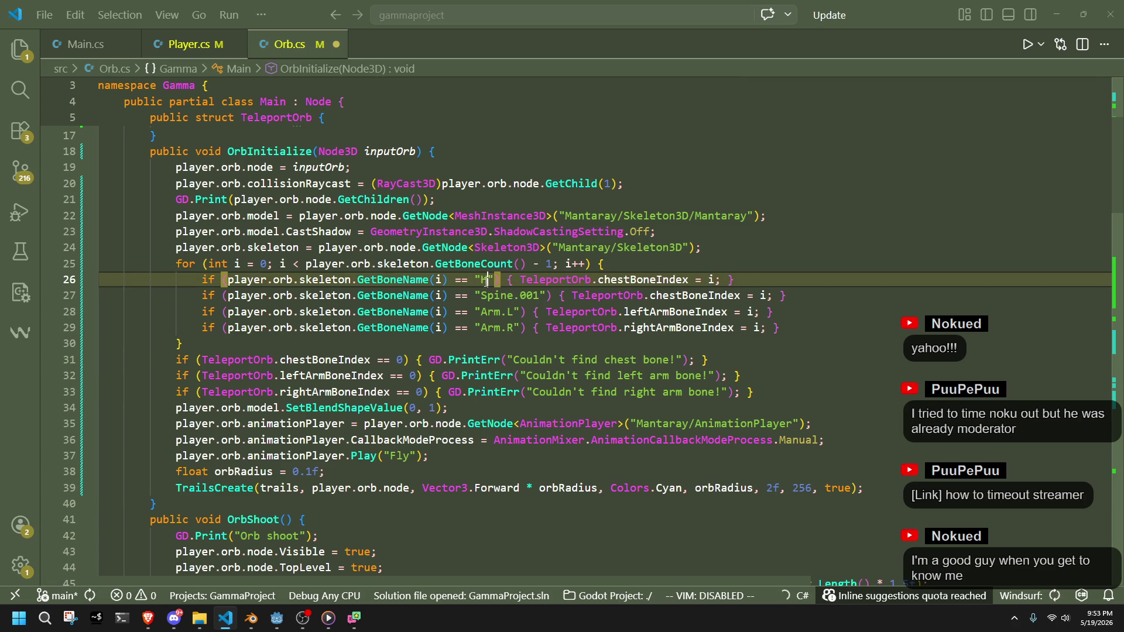
key(Down)
key(Down)
key(Down)
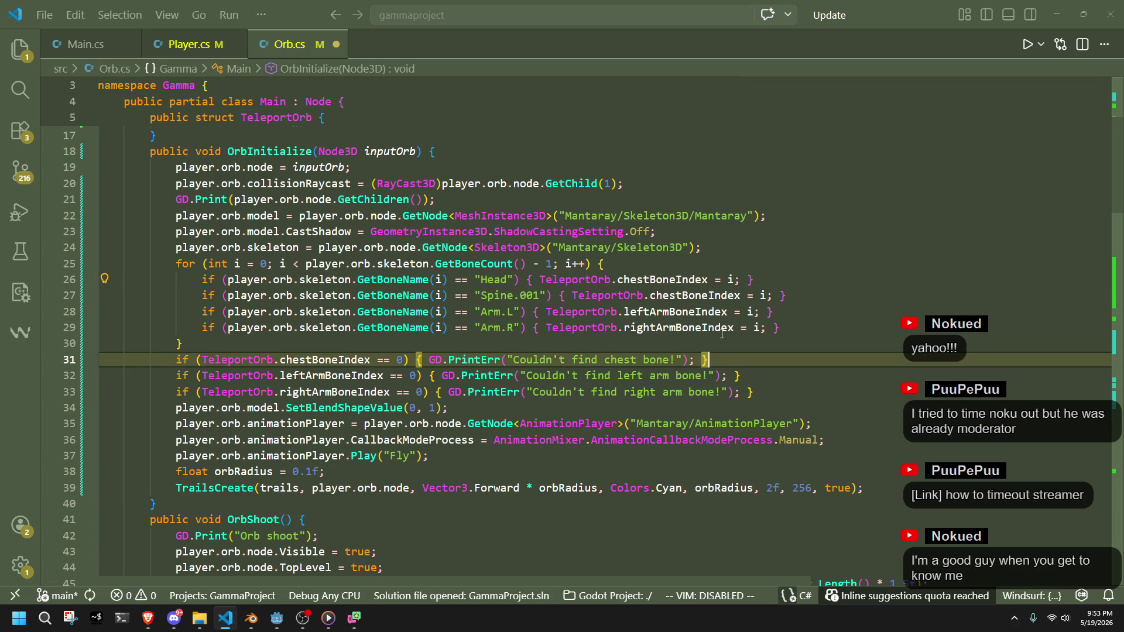
drag(735, 281, 539, 280)
text(GD)
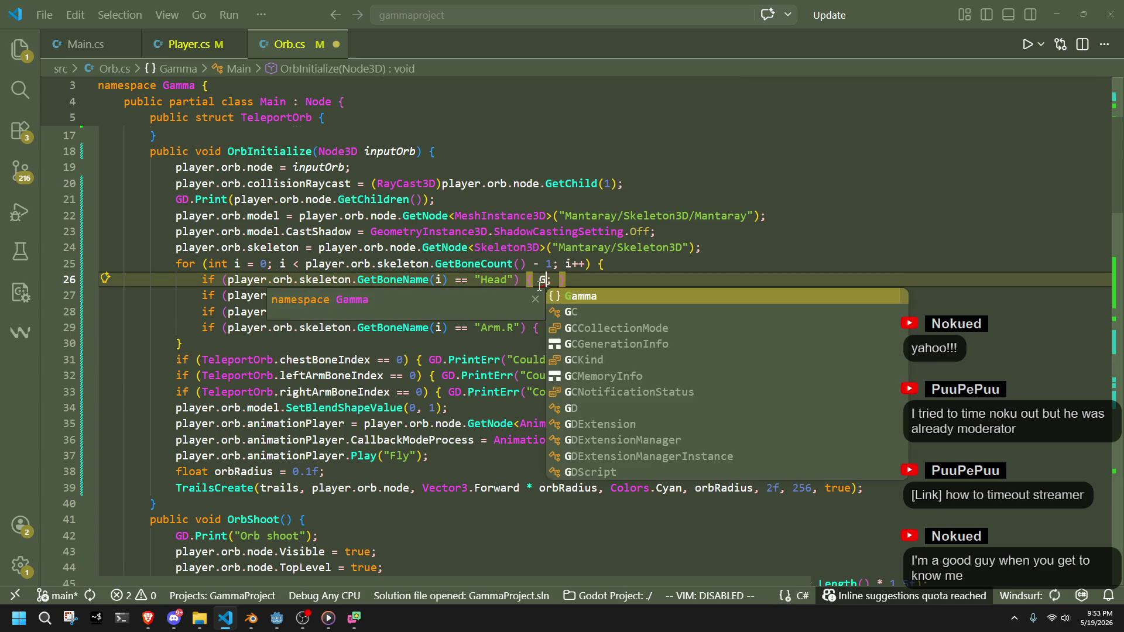
text(.pri)
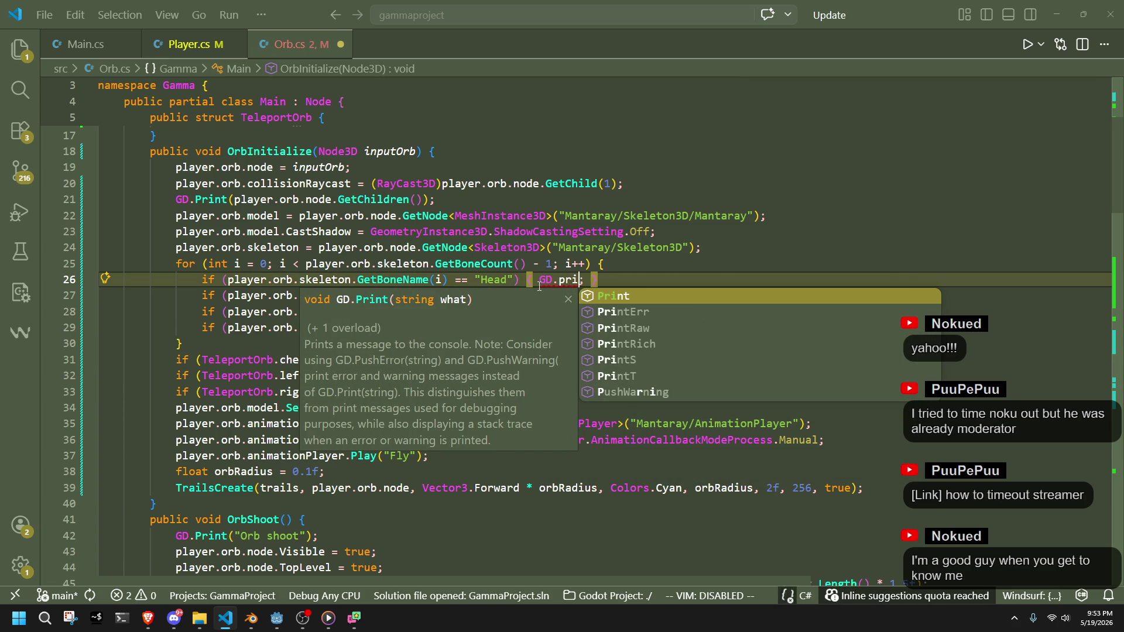
key(Tab)
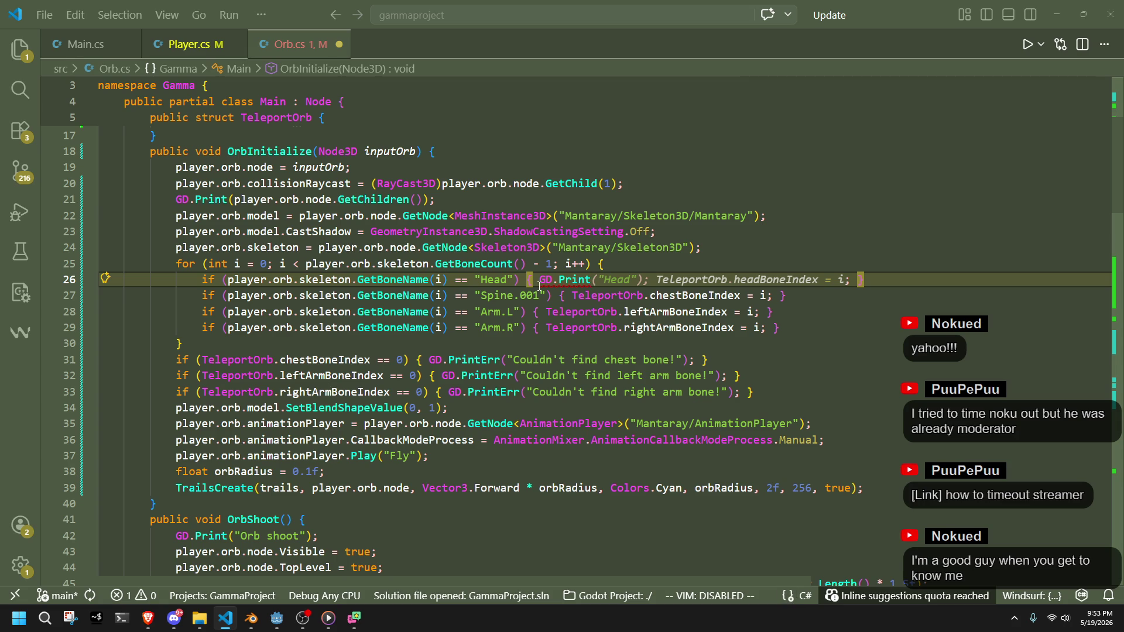
text(("Found head)
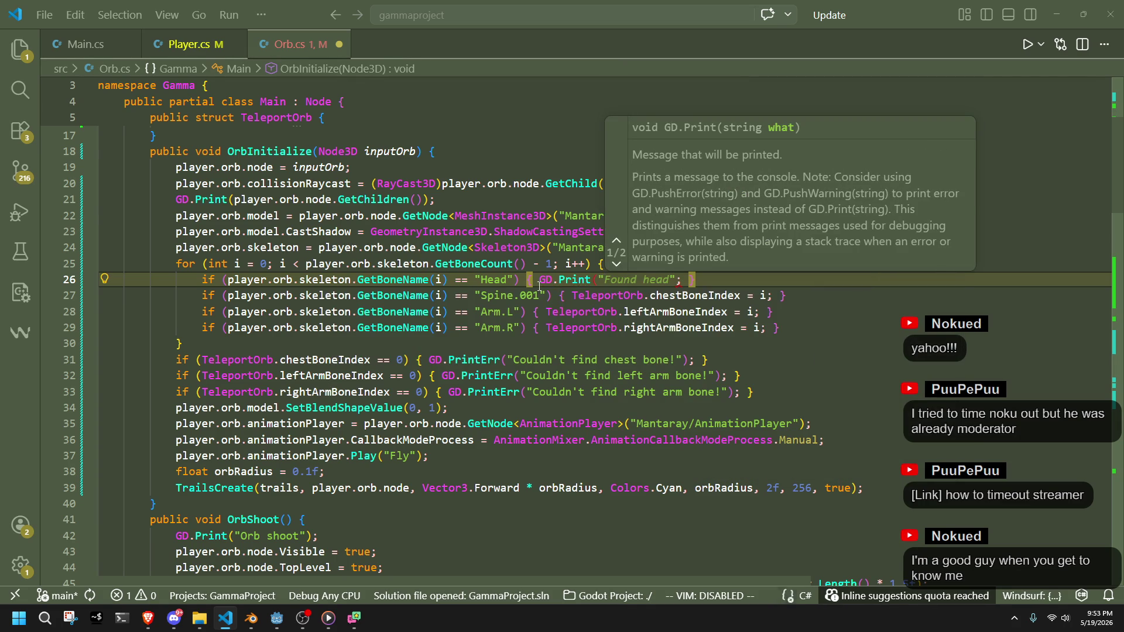
text(H)
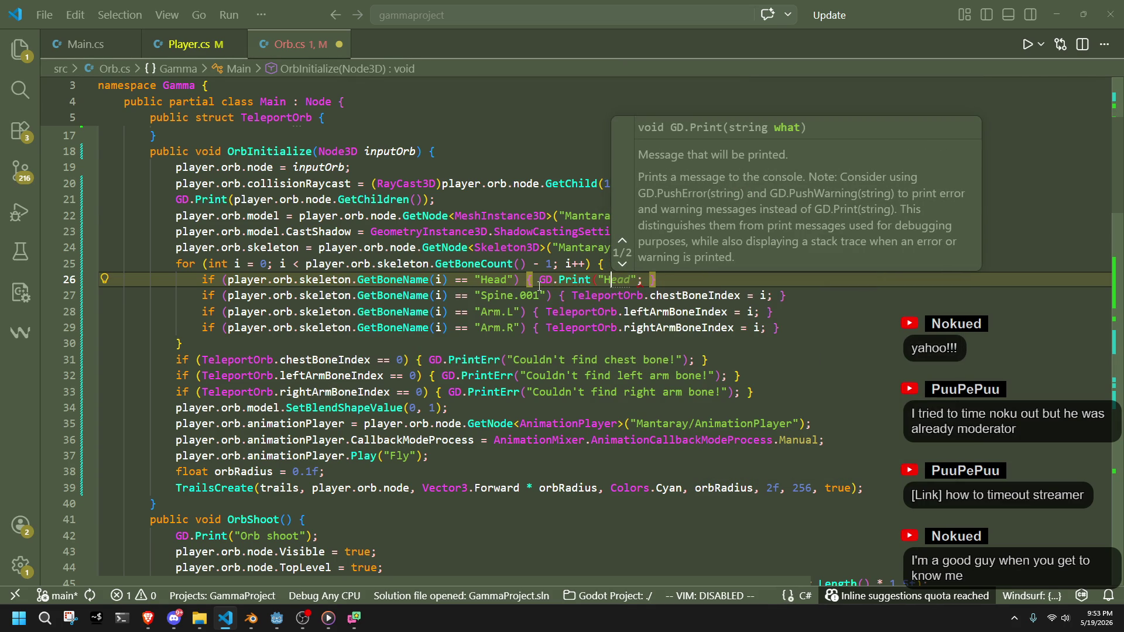
text(ead bone )
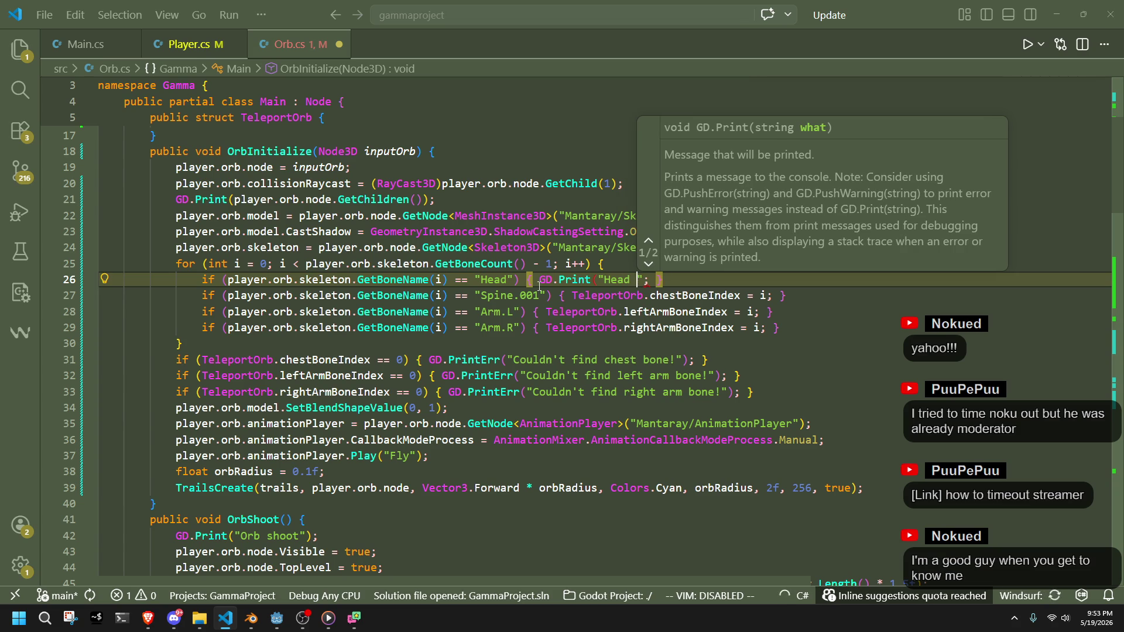
text(index)
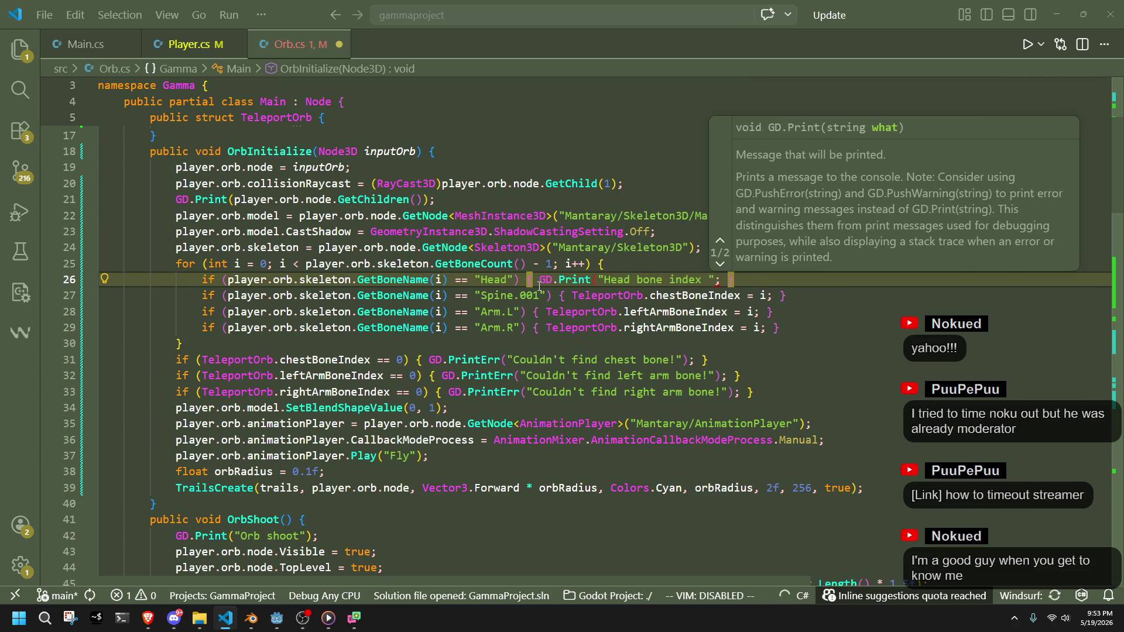
key(BackSpace)
key(Tab)
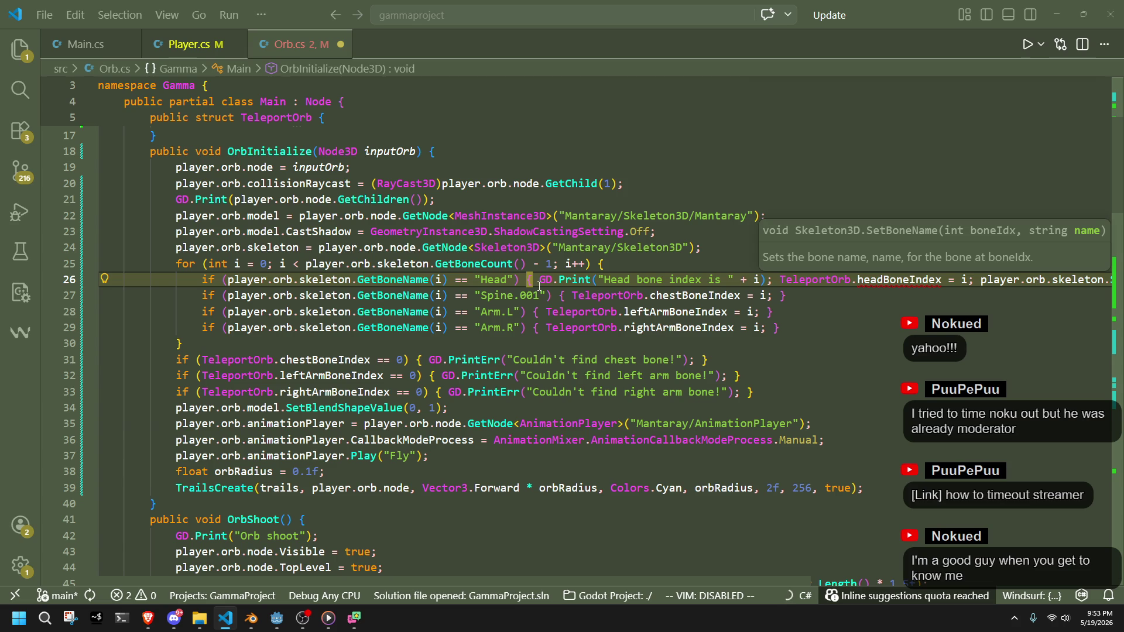
key(Down)
key(Down)
key(Down)
Delete the leftover suggested index-assignment code after the print and save Orb.cs
drag(955, 279, 1047, 279)
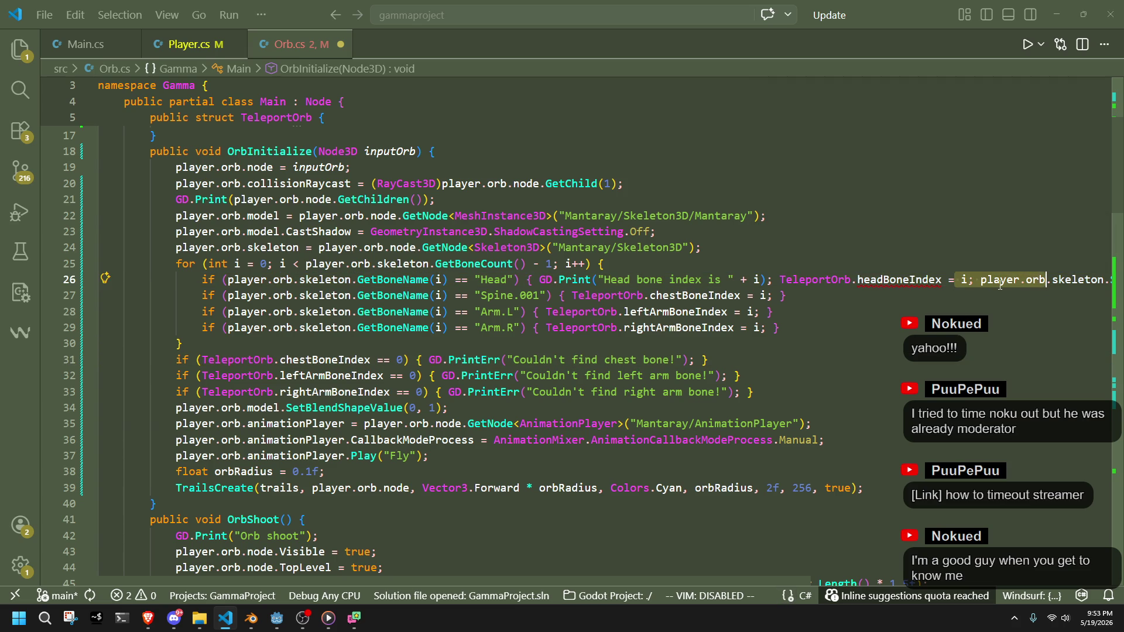
key(ctrl+shift+backslash)
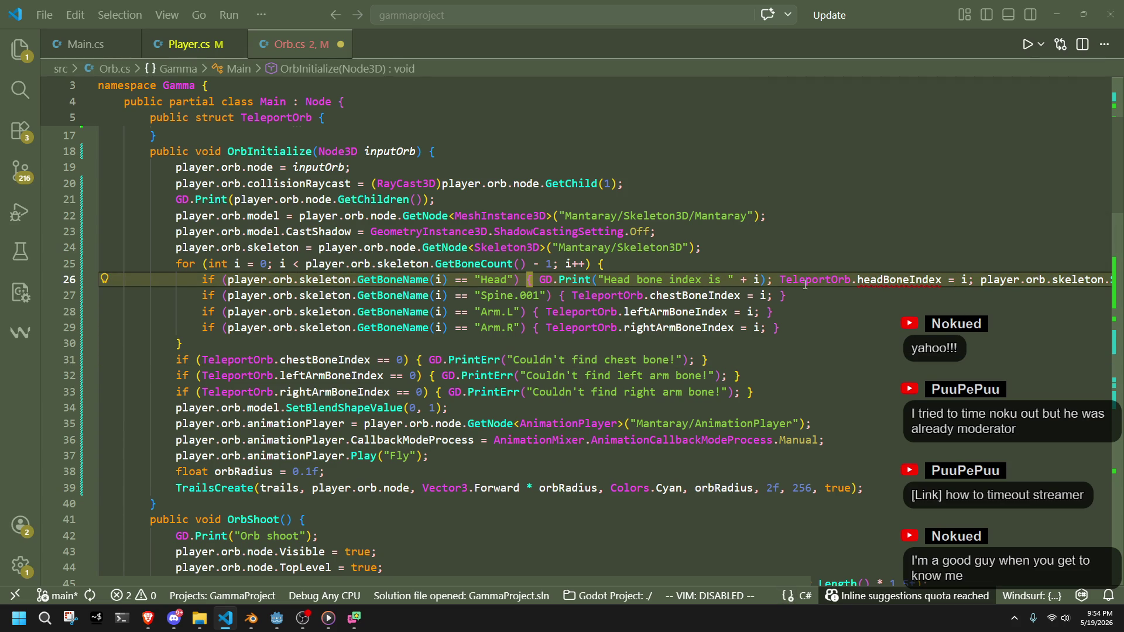
drag(776, 280, 1017, 280)
key(BackSpace)
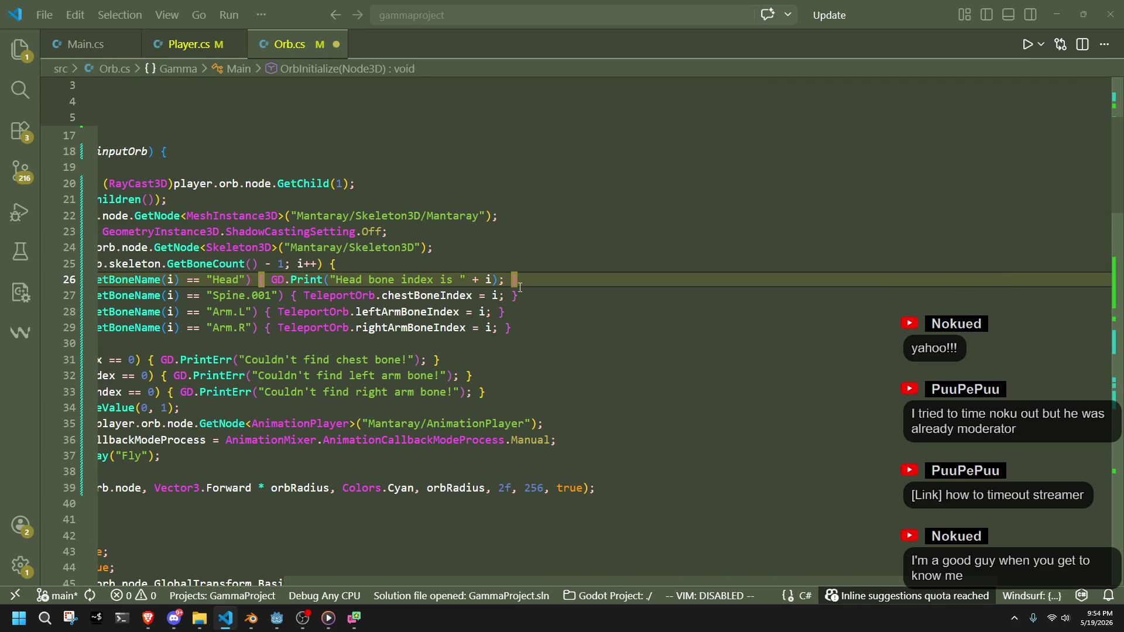
click(553, 328)
key(ctrl+s)
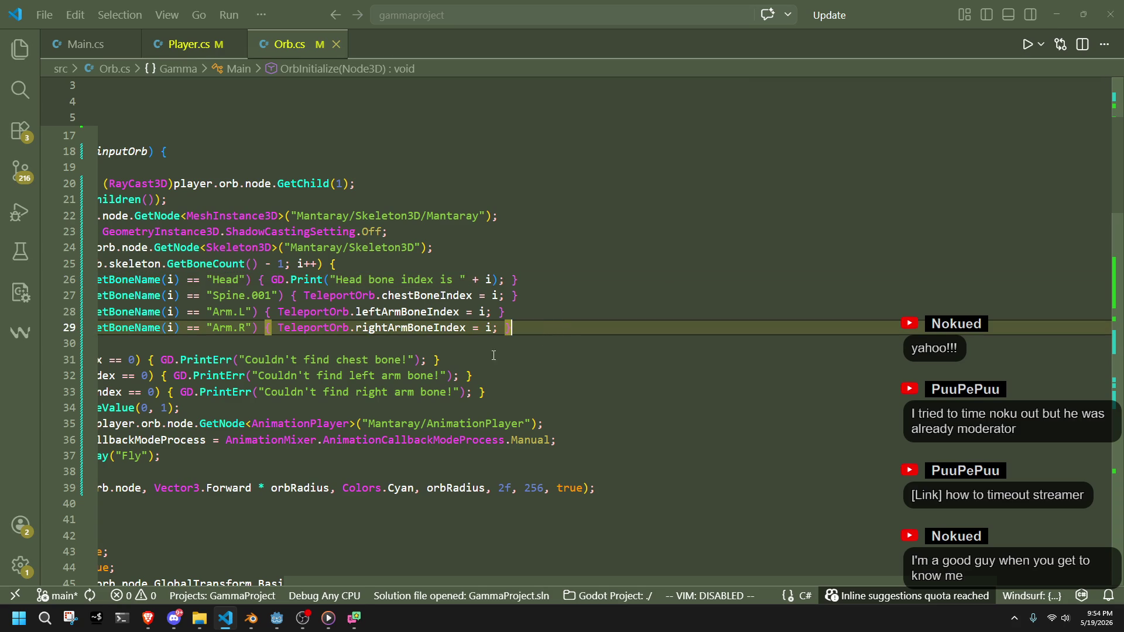
key(alt+Tab)
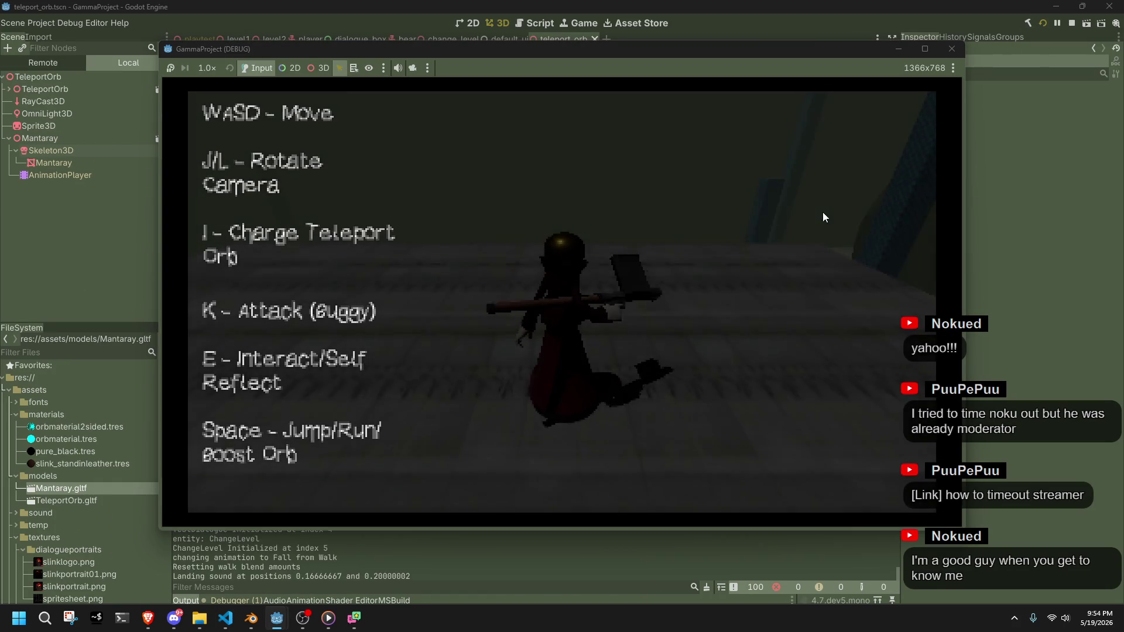
Close the playtest and filter the output with 'hea' to show "Head bone index is 2"
click(951, 49)
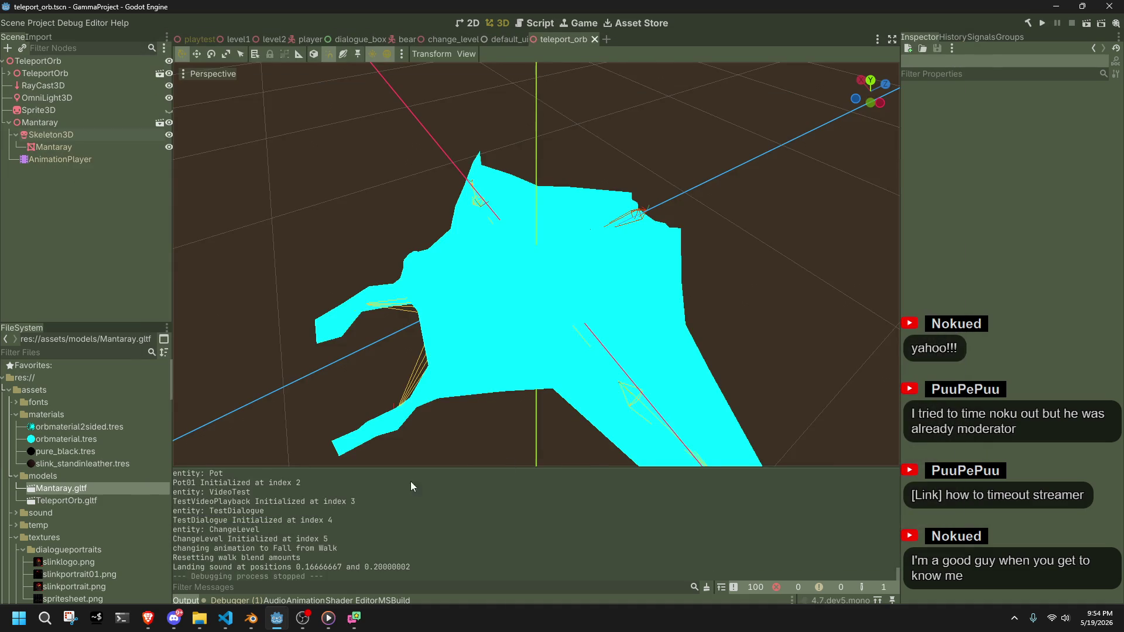
click(222, 586)
text(hea)
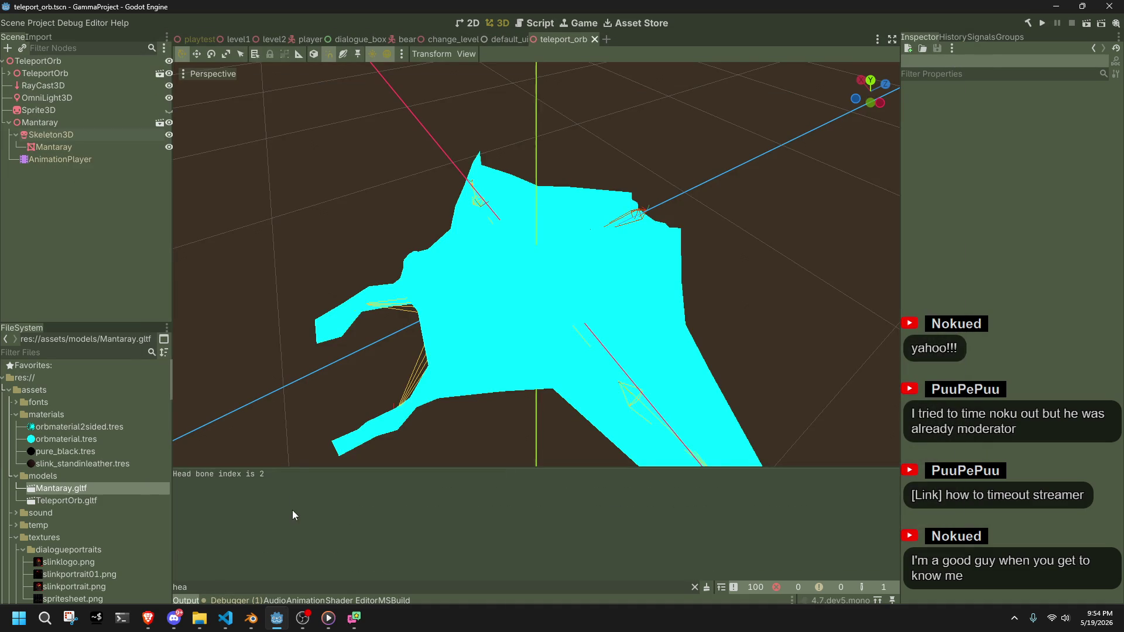
Inspect the Skeleton3D's Bones list, collapsing the Head, Arm.L and Arm.R branches, then return to VS Code
click(64, 134)
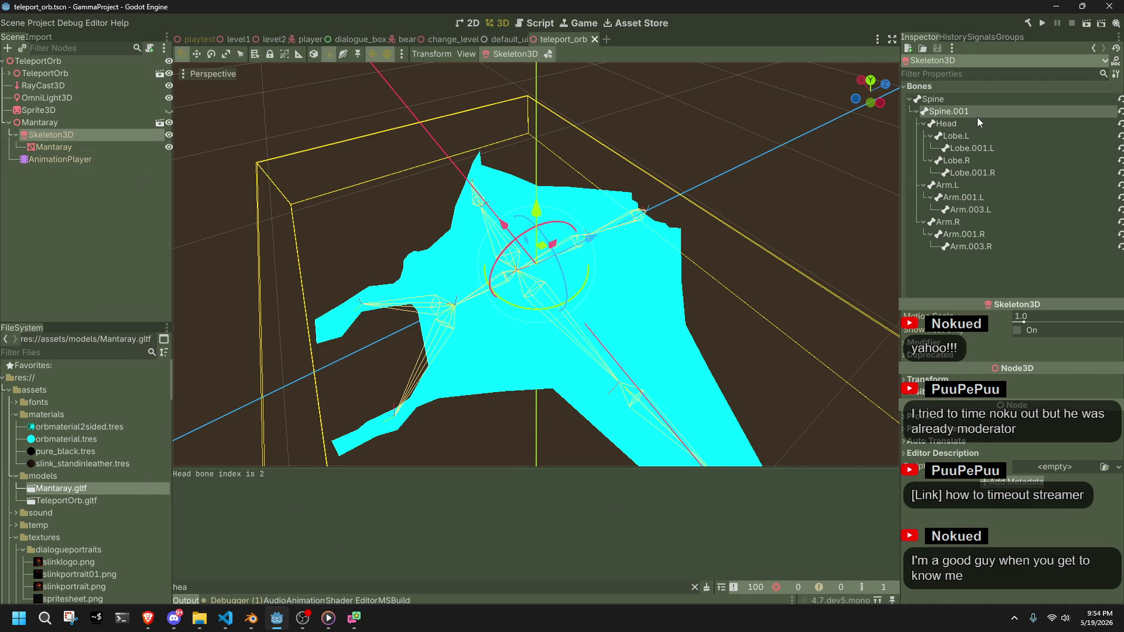
click(974, 122)
click(924, 123)
click(923, 136)
click(924, 148)
click(750, 315)
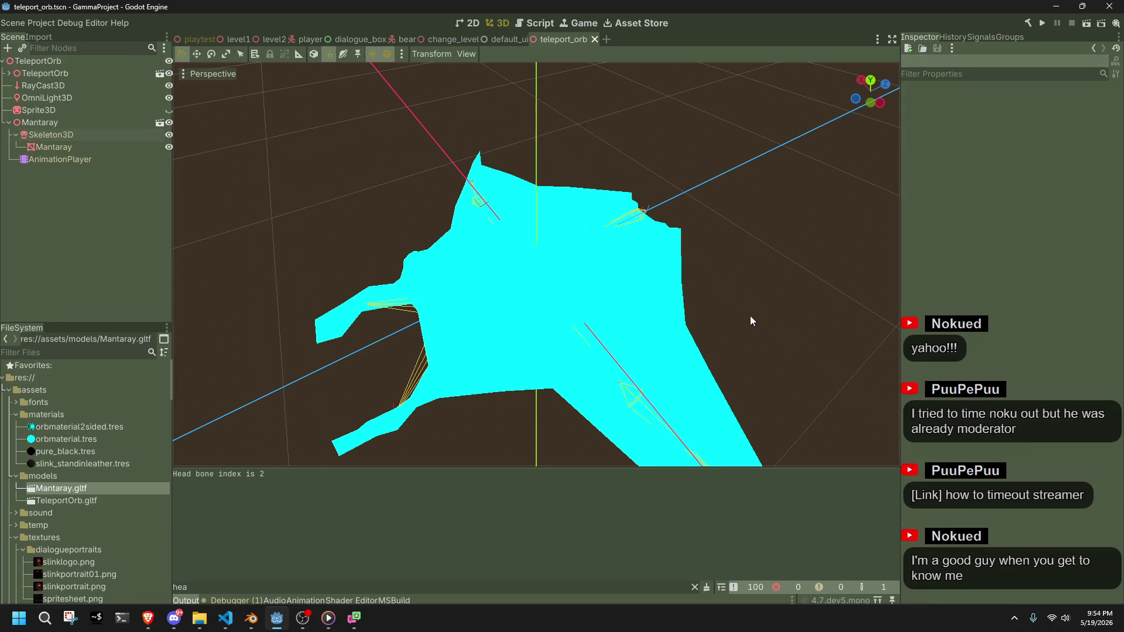
key(alt+Tab)
key(Down)
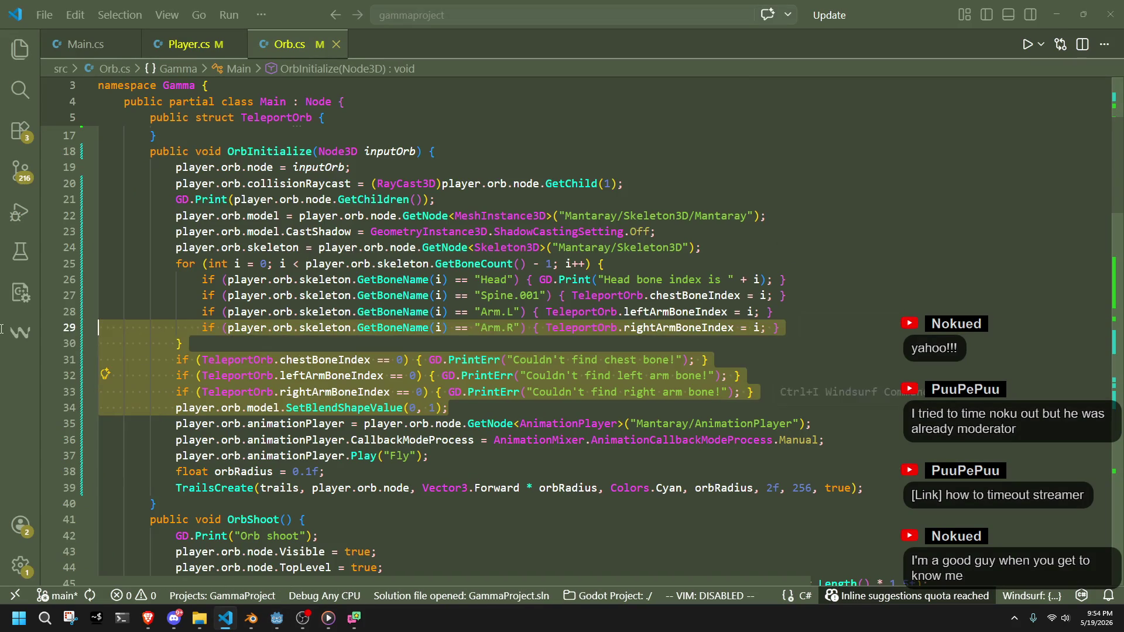
Check the loop variable i's type and highlight its uses, then scroll down to OrbUpdate
scroll(701, 344, down, 10)
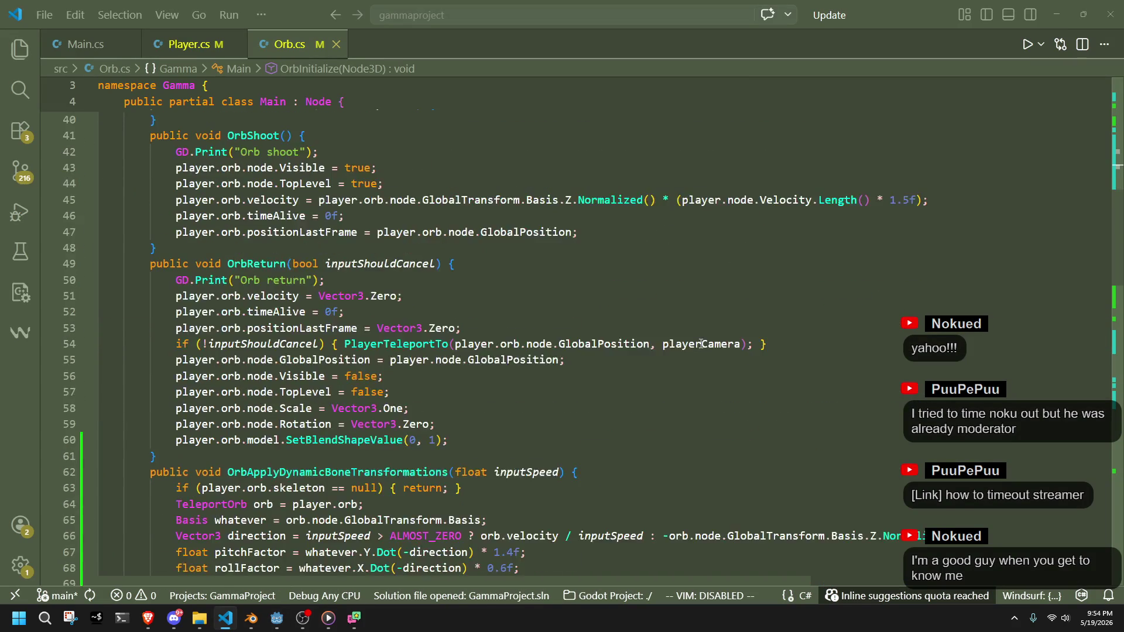
scroll(705, 346, up, 8)
scroll(704, 346, up, 4)
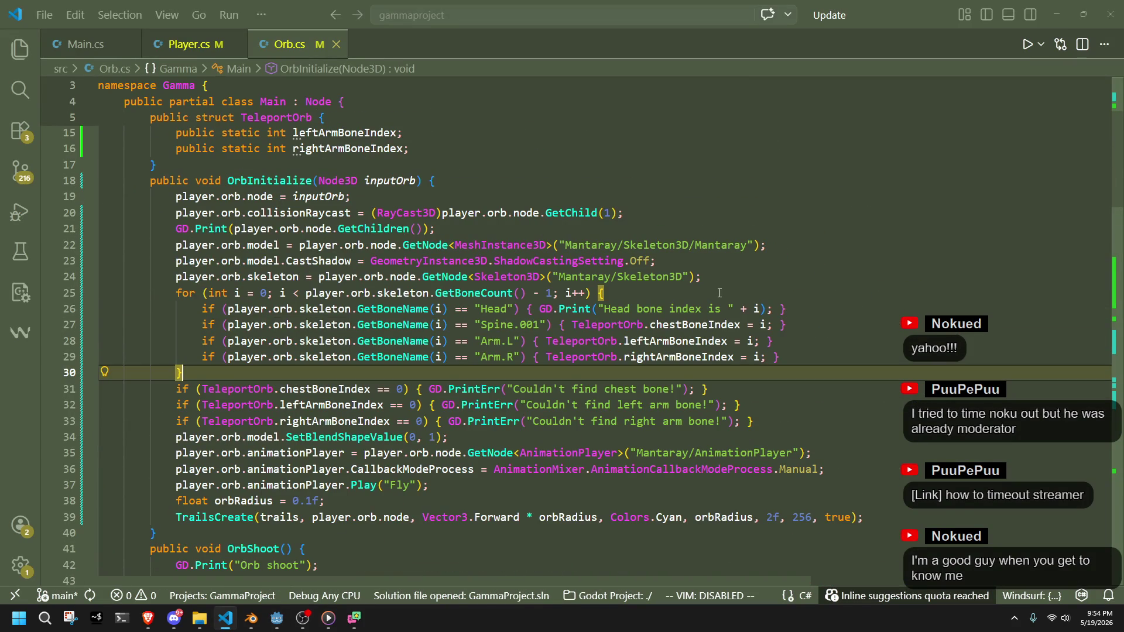
click(719, 292)
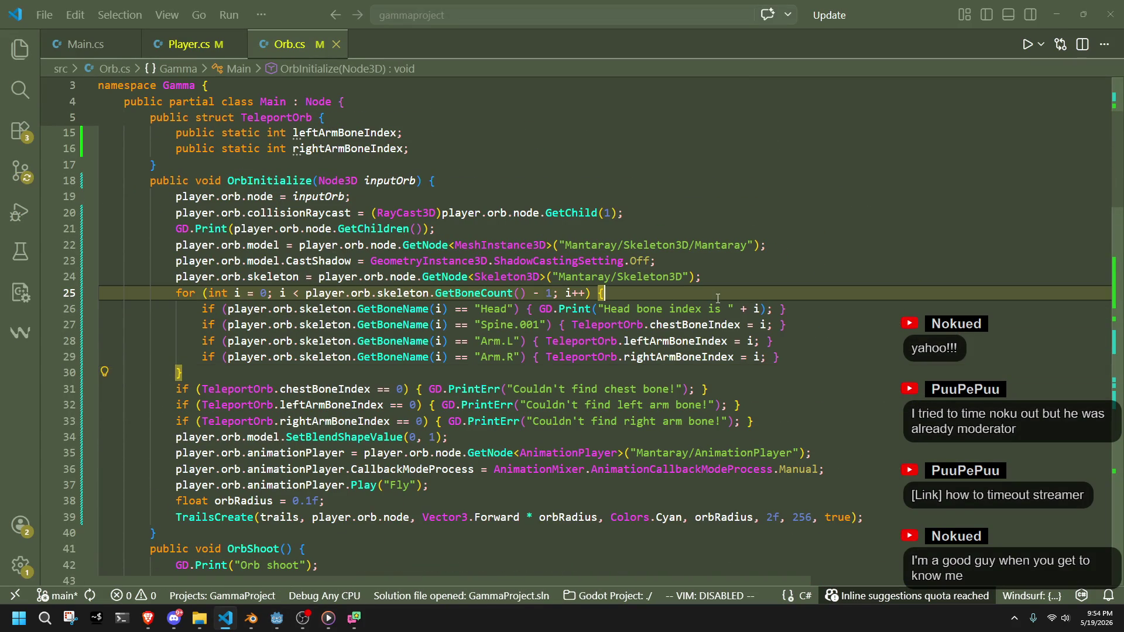
click(760, 309)
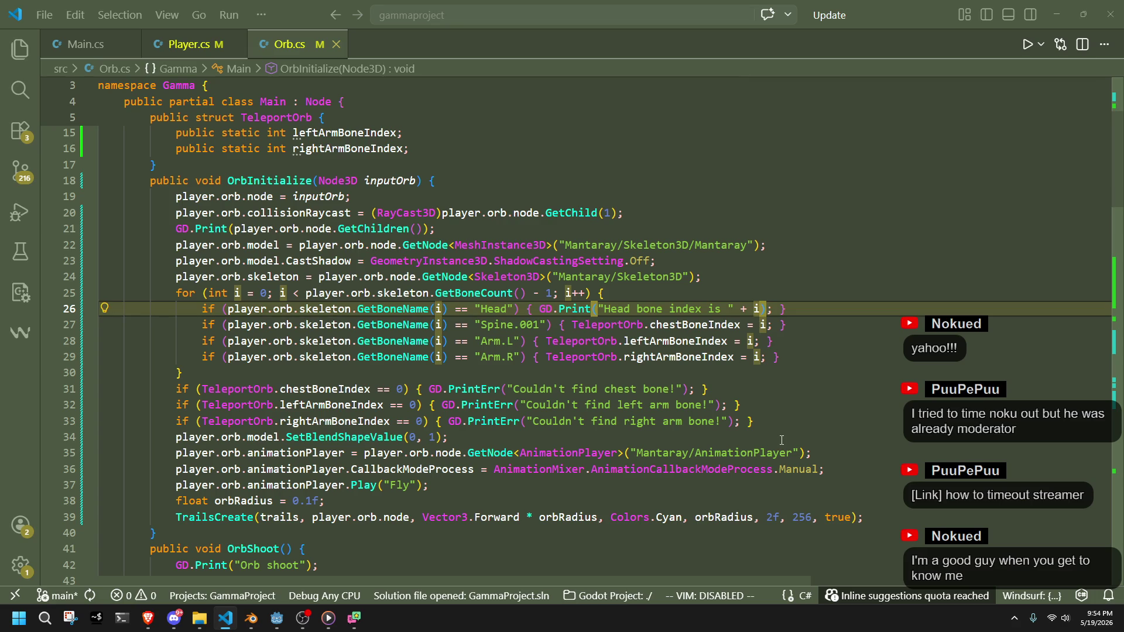
mouse_move(1117, 196)
mouse_down()
mouse_move(1116, 559)
mouse_move(1117, 310)
mouse_up()
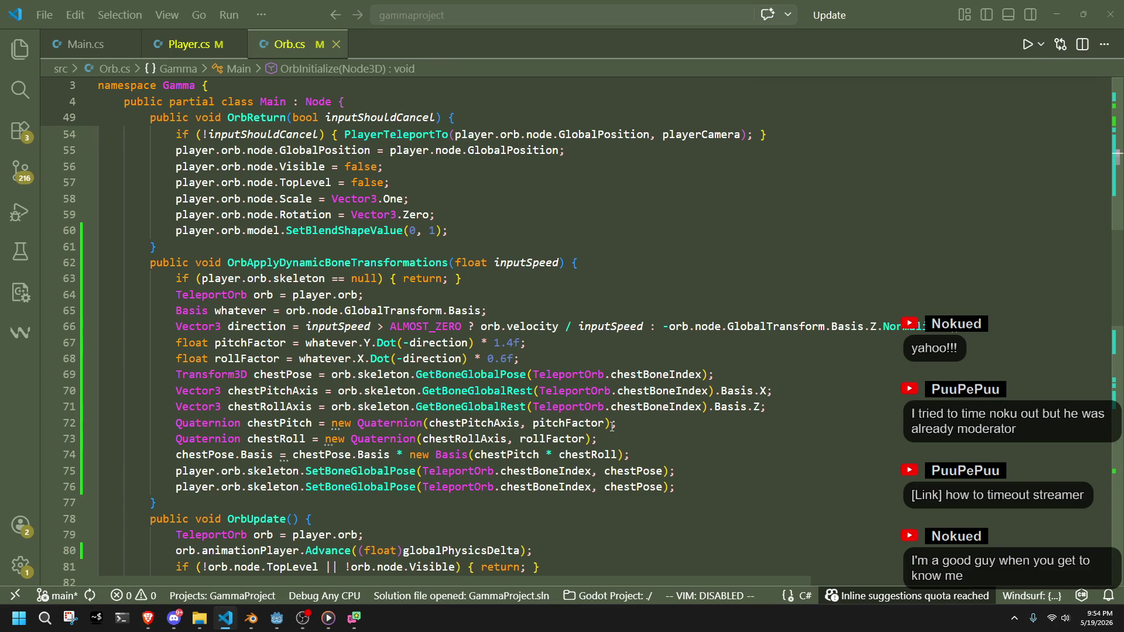
Change the second SetBoneGlobalPose call's index to chestBoneIndex + 1 and save Orb.cs
click(672, 422)
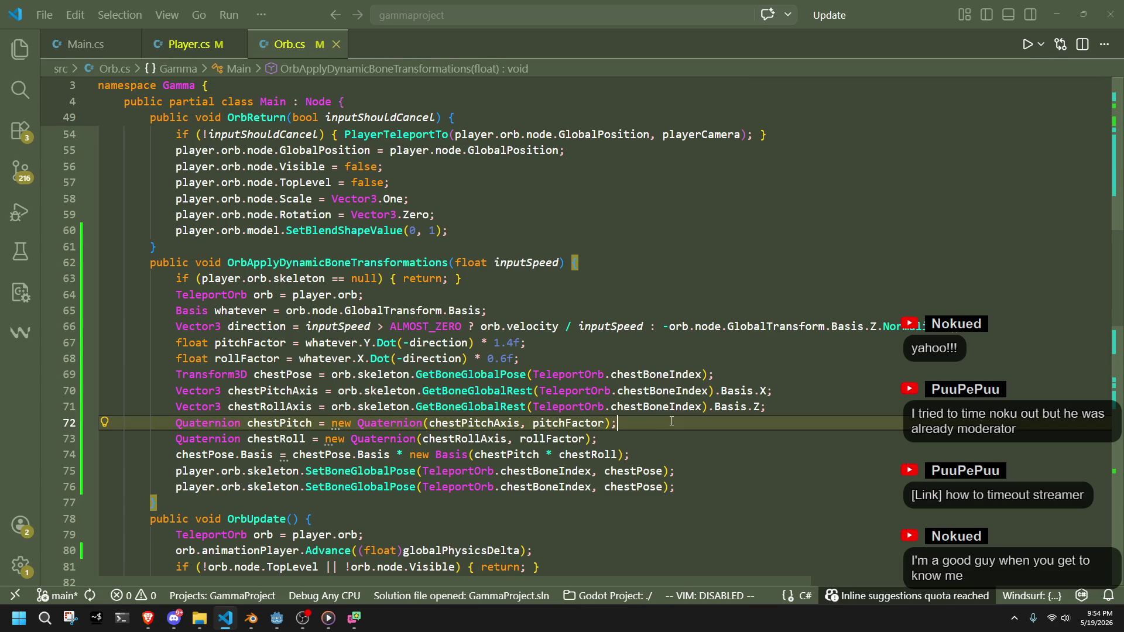
click(544, 486)
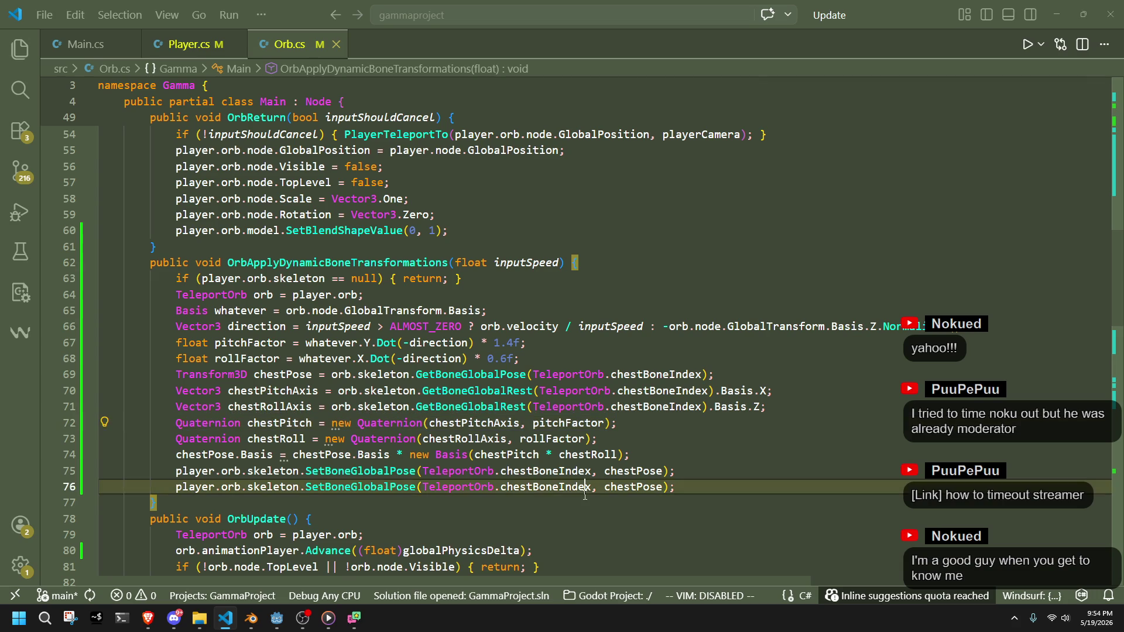
click(596, 499)
click(592, 491)
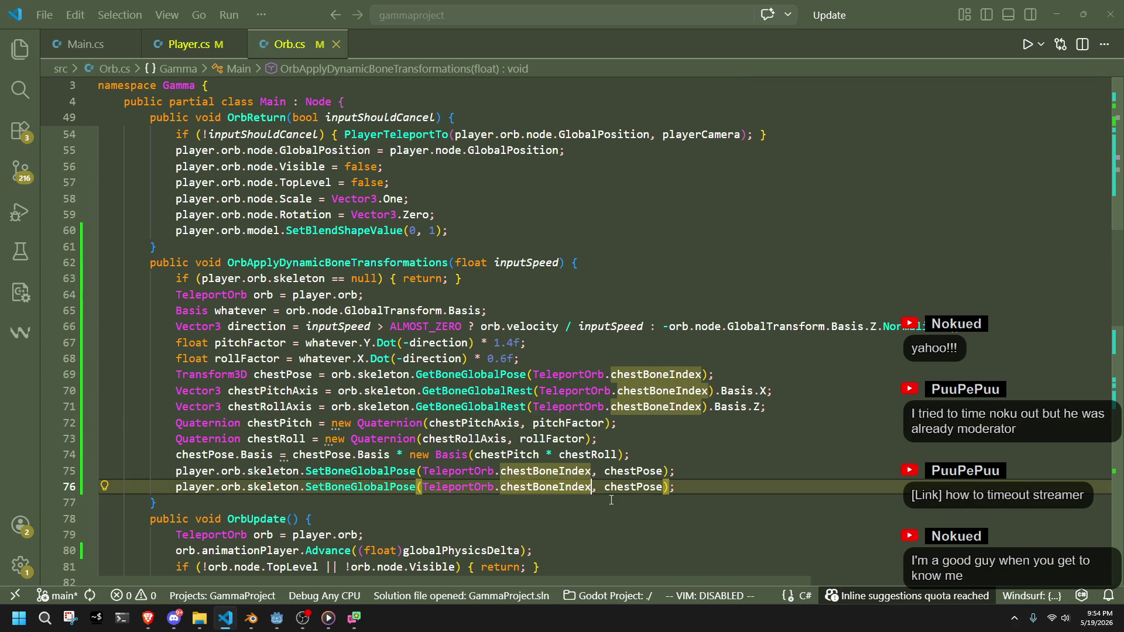
text(+ 1)
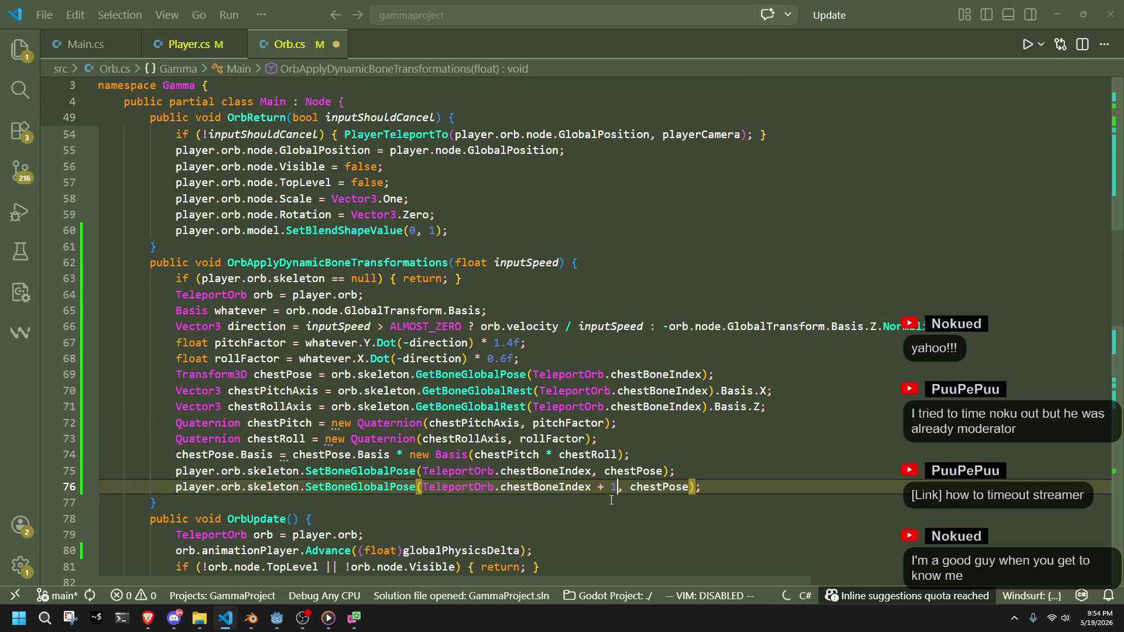
click(634, 511)
key(ctrl+s)
Lower the roll factor multiplier from 0.6f to 0.3f and pitch from 1.4f to 0.8f, then save
click(642, 451)
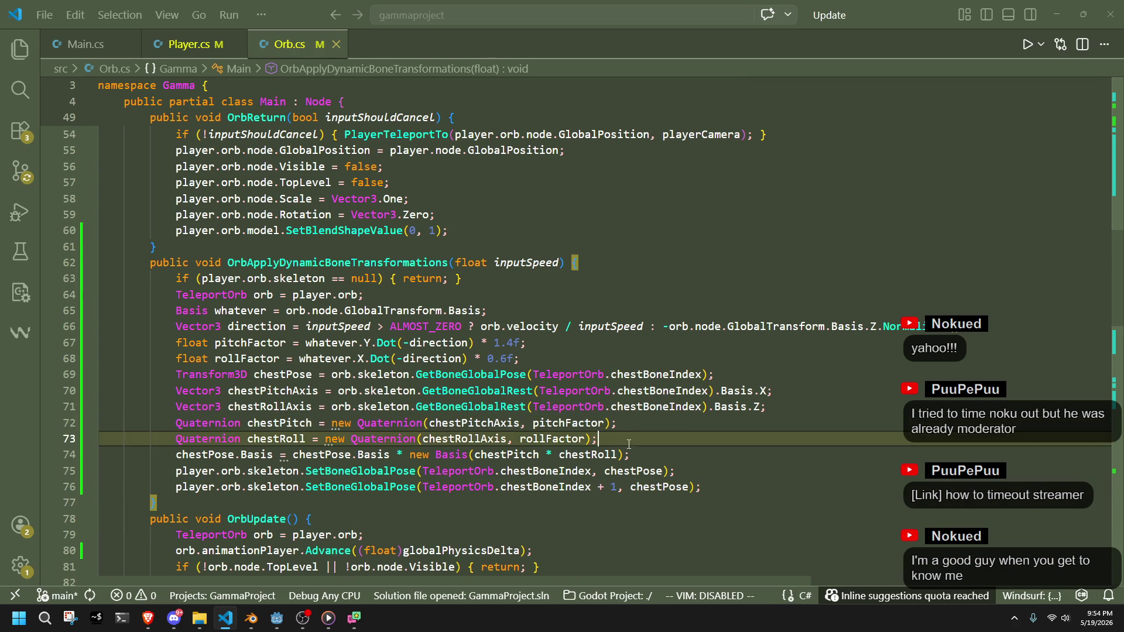
click(579, 503)
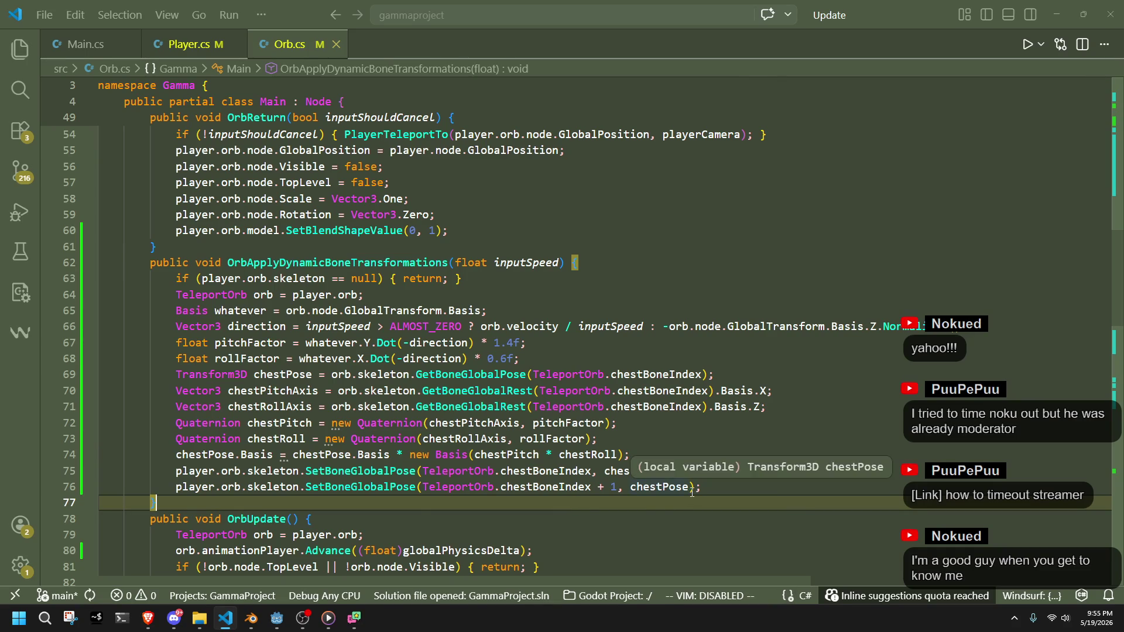
text(})
click(656, 524)
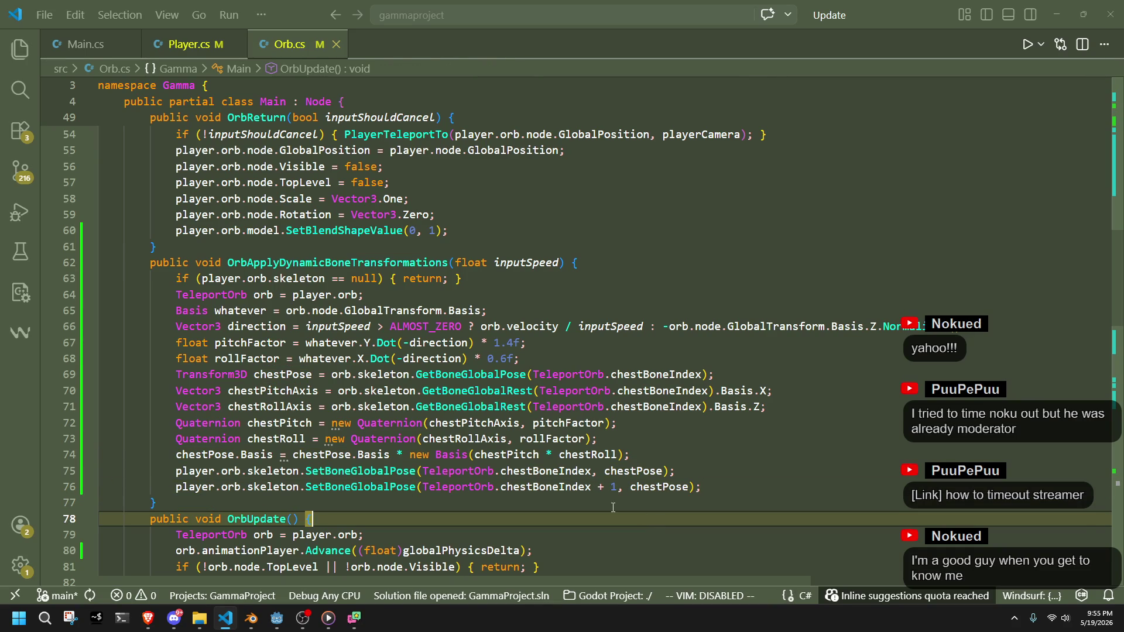
click(613, 504)
click(507, 358)
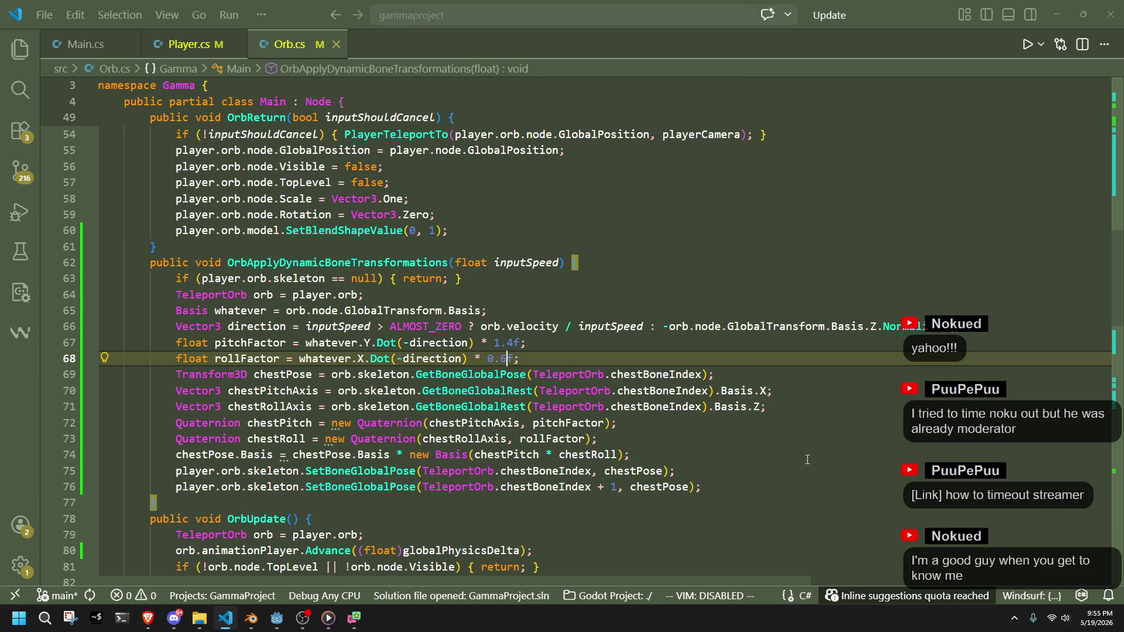
key(BackSpace)
text(3)
key(Up)
key(Right)
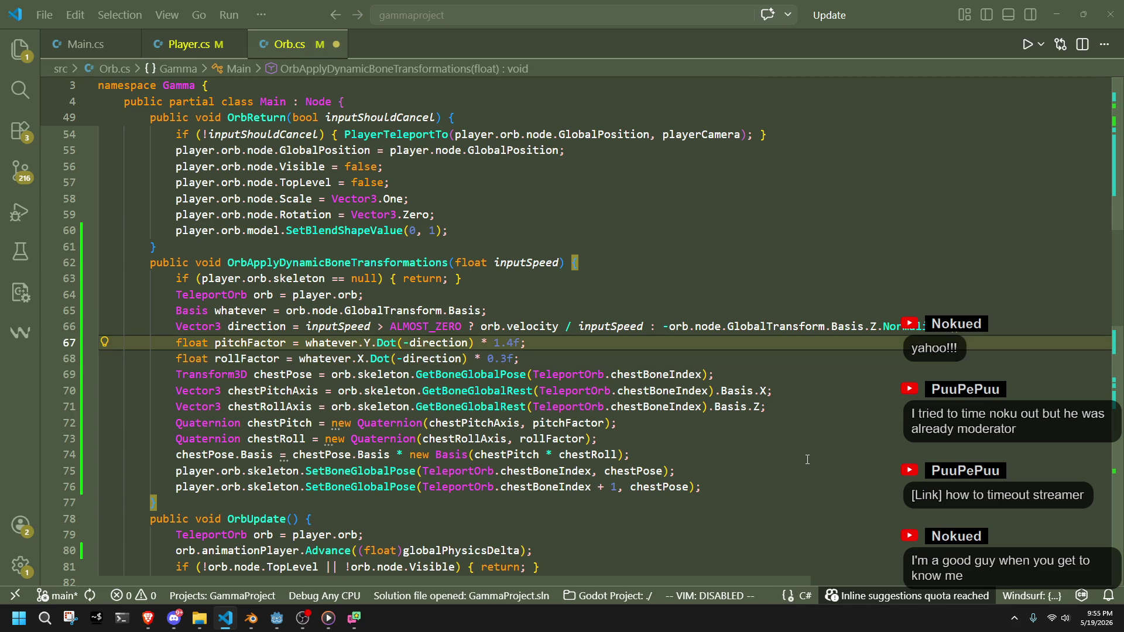
key(BackSpace)
key(BackSpace)
key(BackSpace)
text(0.8)
key(ctrl+s)
key(alt+Tab)
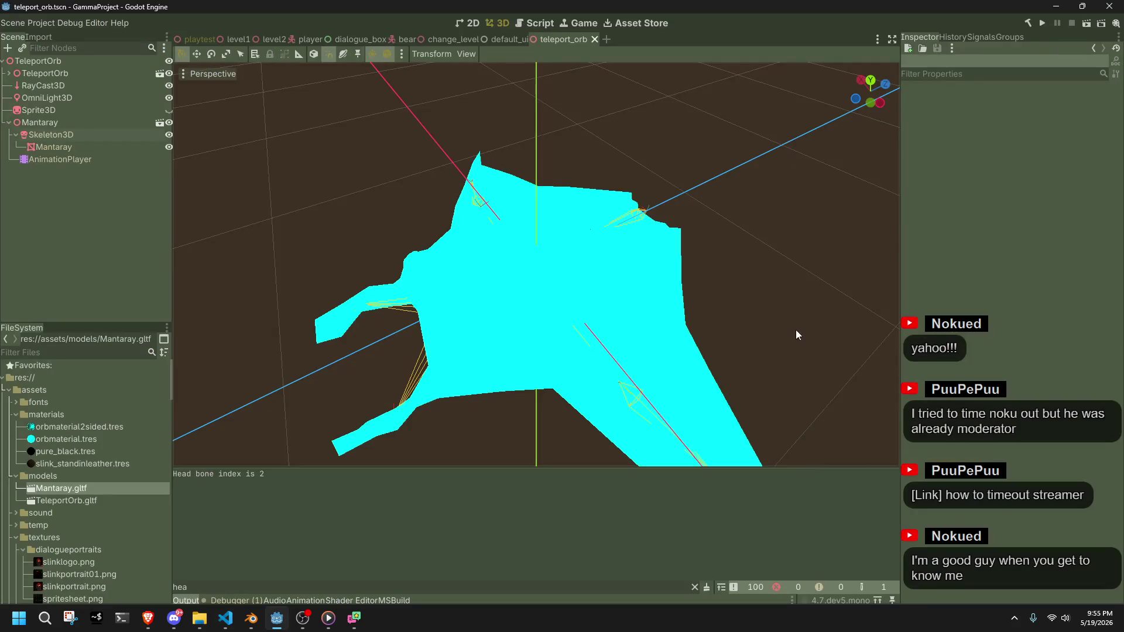
Run the Godot playtest to watch the orb's bend, then close the game and return to Orb.cs
click(1038, 31)
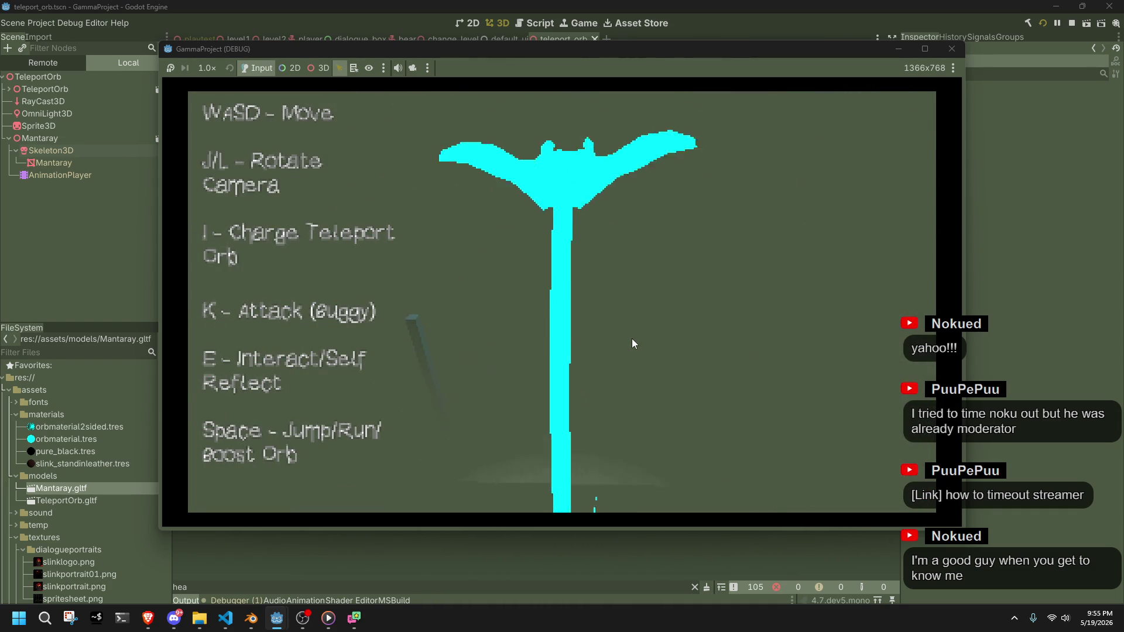
click(951, 49)
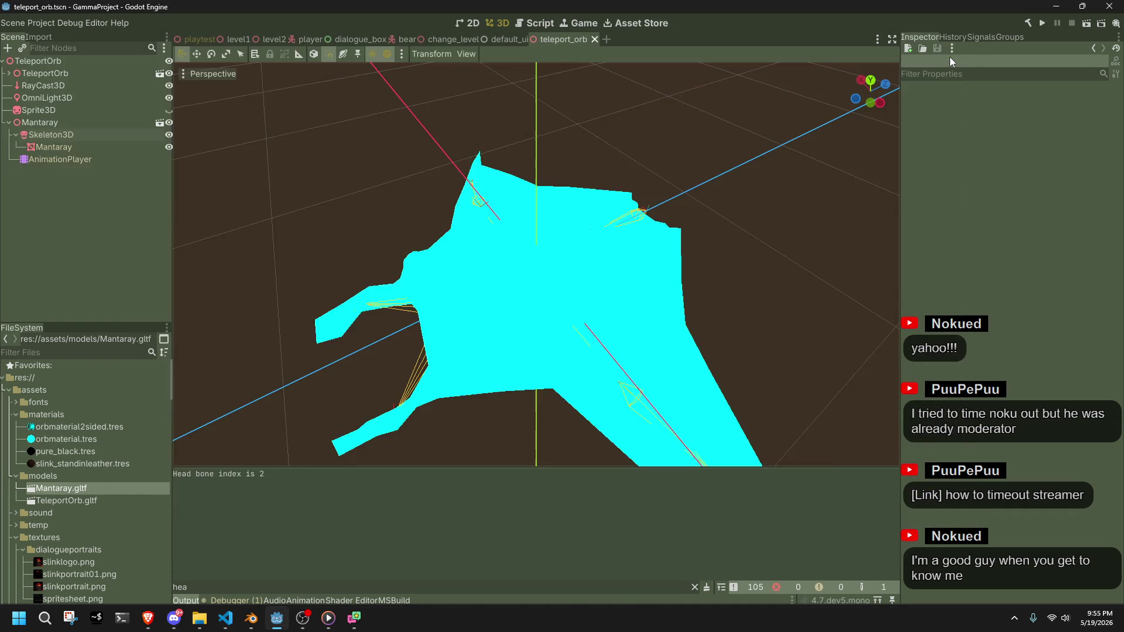
key(alt+Tab)
click(667, 498)
Add a Transform3D headPose declaration for chestBoneIndex + 1 below the chestPose line and save
click(656, 460)
click(646, 434)
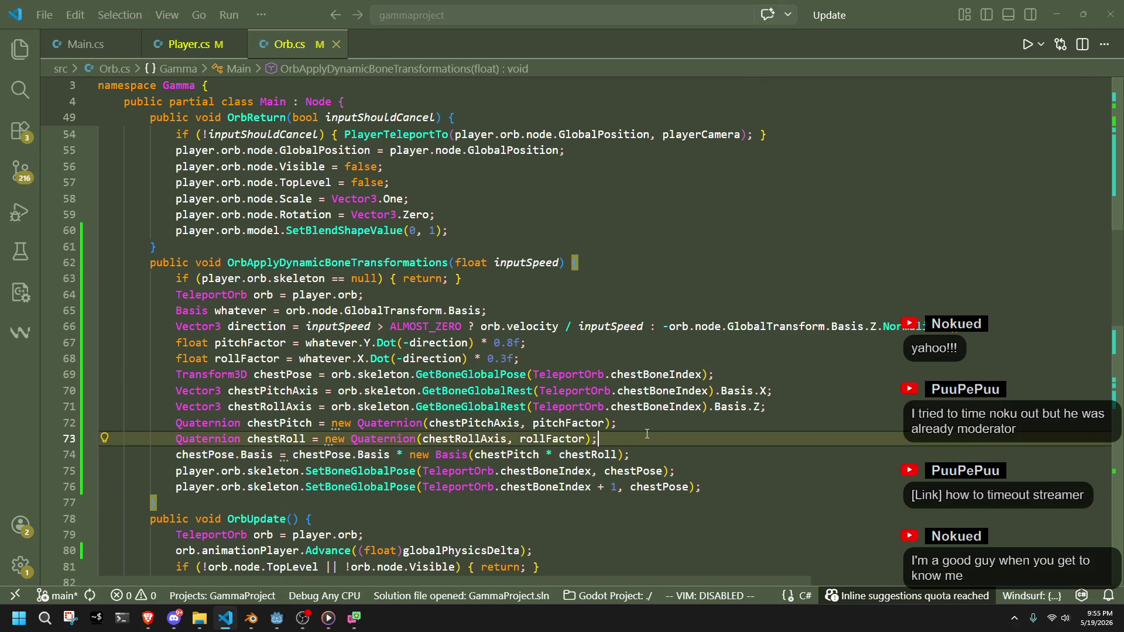
click(761, 375)
key(Return)
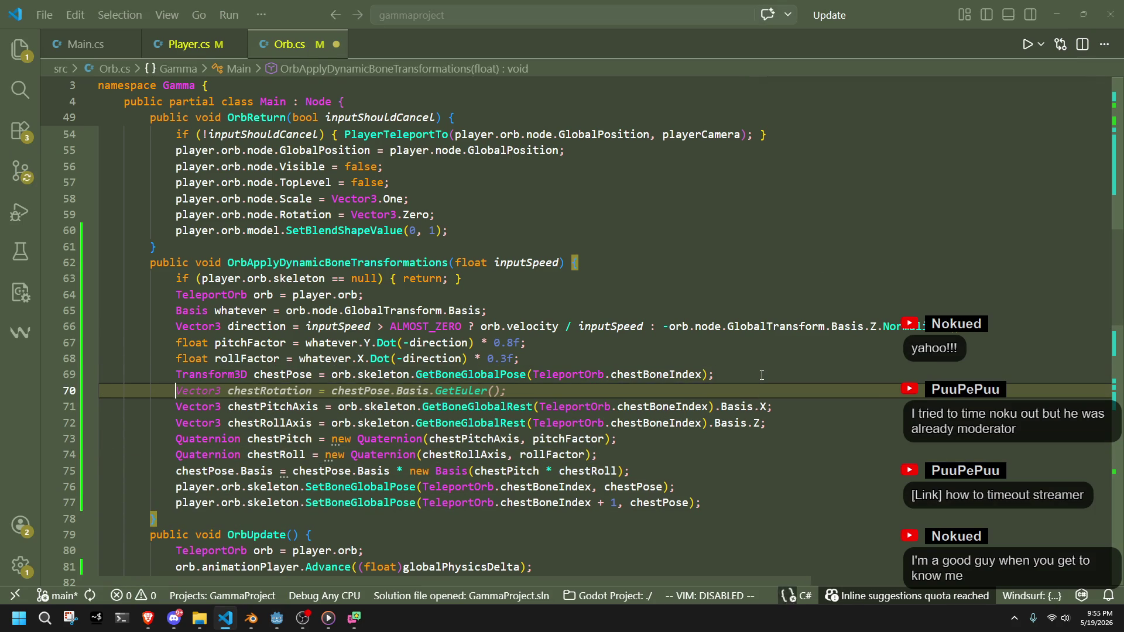
text(Transform3D headPo)
key(Tab)
click(761, 375)
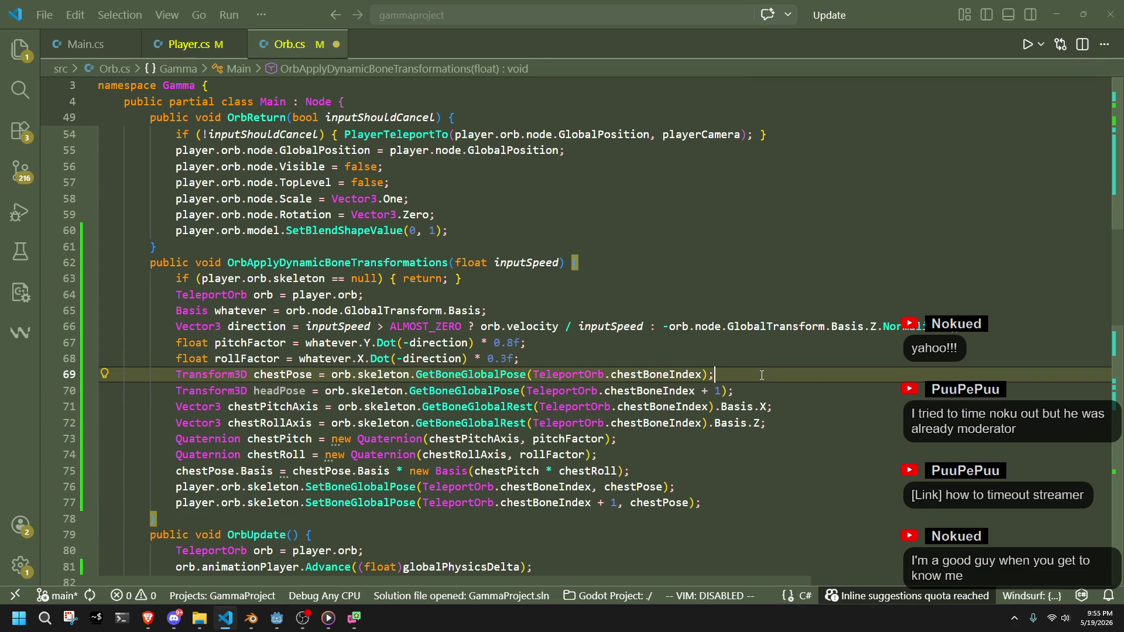
key(Up)
key(ctrl+s)
Add a headPose basis line applying the same chestPitch and chestRoll rotation
click(309, 384)
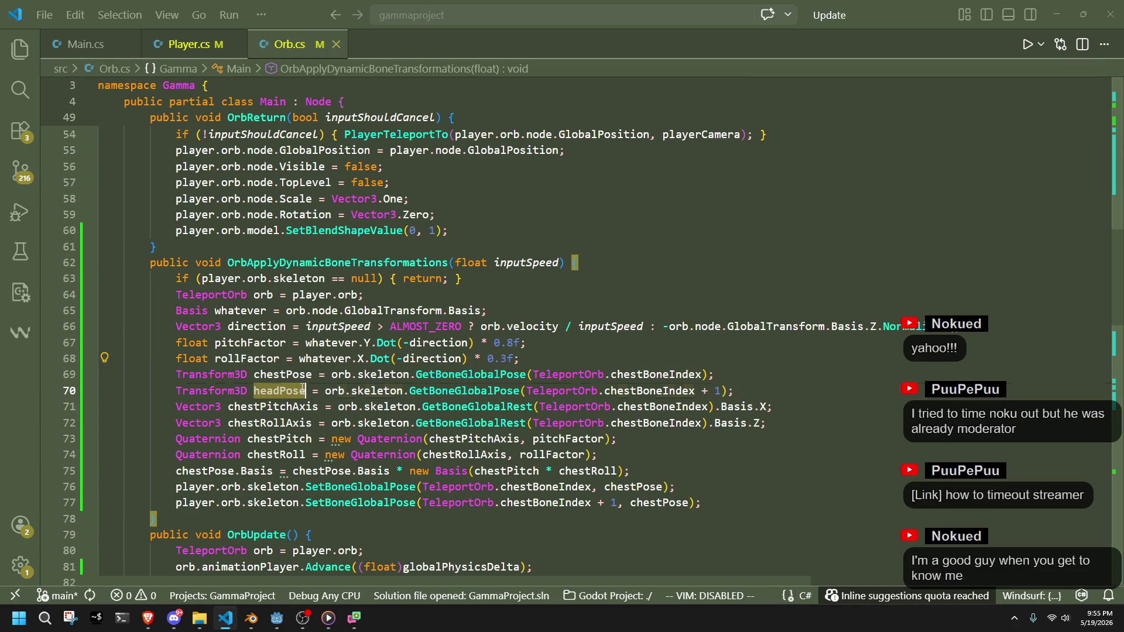
click(855, 483)
click(874, 512)
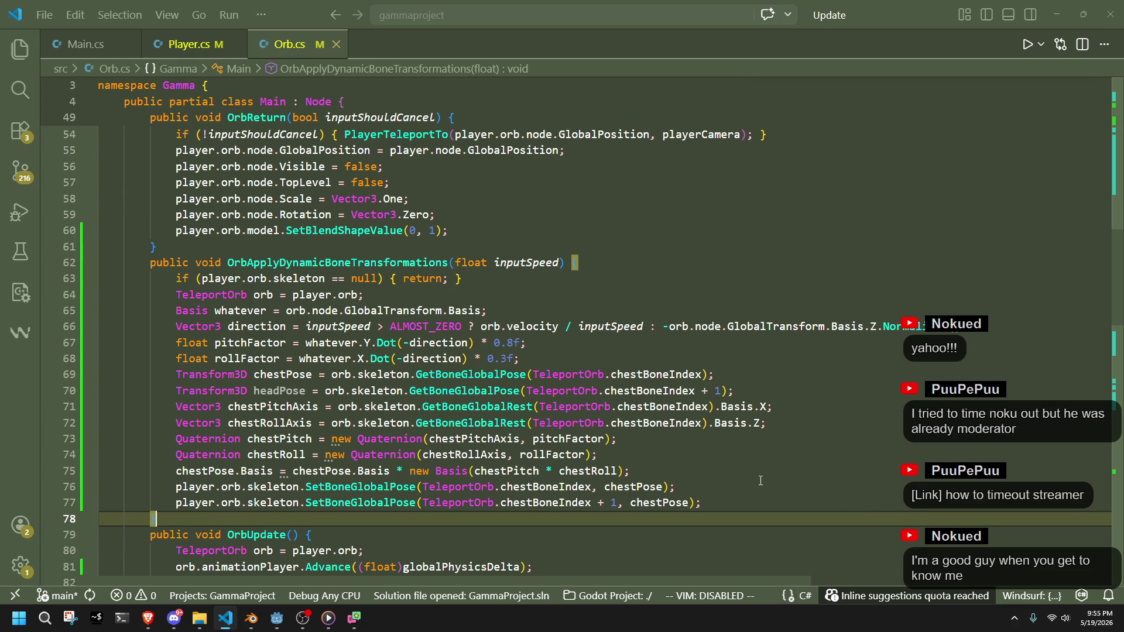
click(732, 476)
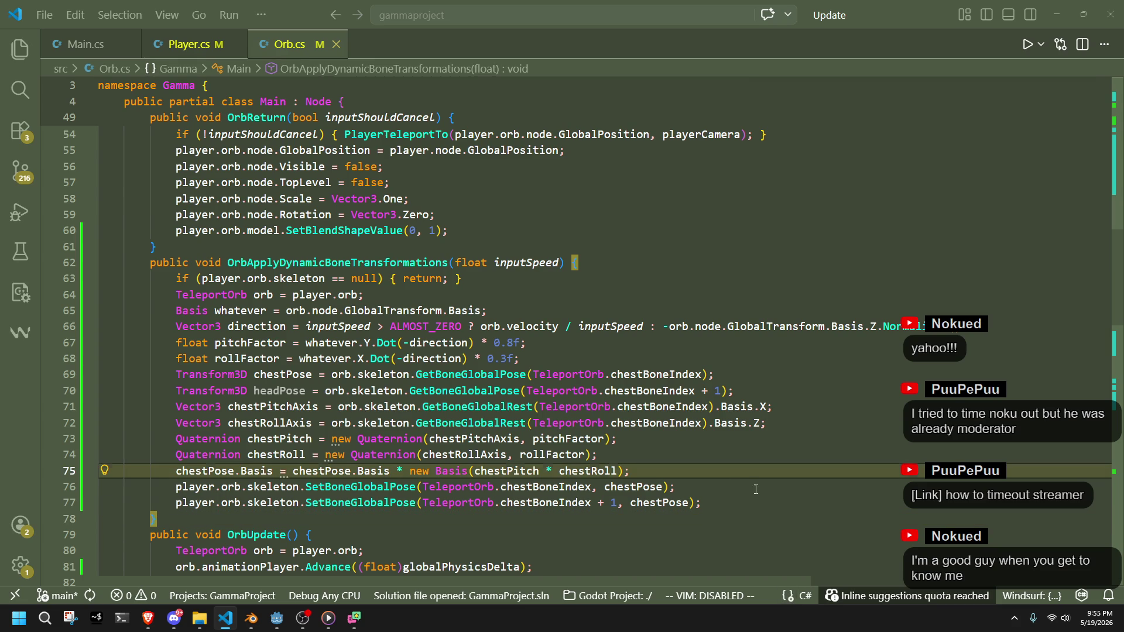
click(755, 490)
click(763, 506)
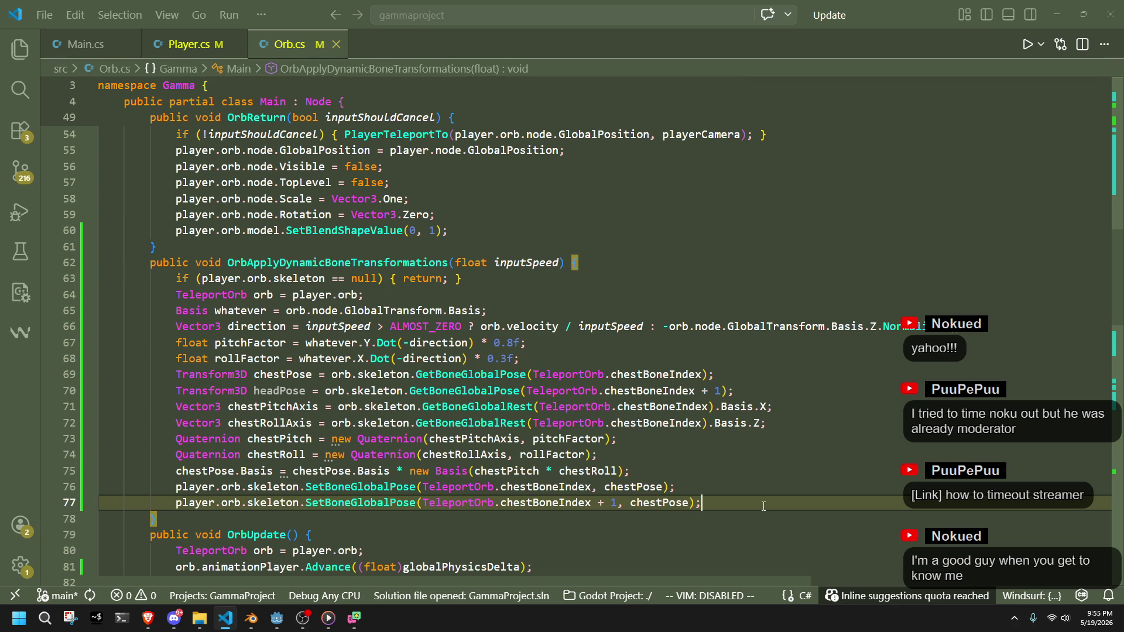
double_click(263, 390)
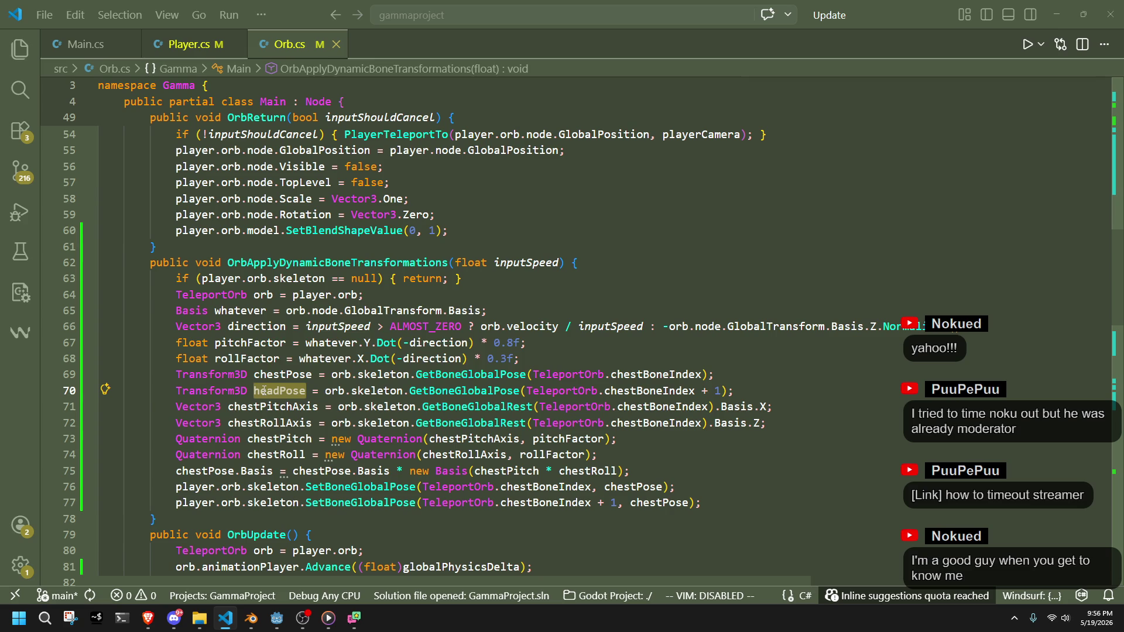
mouse_move(264, 391)
click(708, 472)
key(Return)
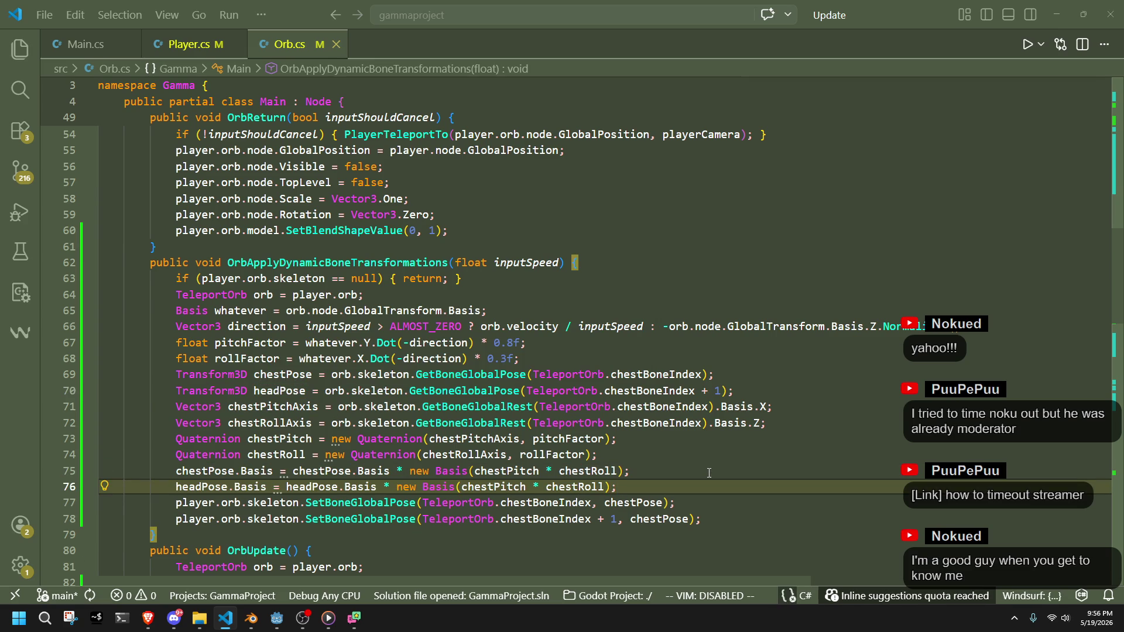
key(ctrl+z)
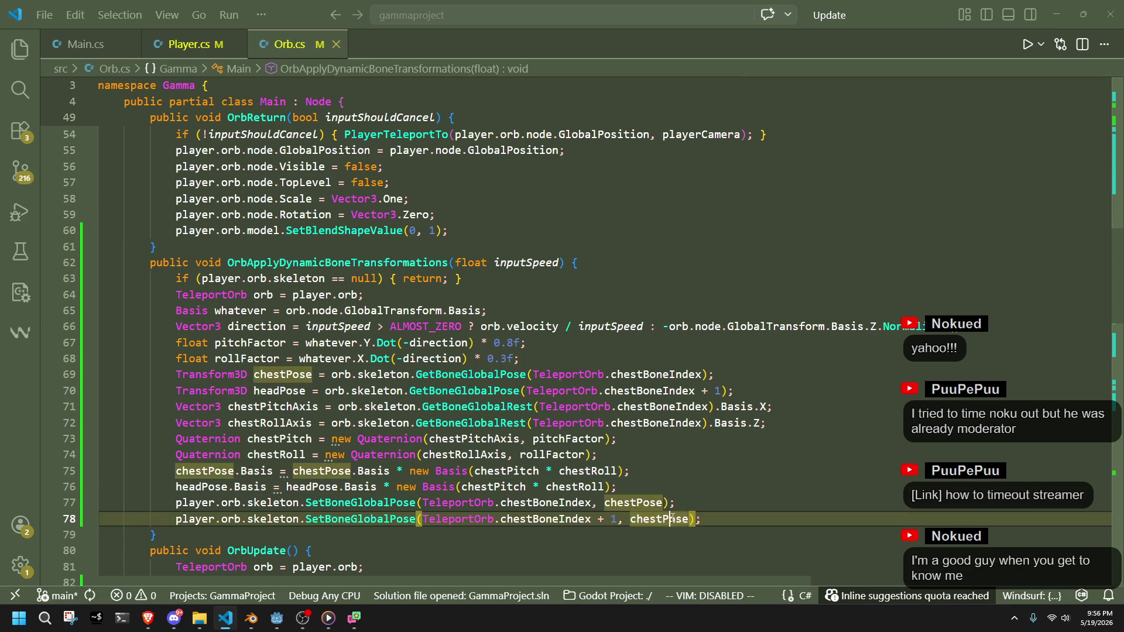
key(Down)
key(Down)
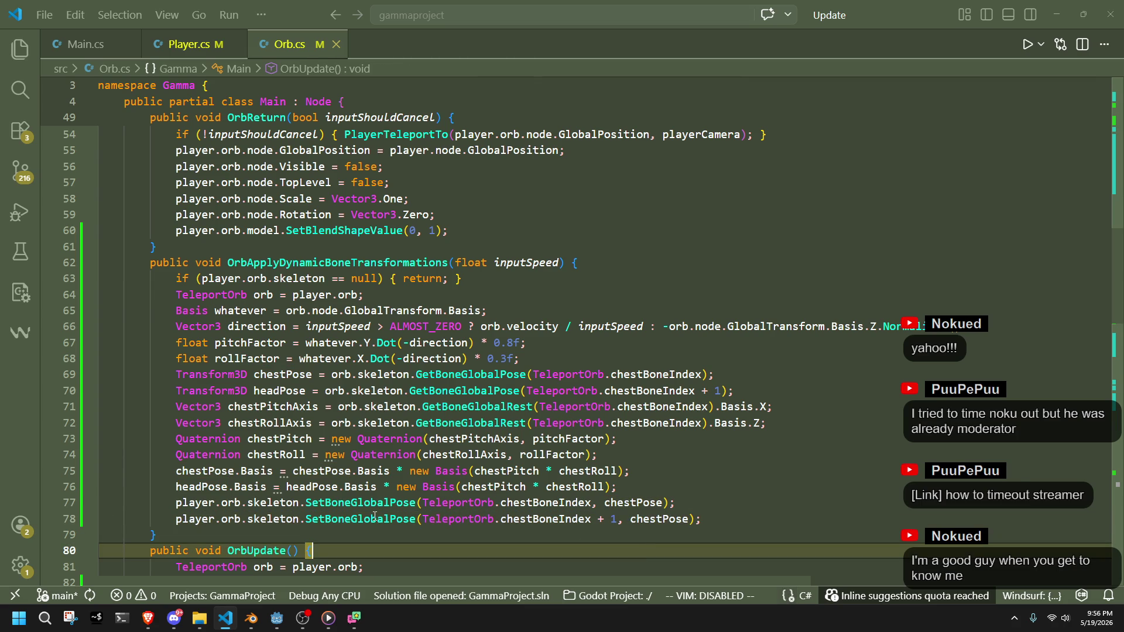
Replace chestPose with headPose in the head bone's SetBoneGlobalPose call
click(655, 539)
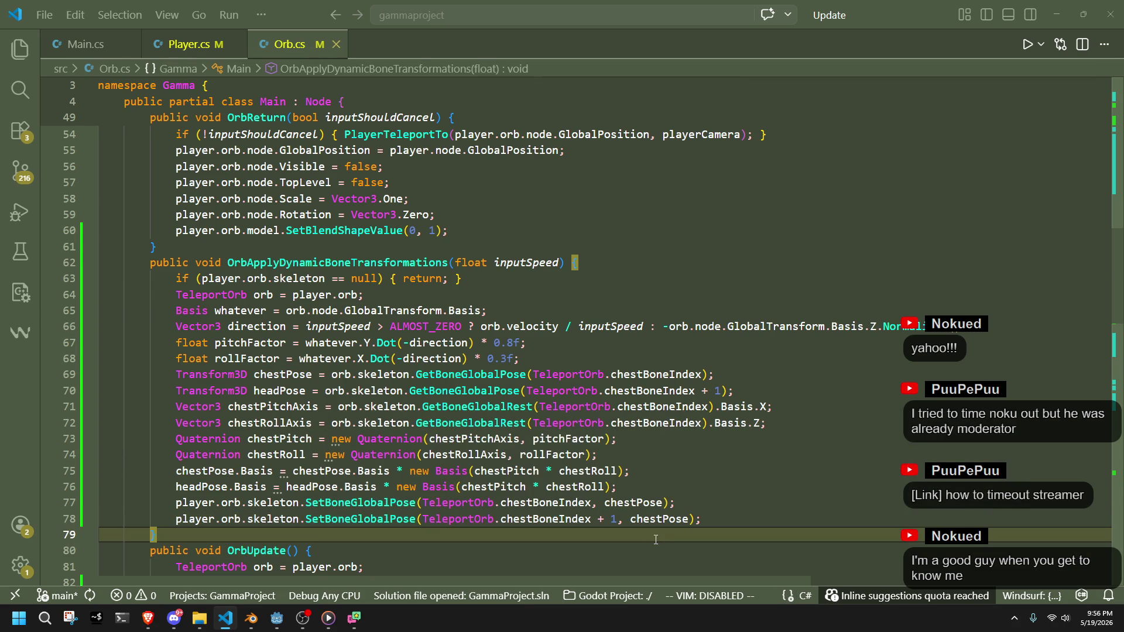
double_click(654, 522)
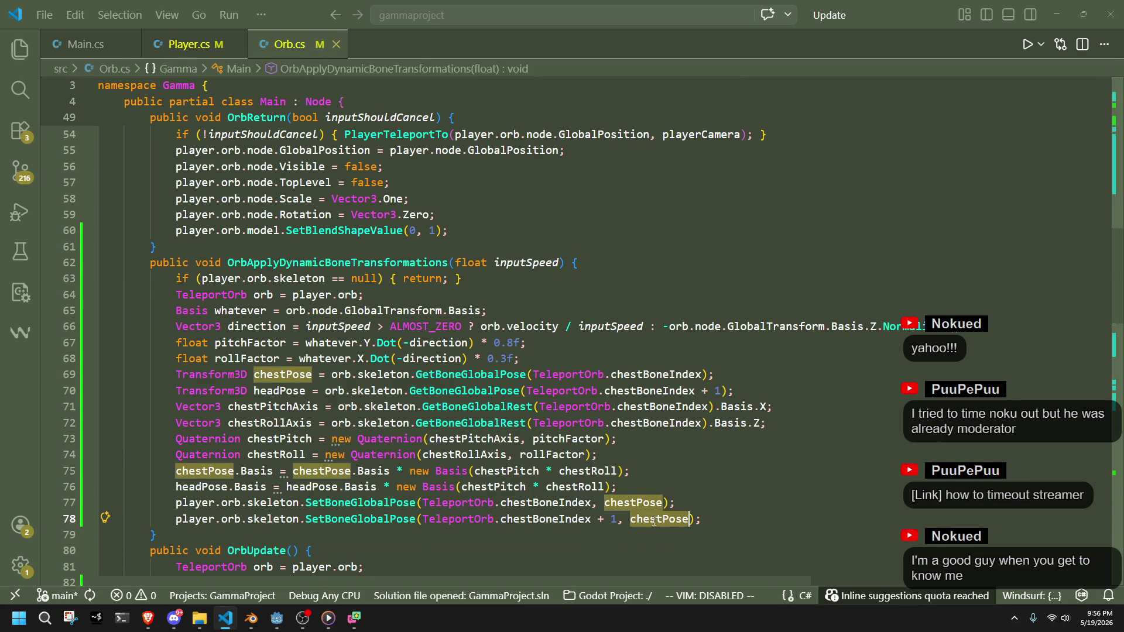
text(headPose)
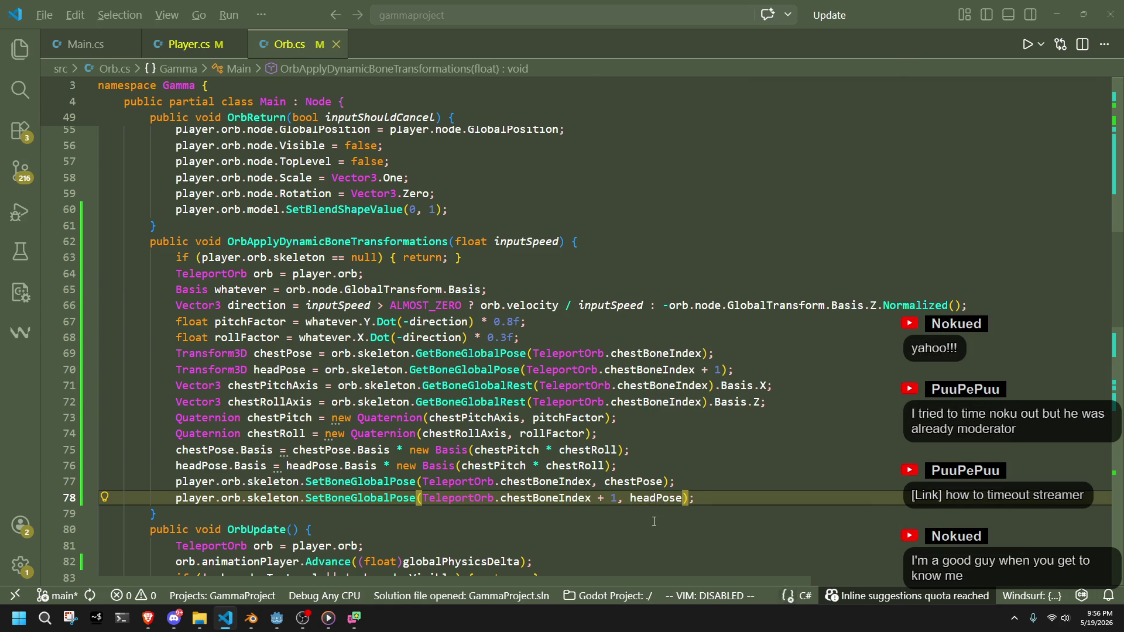
key(alt+Tab)
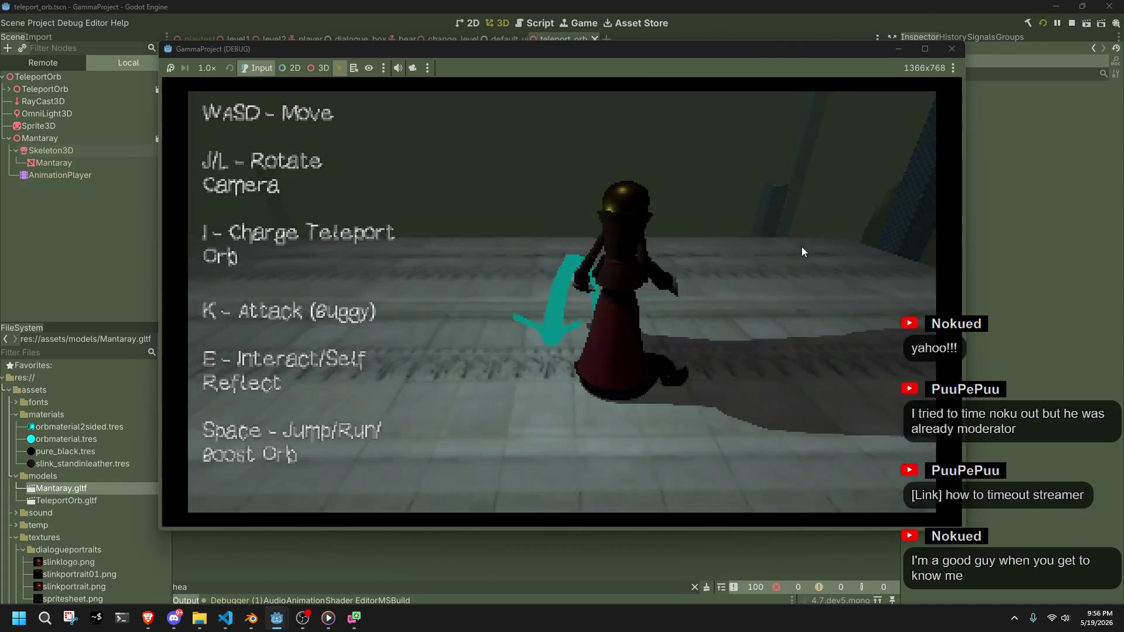
Fly the manta ray with W and Space, diving toward the floor and pulling up, then stop the playtest
key(w)
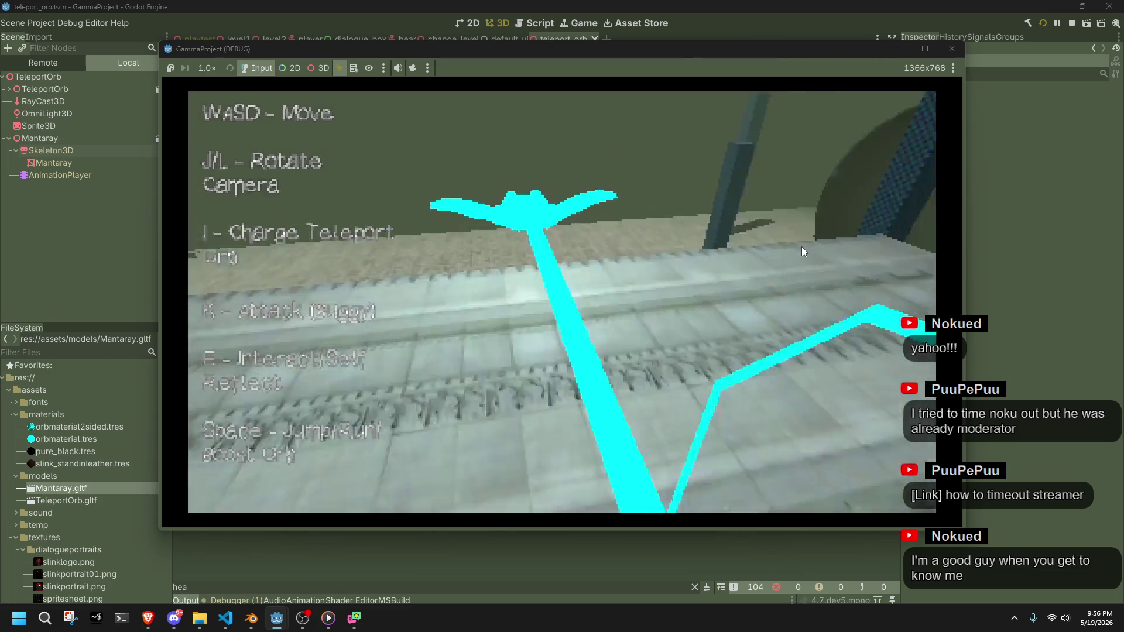
key(w)
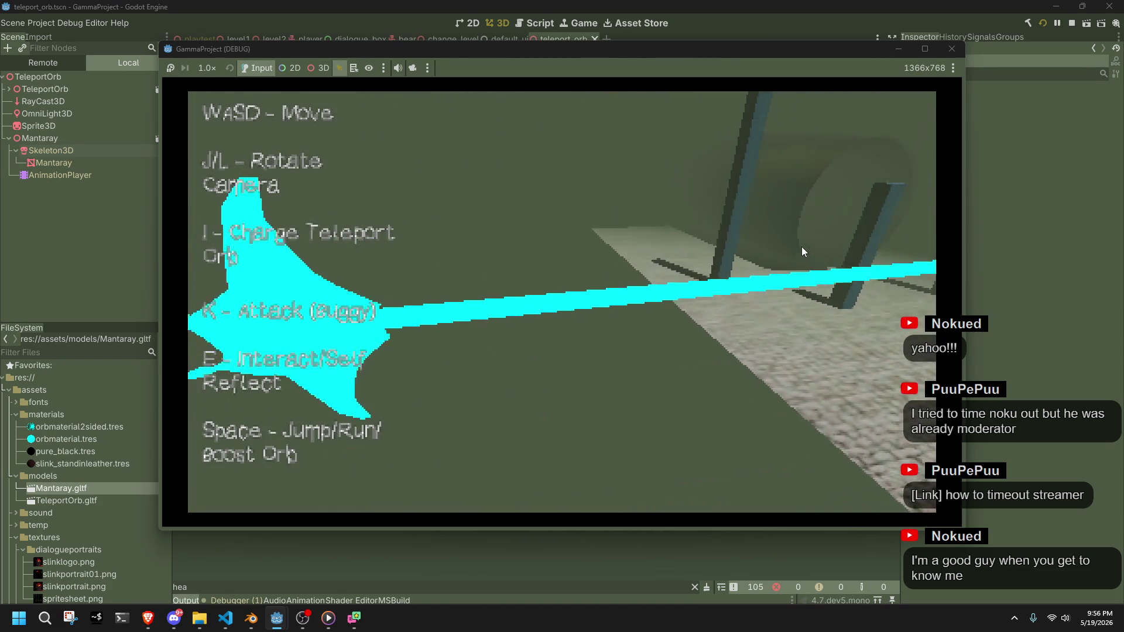
key(w)
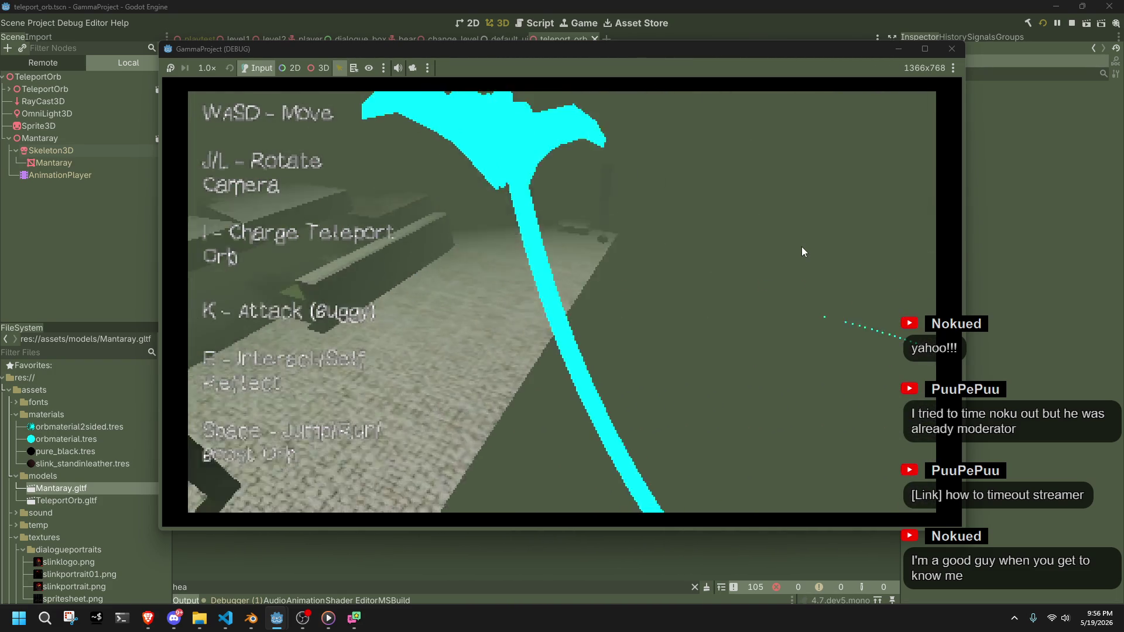
key(w)
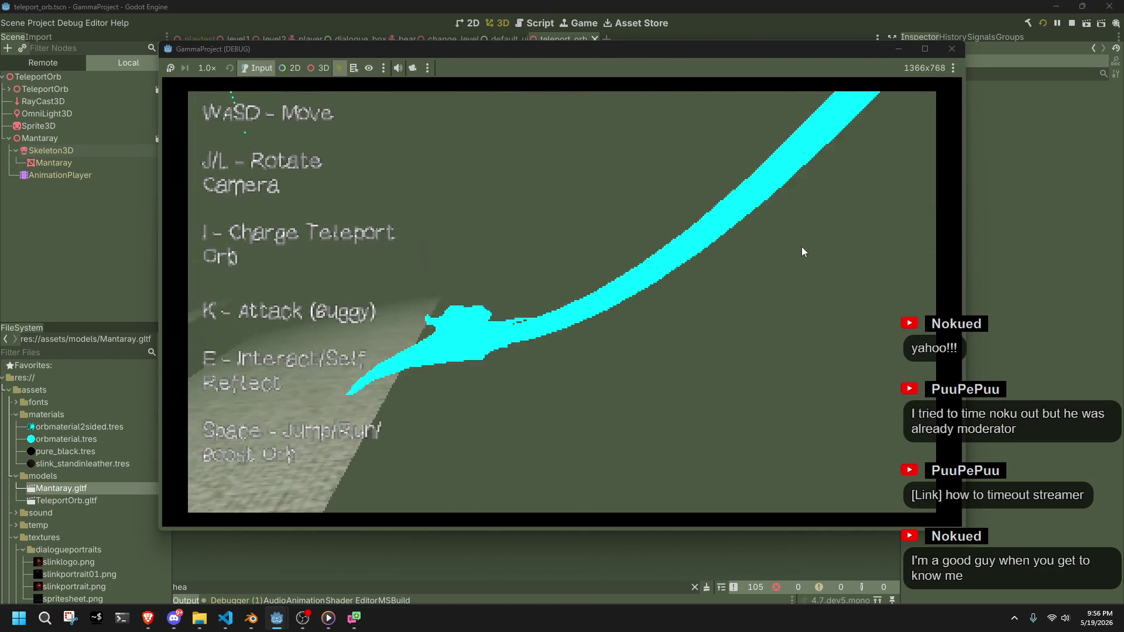
key(w)
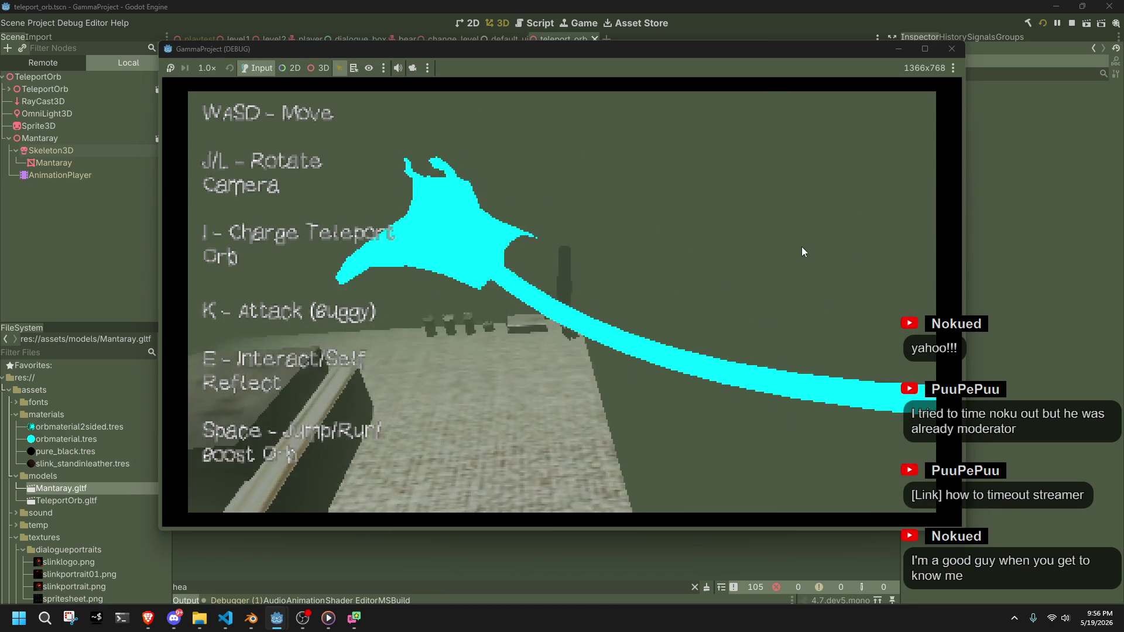
key(space)
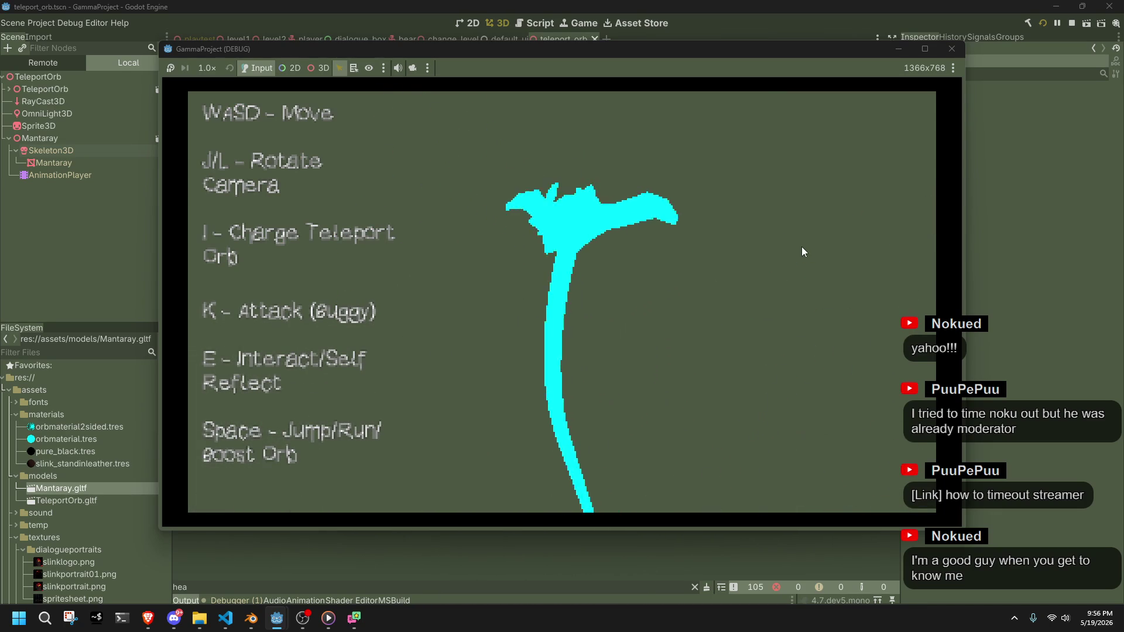
key(w)
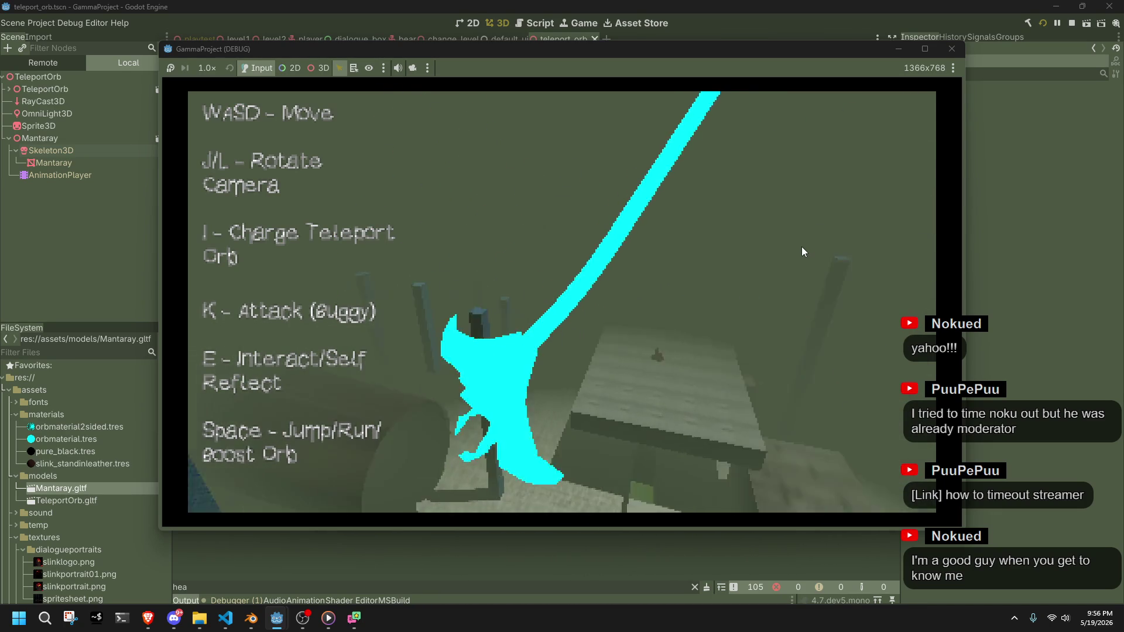
key(space)
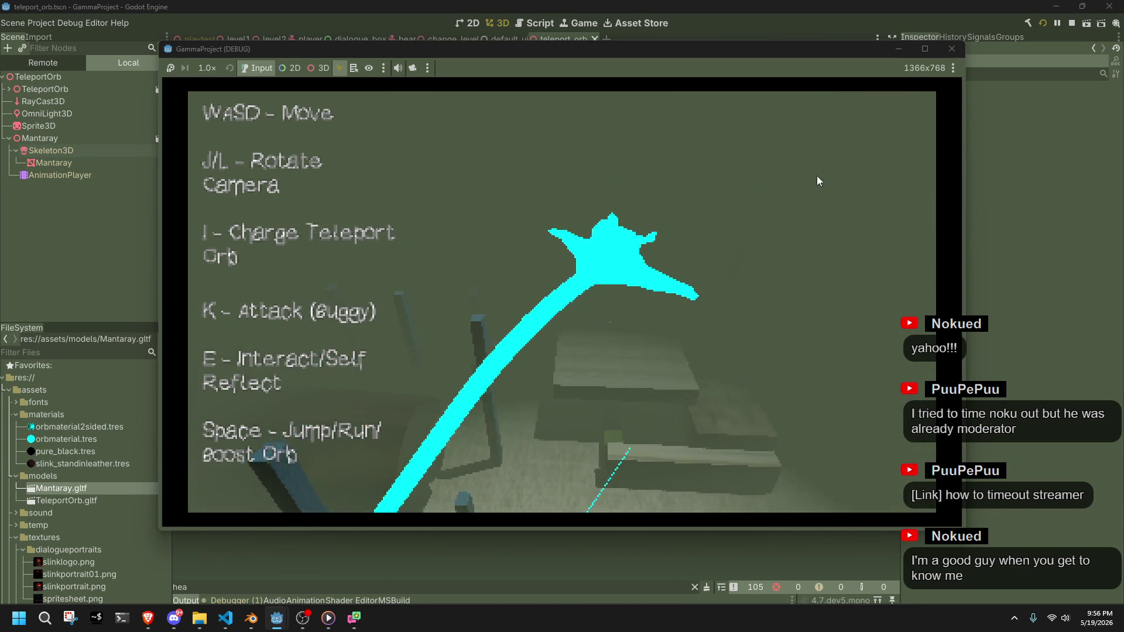
click(951, 48)
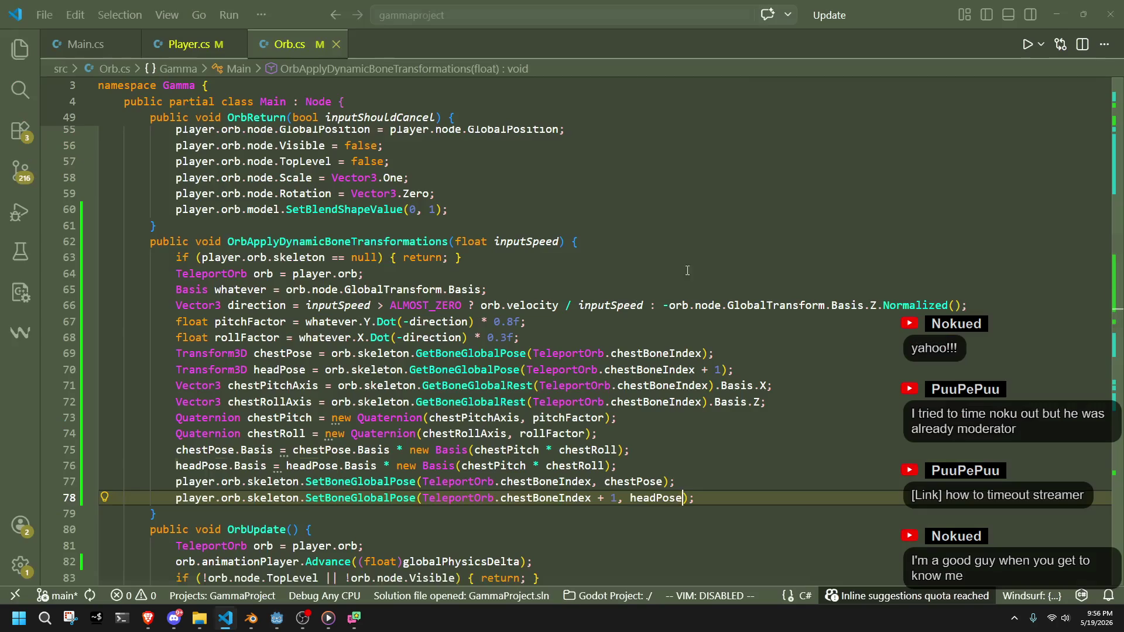
Move the head pose update line above the chest pose update
click(643, 514)
click(619, 499)
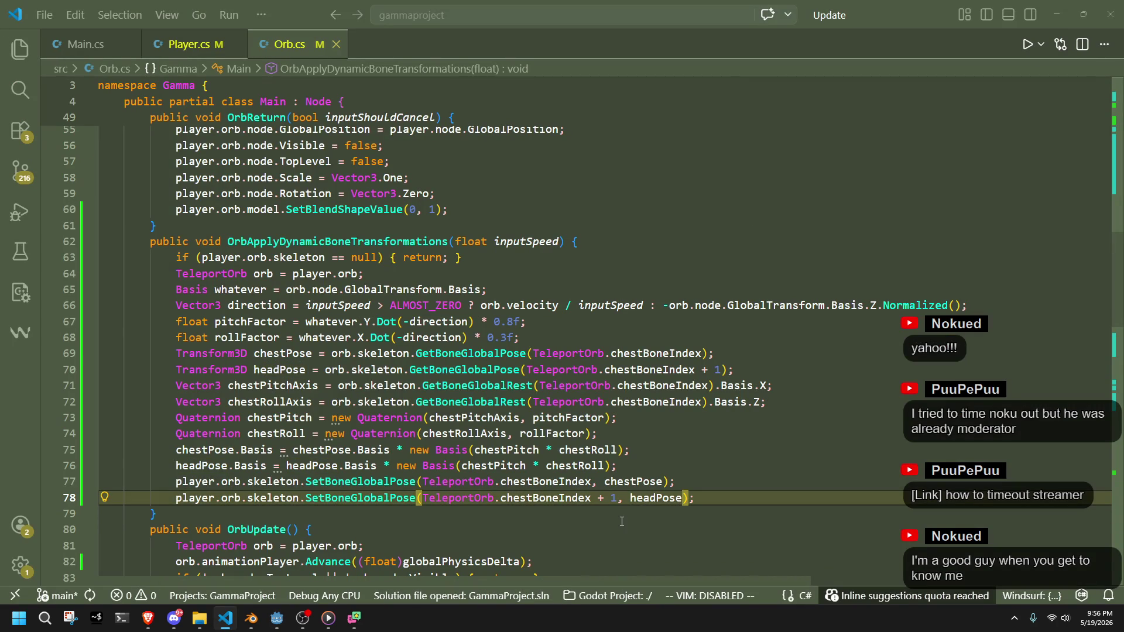
key(Down)
scroll(621, 521, up, 10)
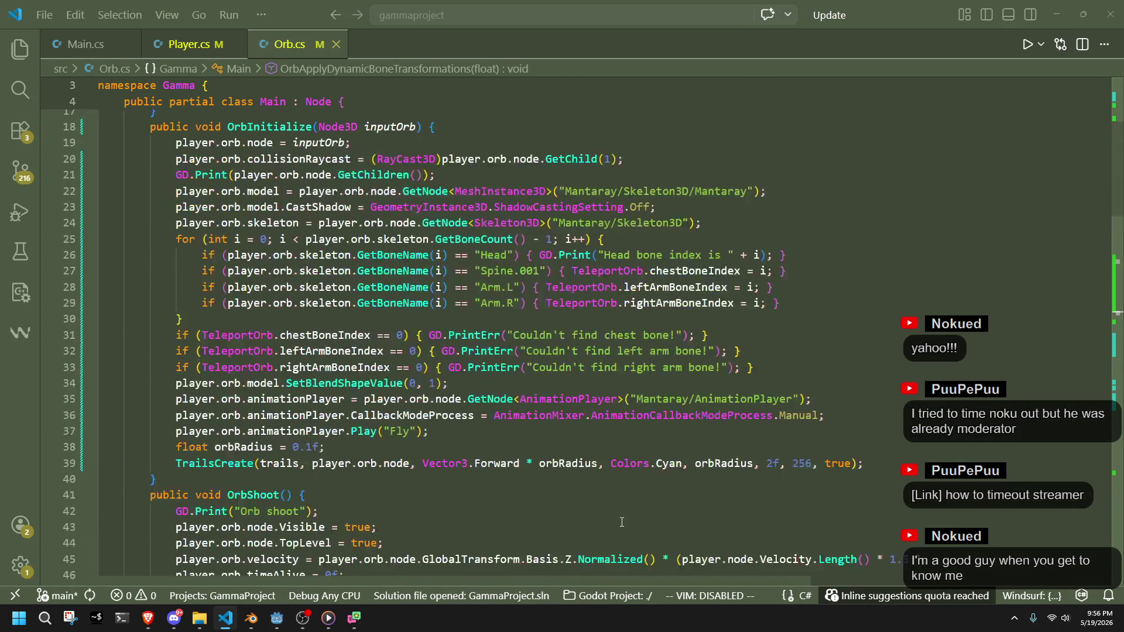
scroll(620, 514, down, 8)
scroll(620, 515, down, 6)
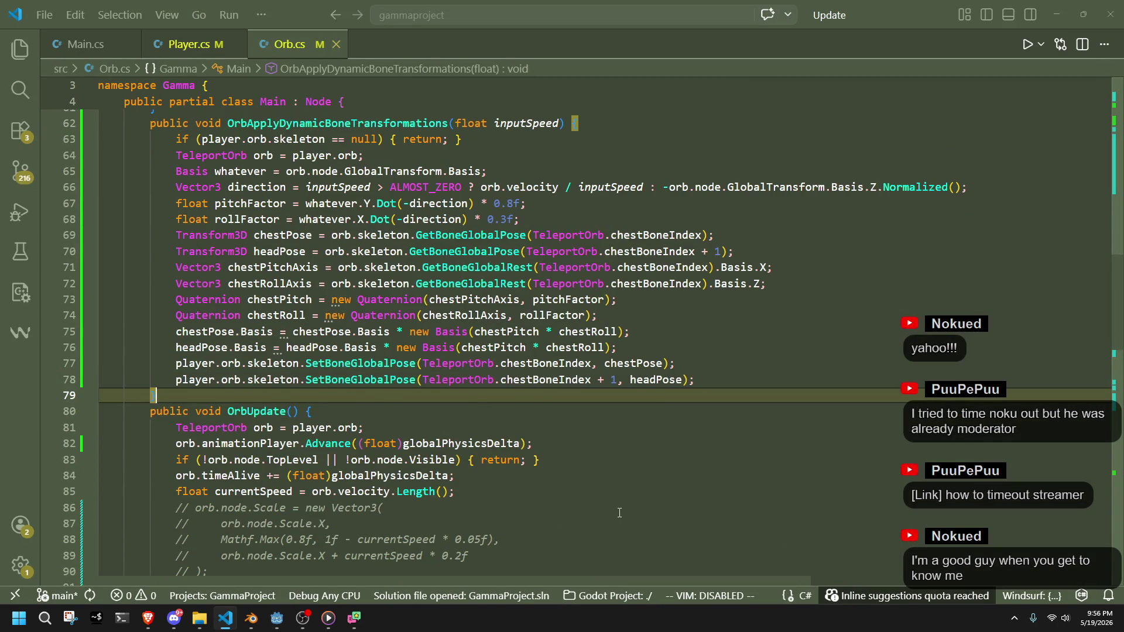
key(Up)
key(ctrl+x)
key(Up)
key(ctrl+v)
Delete the headPose declaration, then restore and duplicate the head rotation line
click(656, 396)
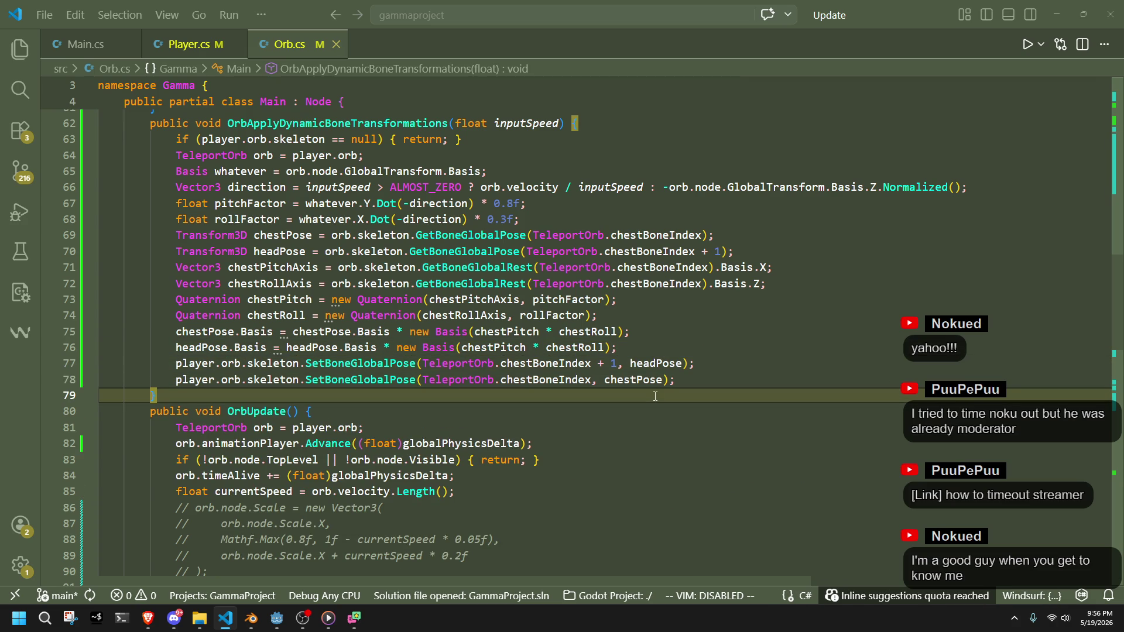
click(656, 310)
scroll(658, 310, up, 1)
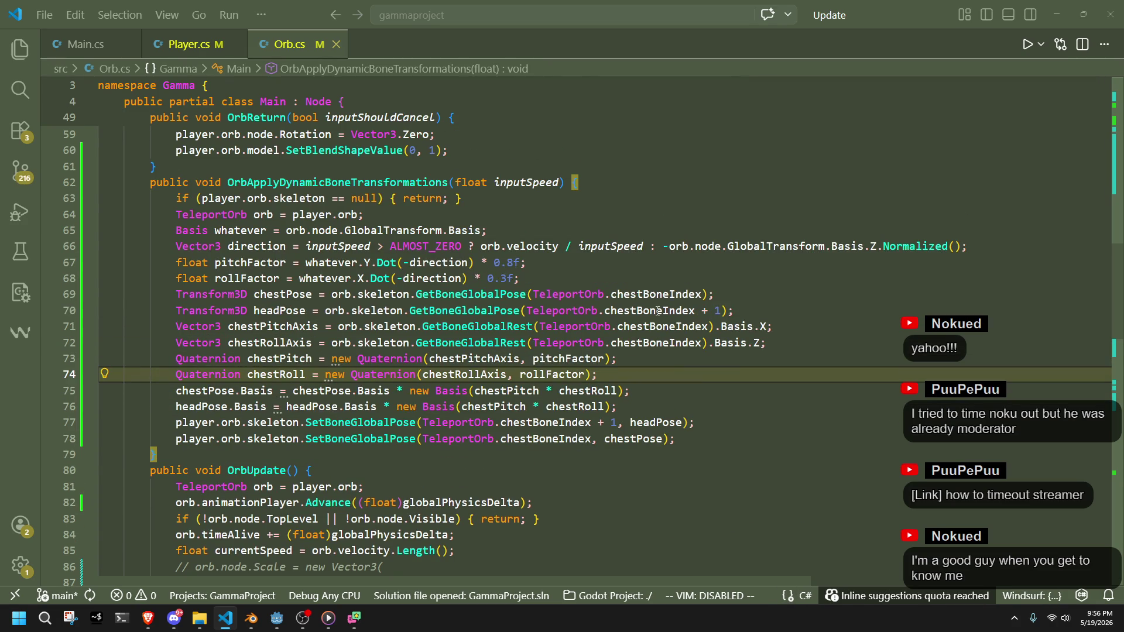
drag(740, 310, 750, 302)
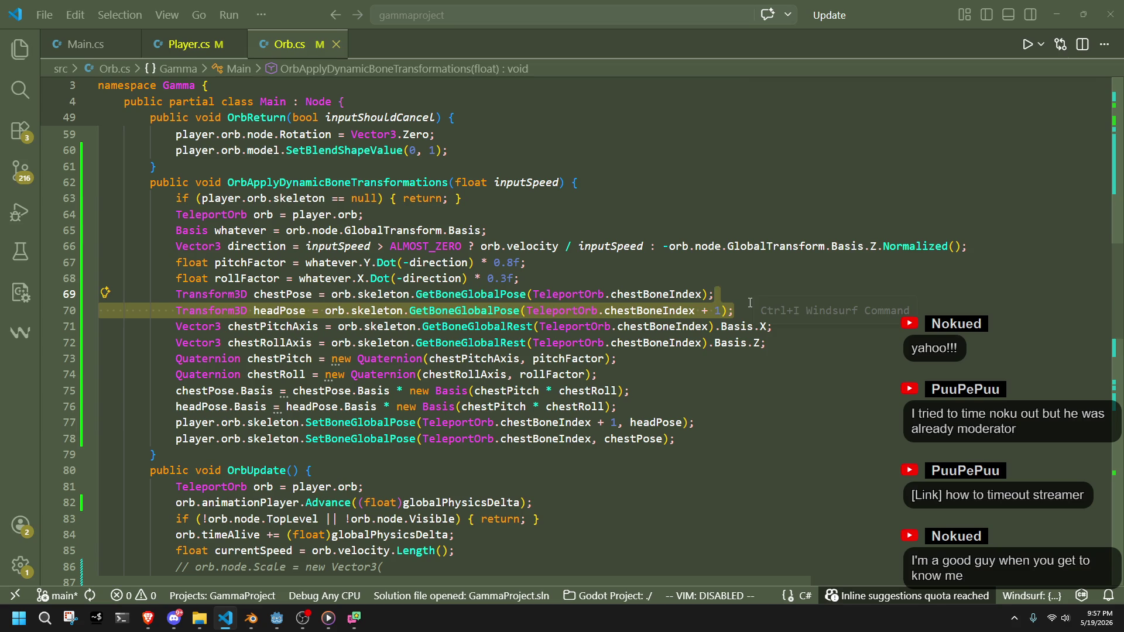
key(Delete)
click(671, 393)
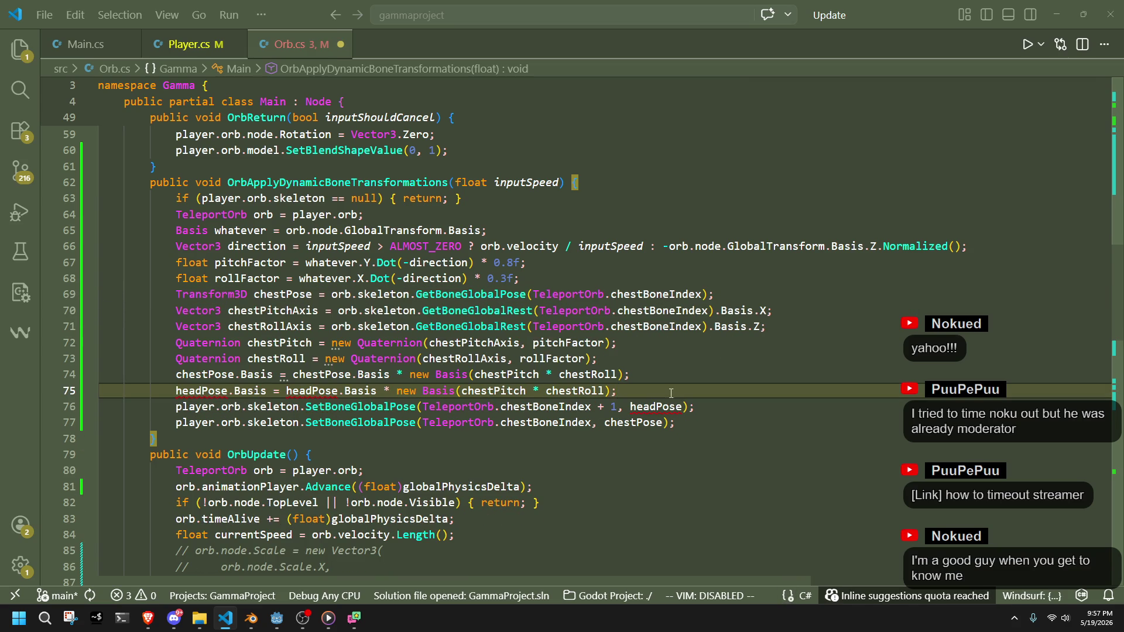
drag(670, 392, 681, 383)
key(Delete)
key(ctrl+z)
key(ctrl+c)
key(Escape)
key(ctrl+v)
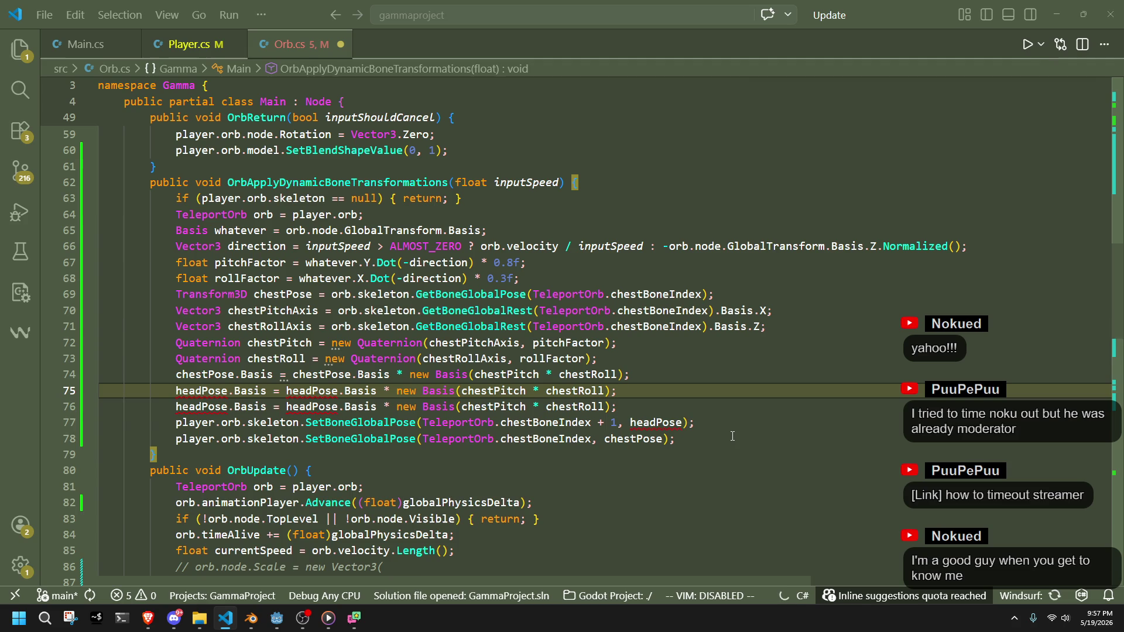
key(Down)
Move the chest pose update line above the head pose update
drag(719, 423, 716, 411)
click(717, 435)
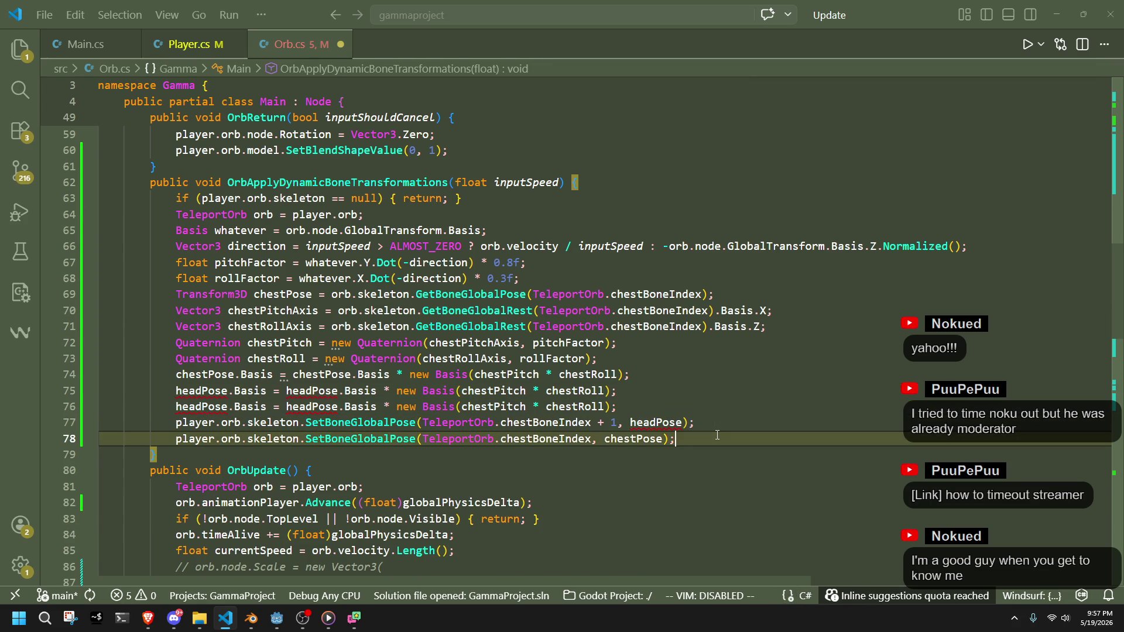
key(ctrl+x)
key(Up)
key(ctrl+v)
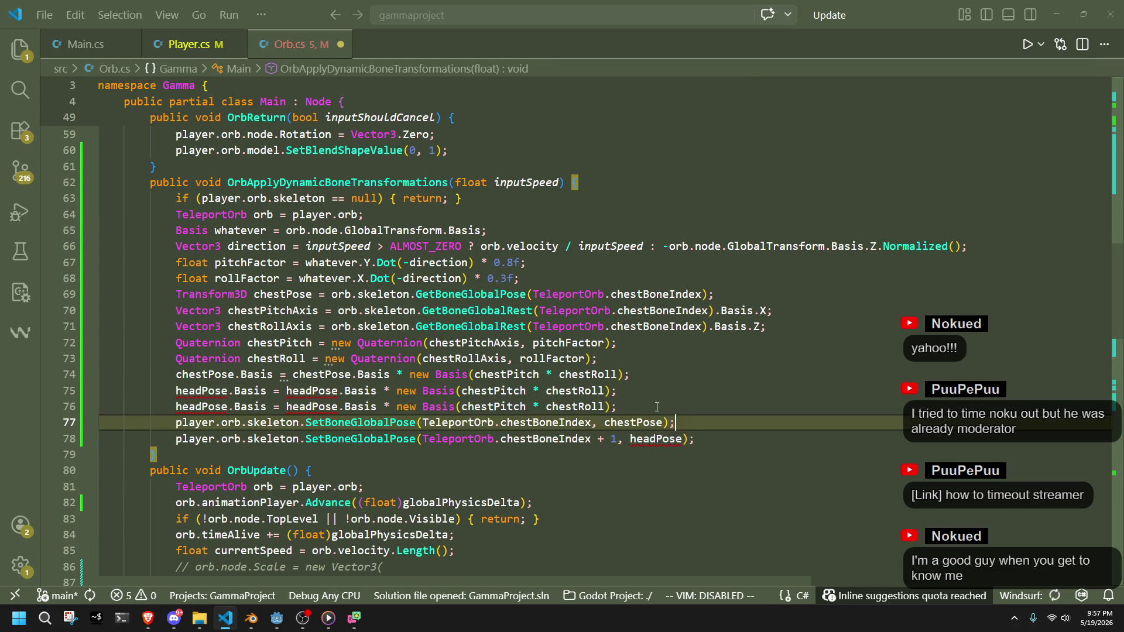
Remove the duplicated head rotation line and restore the headPose declaration
click(643, 470)
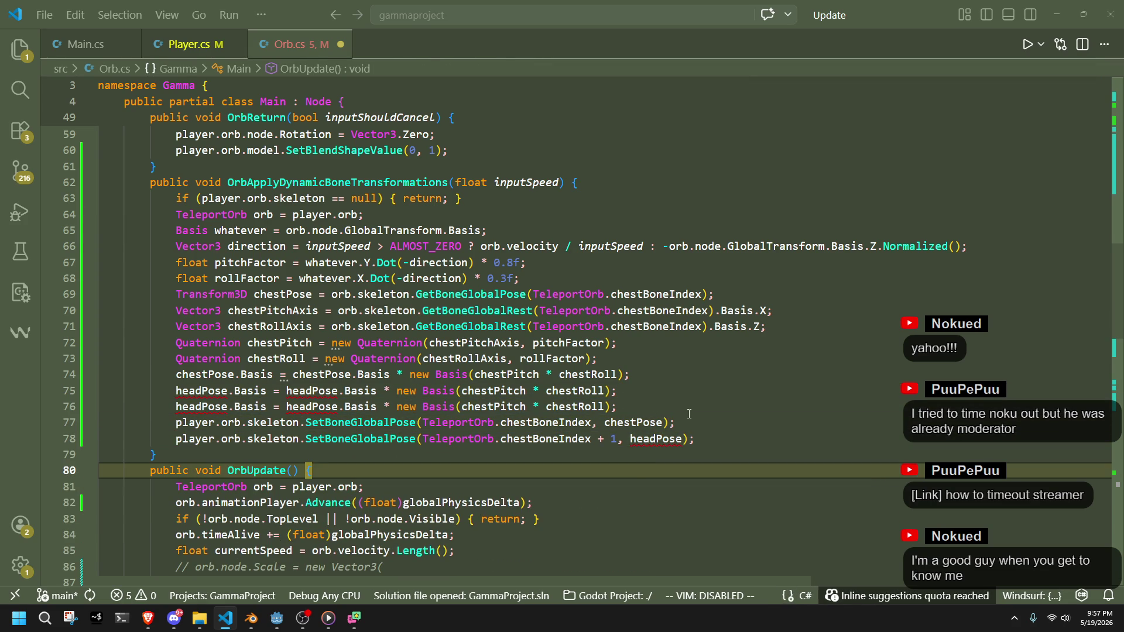
click(644, 406)
key(Up)
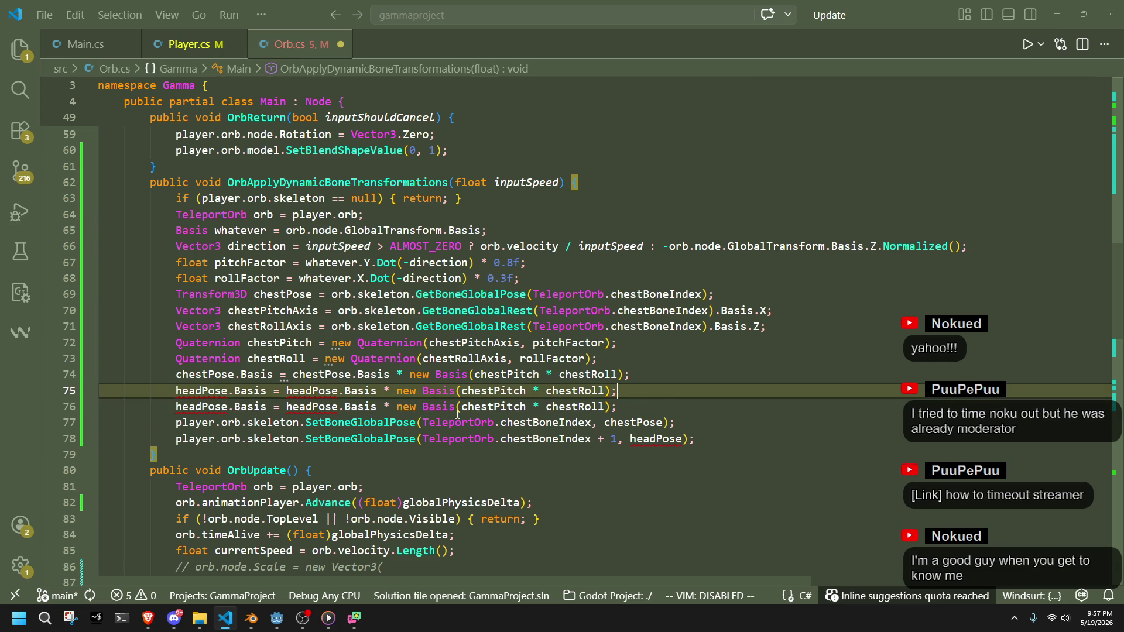
key(Down)
drag(644, 403, 646, 395)
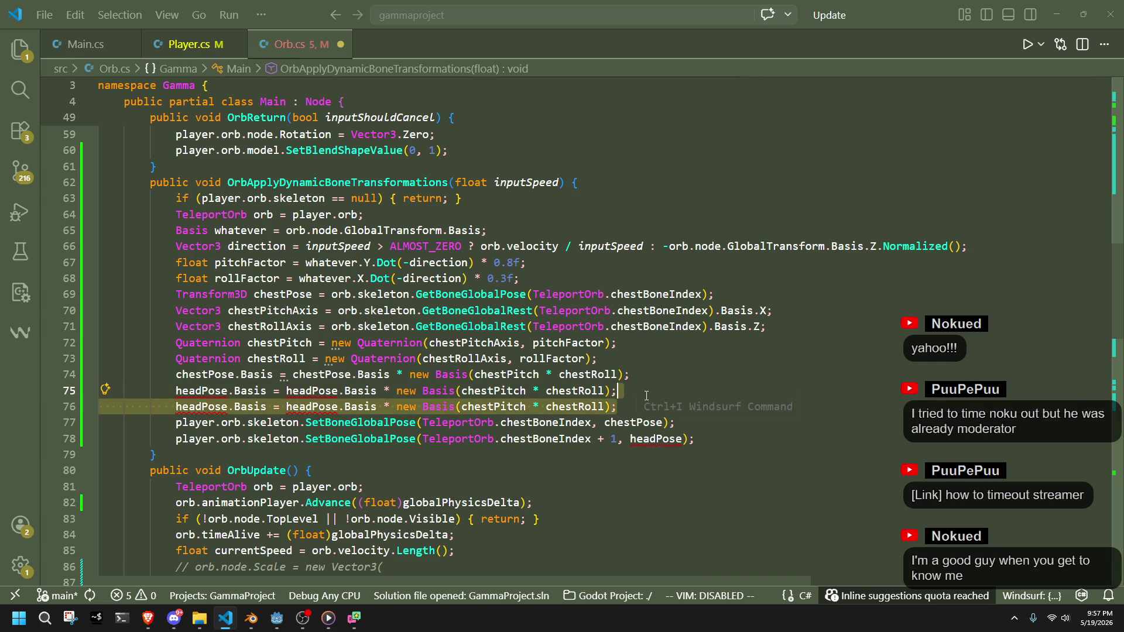
key(Escape)
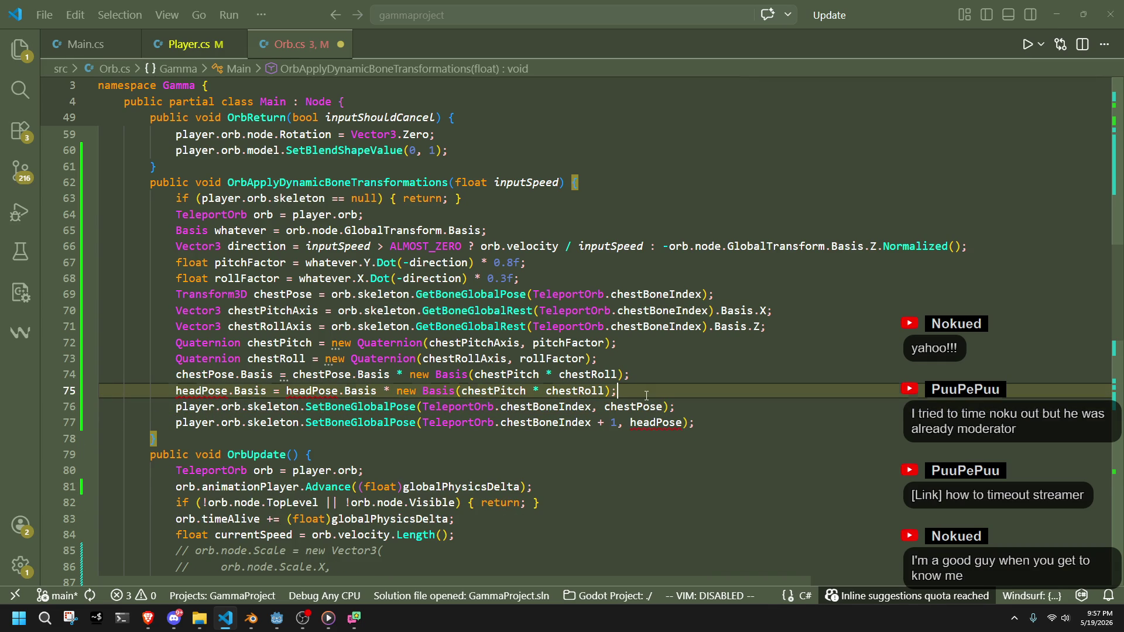
key(ctrl+z)
key(ctrl+z)
key(ctrl+z)
key(ctrl+z)
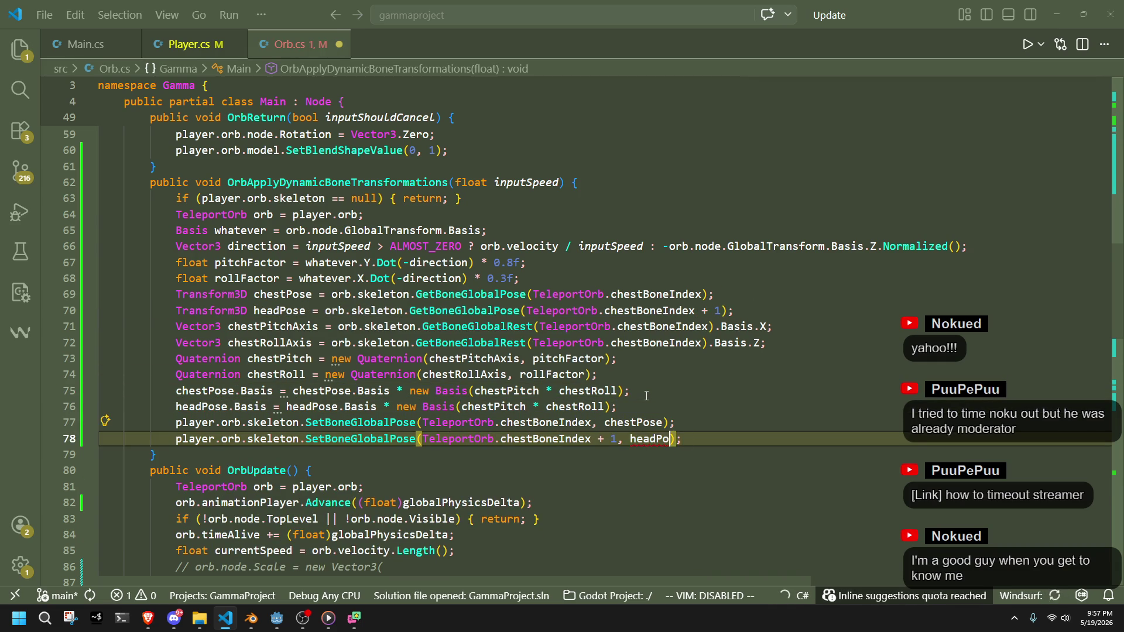
key(Tab)
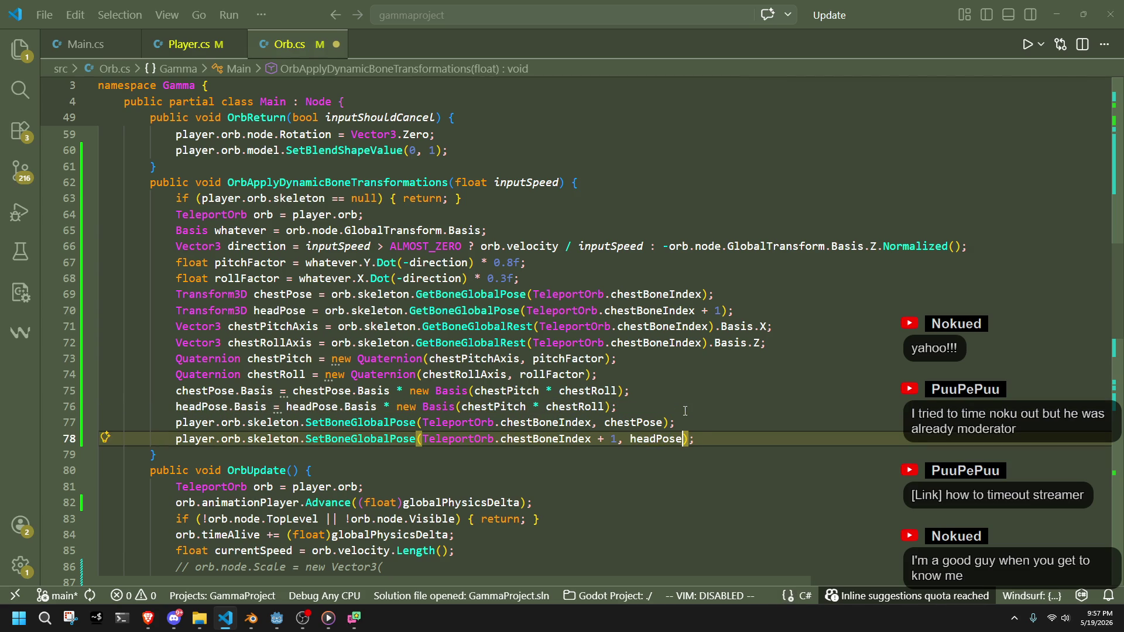
key(Down)
key(Down)
Reposition the head rotation line after the chest pose update
click(720, 430)
click(729, 435)
click(694, 409)
key(shift+Up)
key(BackSpace)
key(ctrl+z)
Cut the headPose declaration, paste it after the chest SetBoneGlobalPose call, and save Orb.cs
click(681, 383)
click(756, 311)
key(shift+Up)
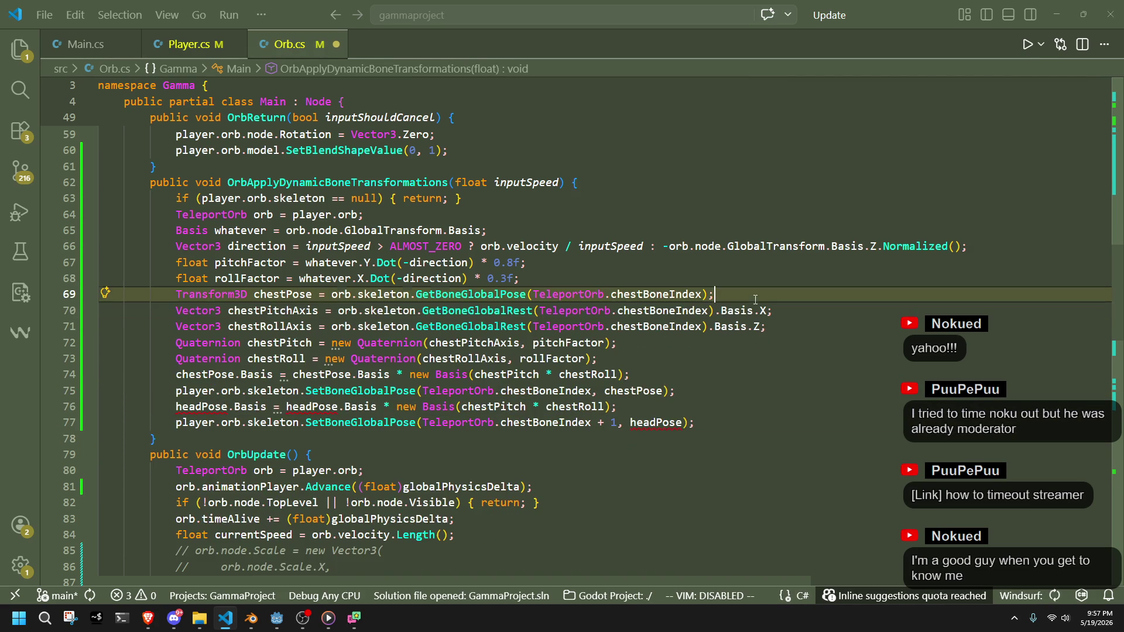
key(BackSpace)
click(692, 391)
key(ctrl+v)
key(ctrl+s)
Inspect the chestPitchAxis and chestRollAxis variables in the pitch and roll lines
click(713, 389)
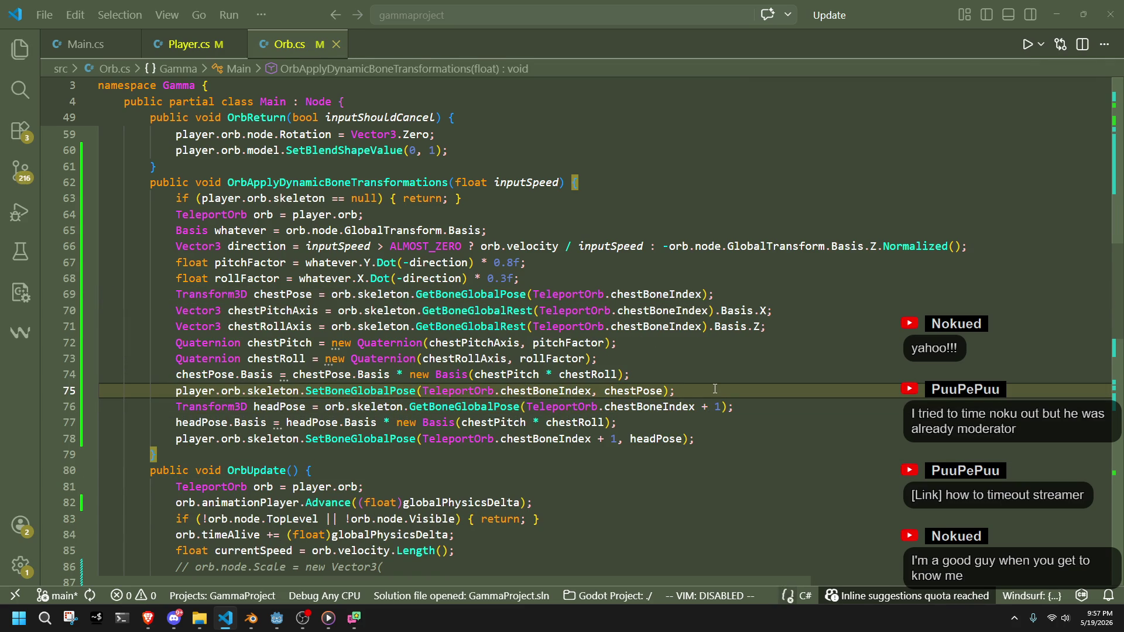
click(662, 338)
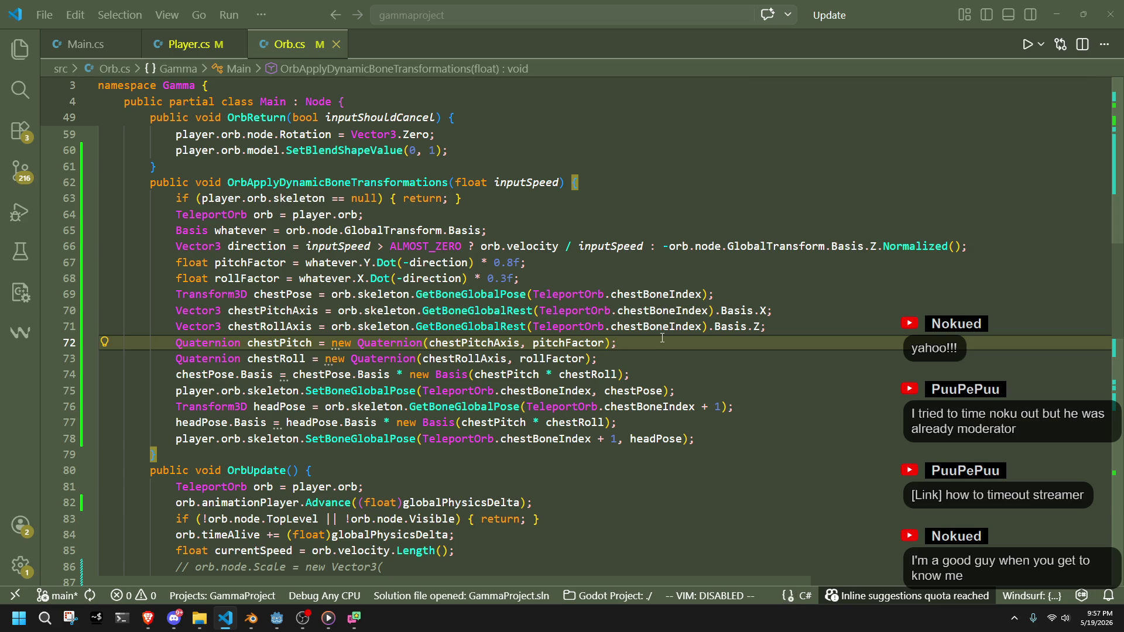
click(490, 344)
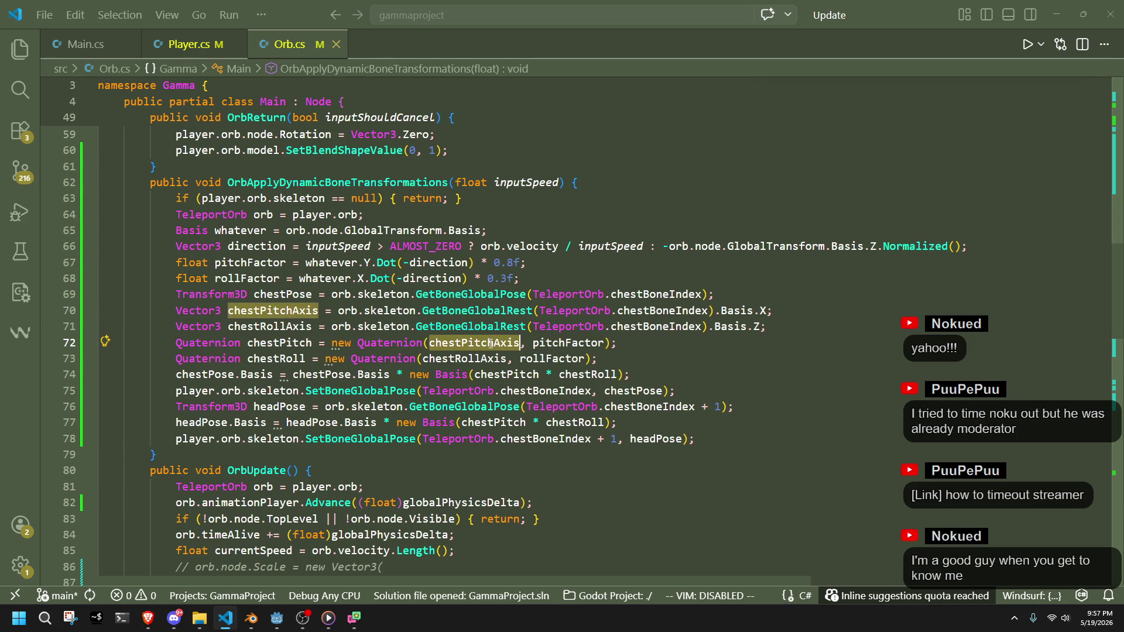
double_click(463, 359)
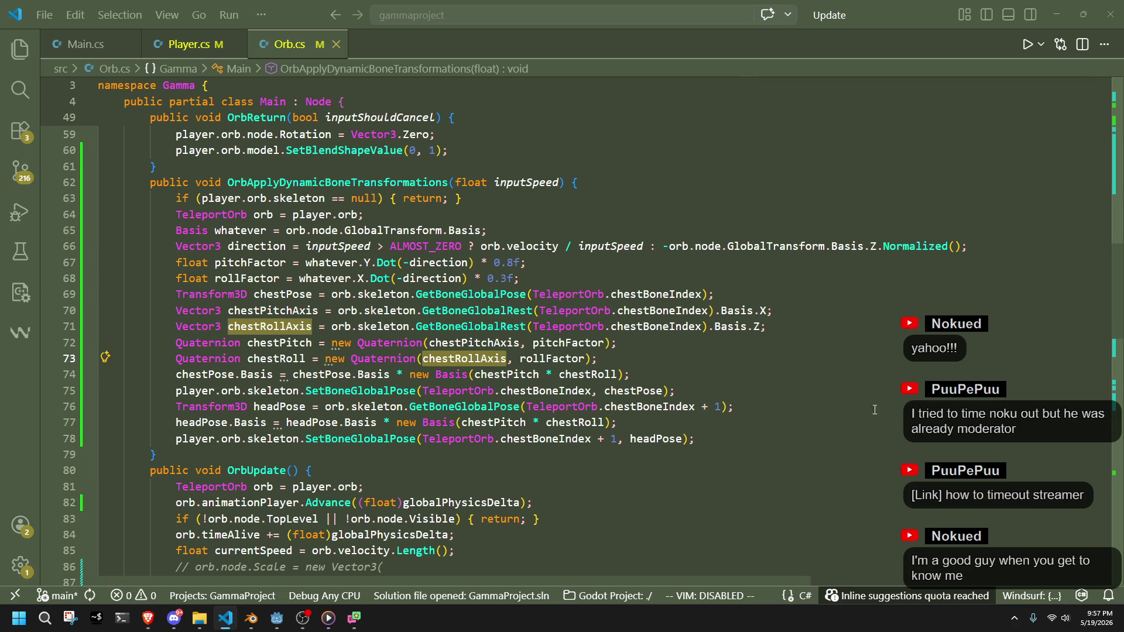
key(alt+Tab)
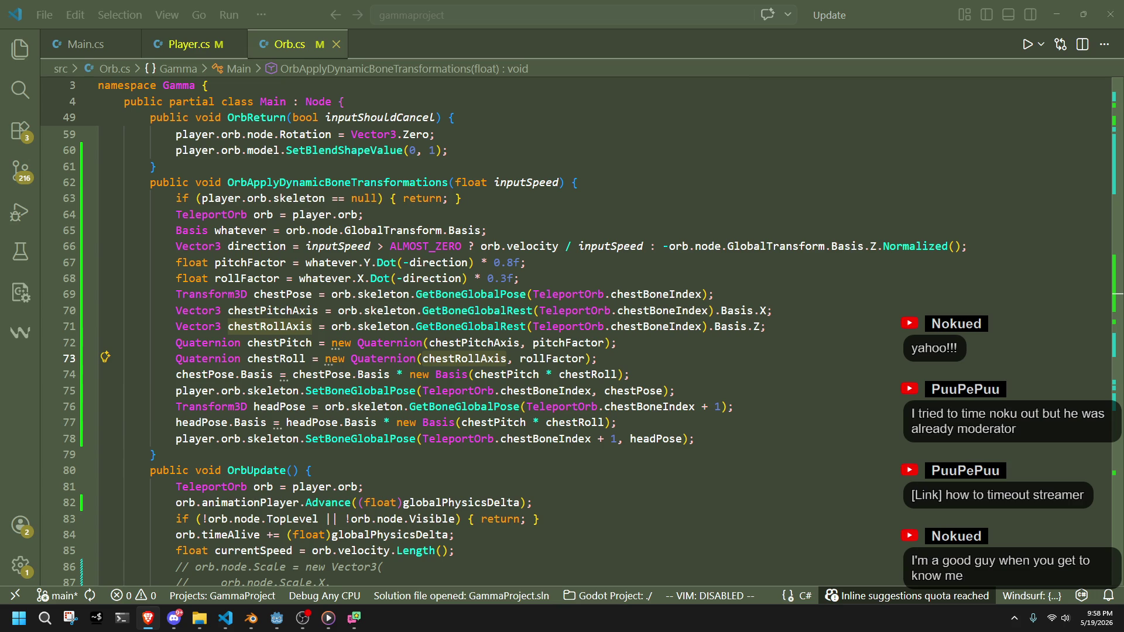
Rename the variable whatever to nodeGlobalBasis with F2
click(716, 375)
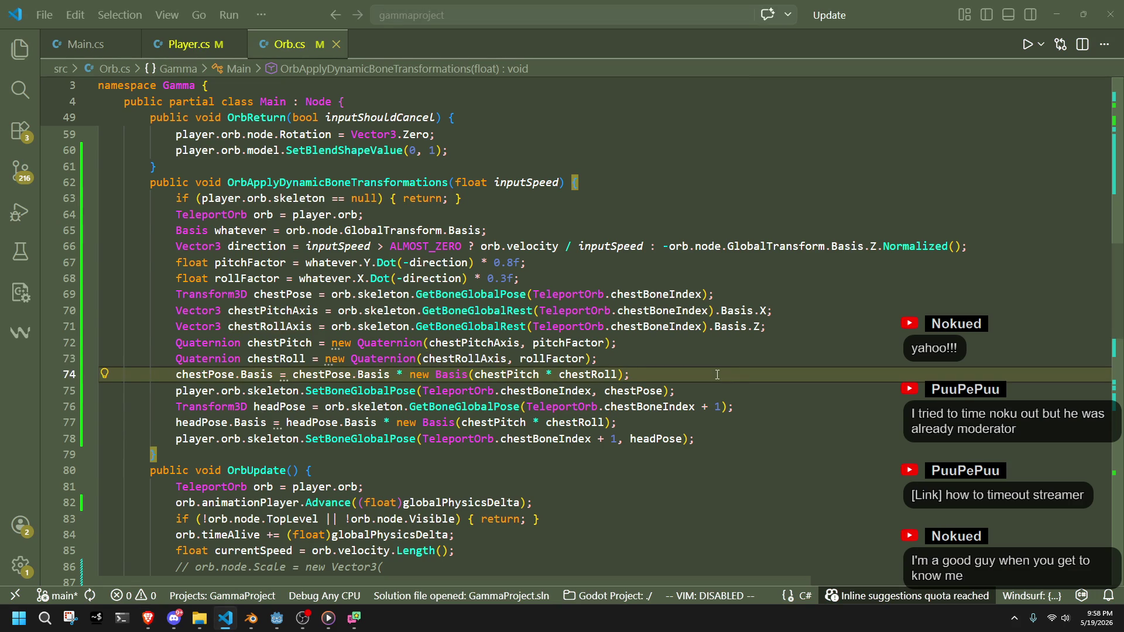
key(Up)
click(557, 260)
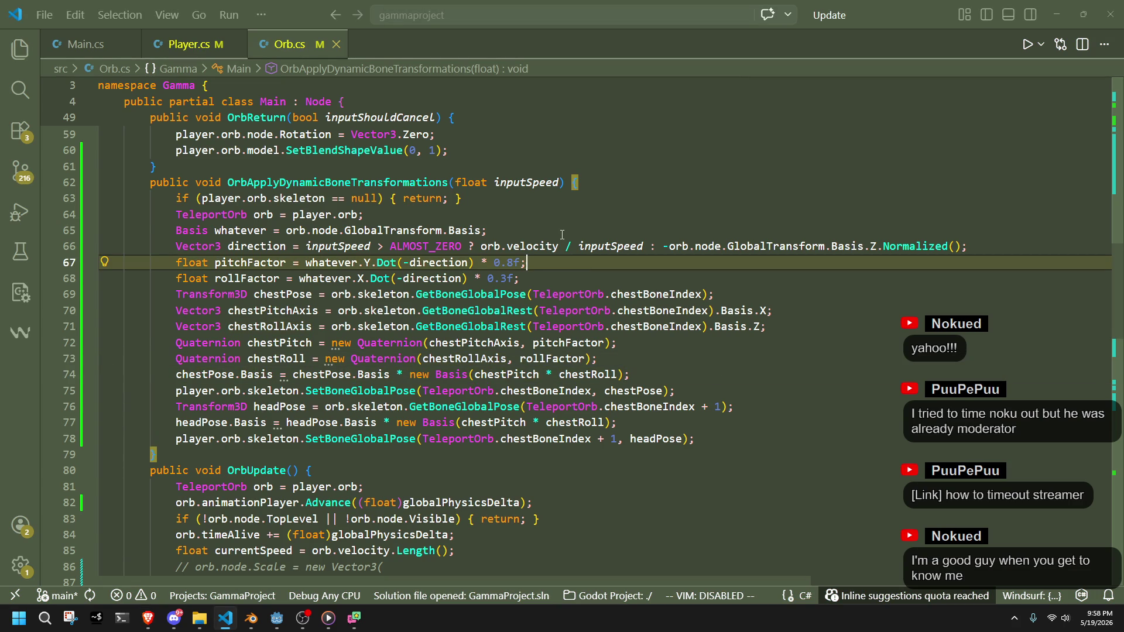
click(562, 234)
double_click(253, 230)
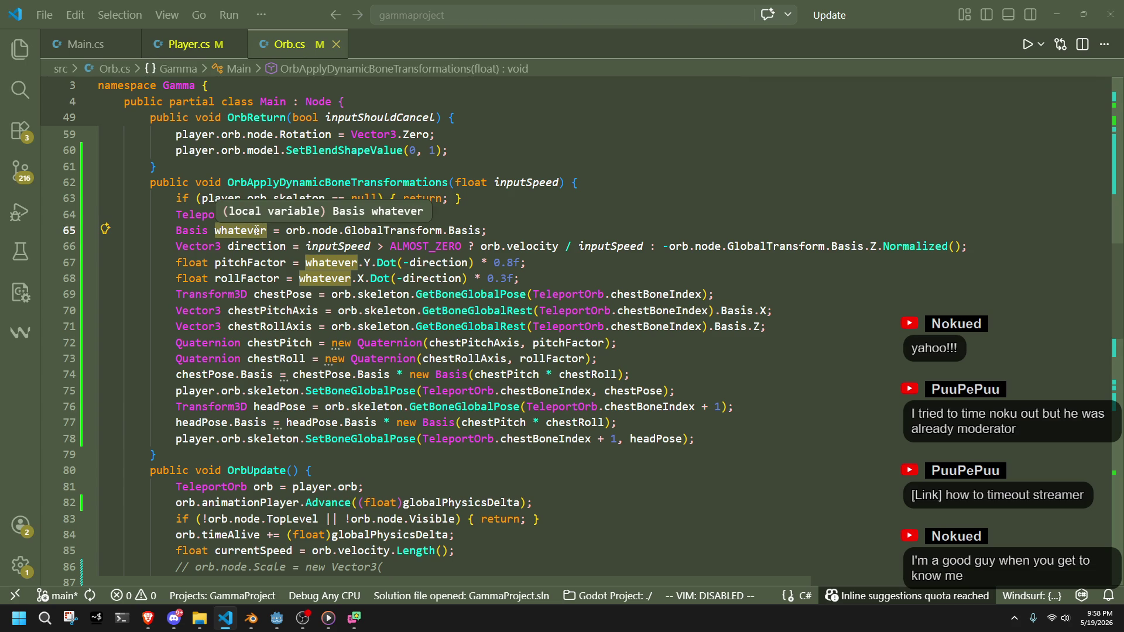
key(F2)
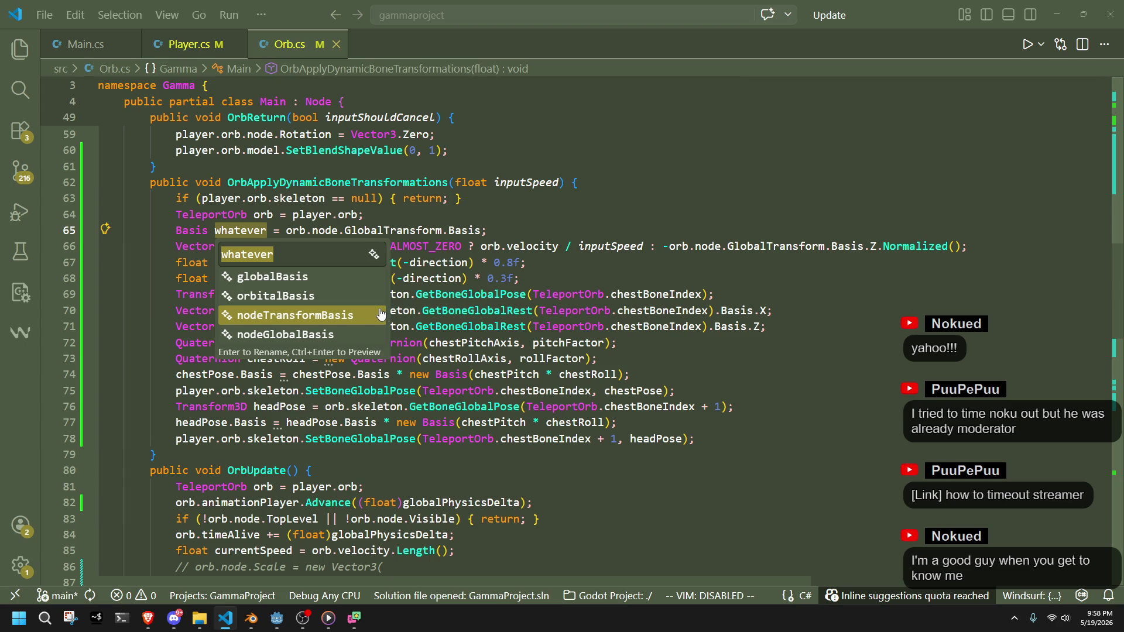
click(343, 337)
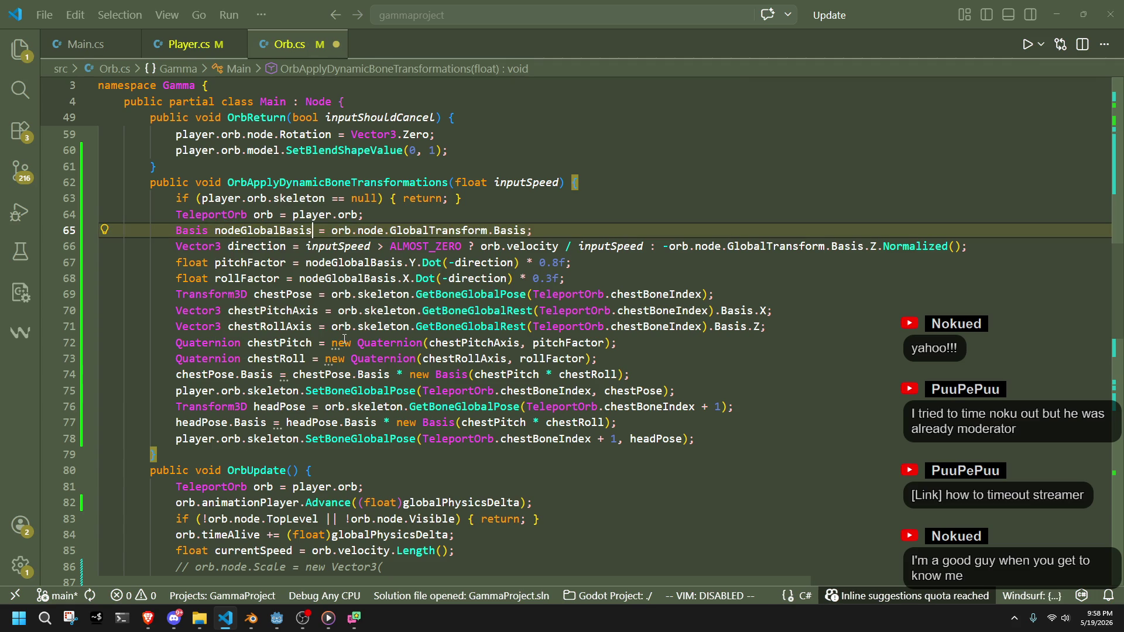
Review the renamed nodeGlobalBasis in the pitchFactor and rollFactor lines and the headPose code
click(739, 376)
click(374, 199)
click(545, 208)
click(673, 231)
click(835, 272)
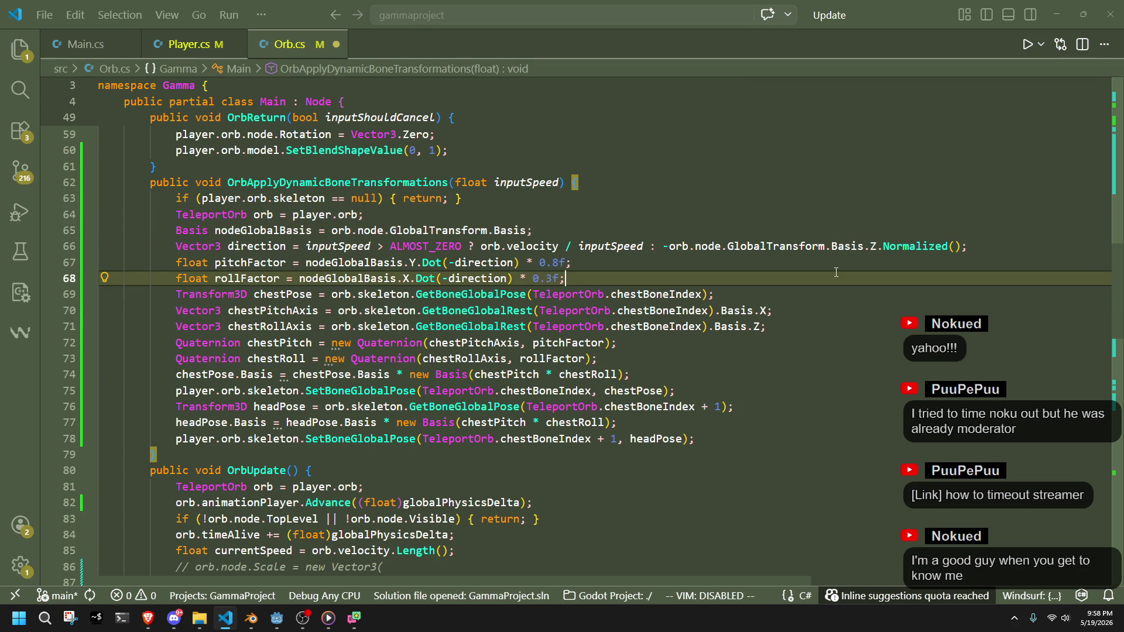
click(732, 440)
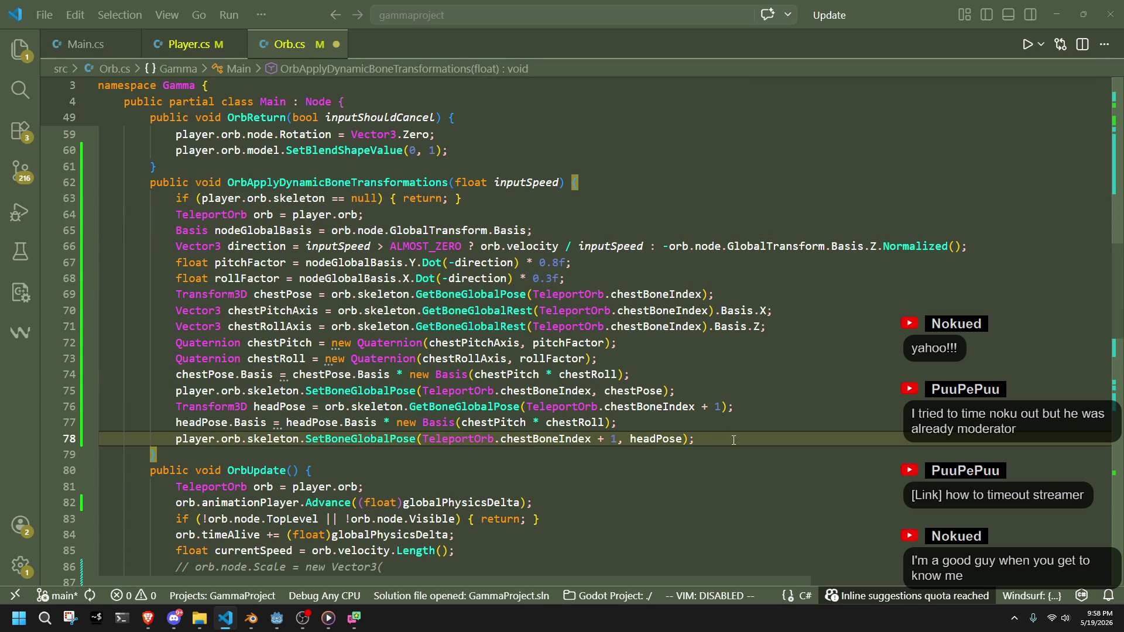
click(466, 461)
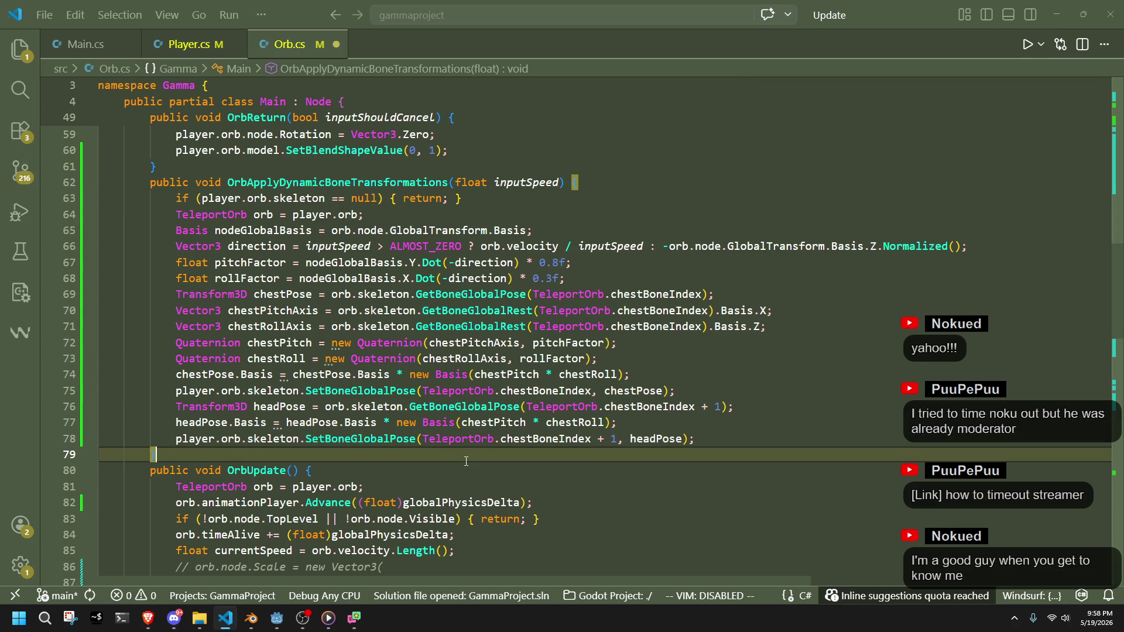
click(305, 328)
key(Up)
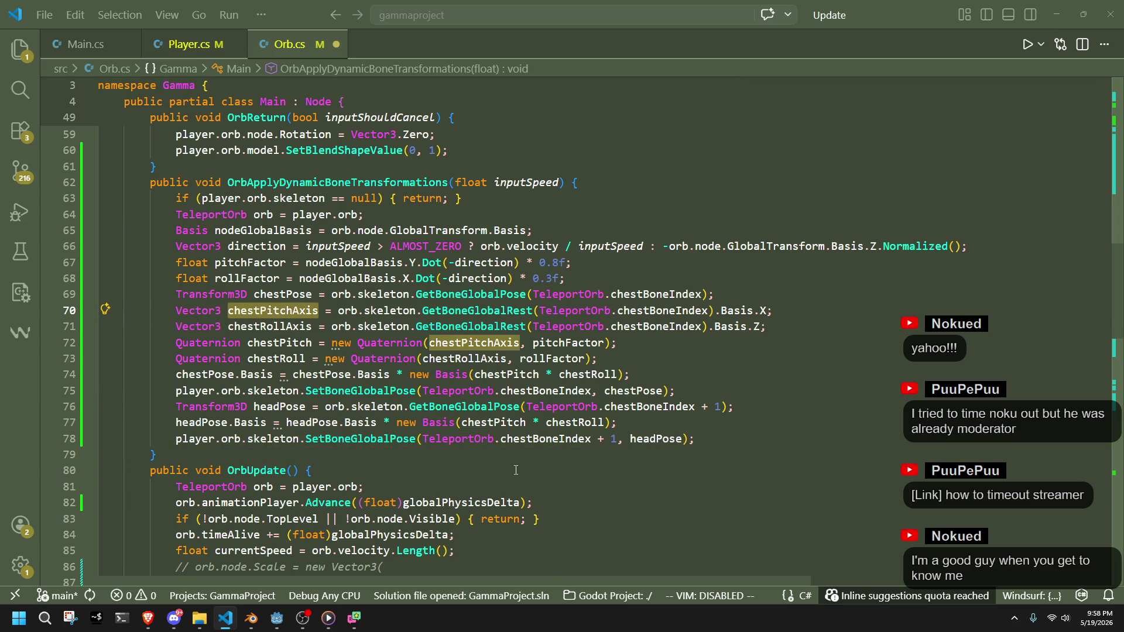
click(515, 470)
key(Up)
key(Up)
key(Up)
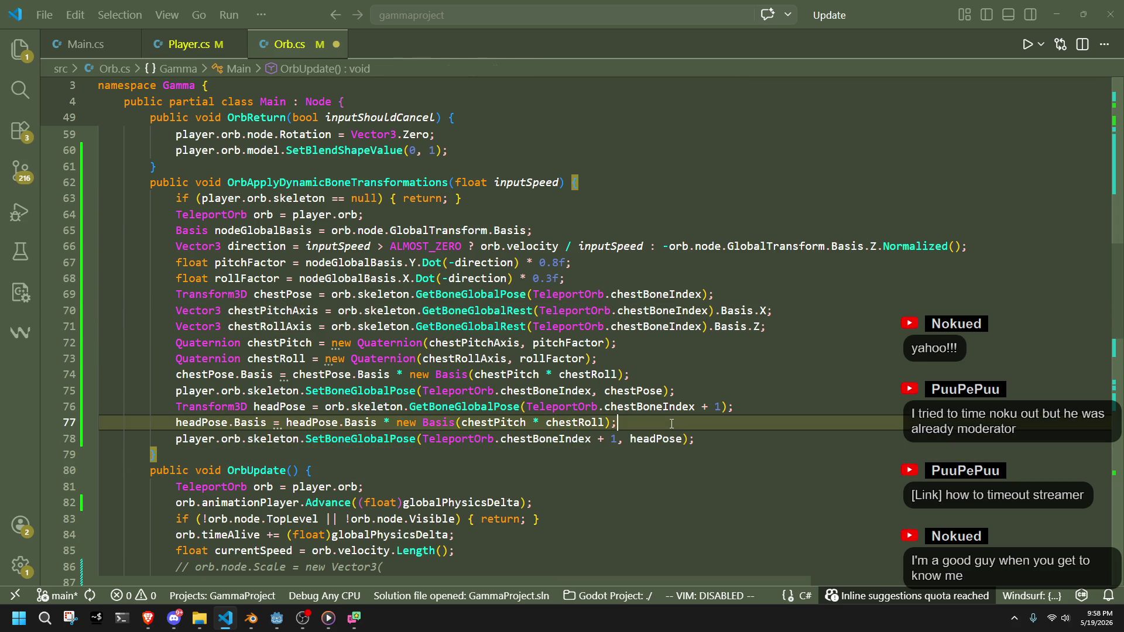
Duplicate the chest axis and quaternion lines 70–73 below the headPose declaration
click(754, 409)
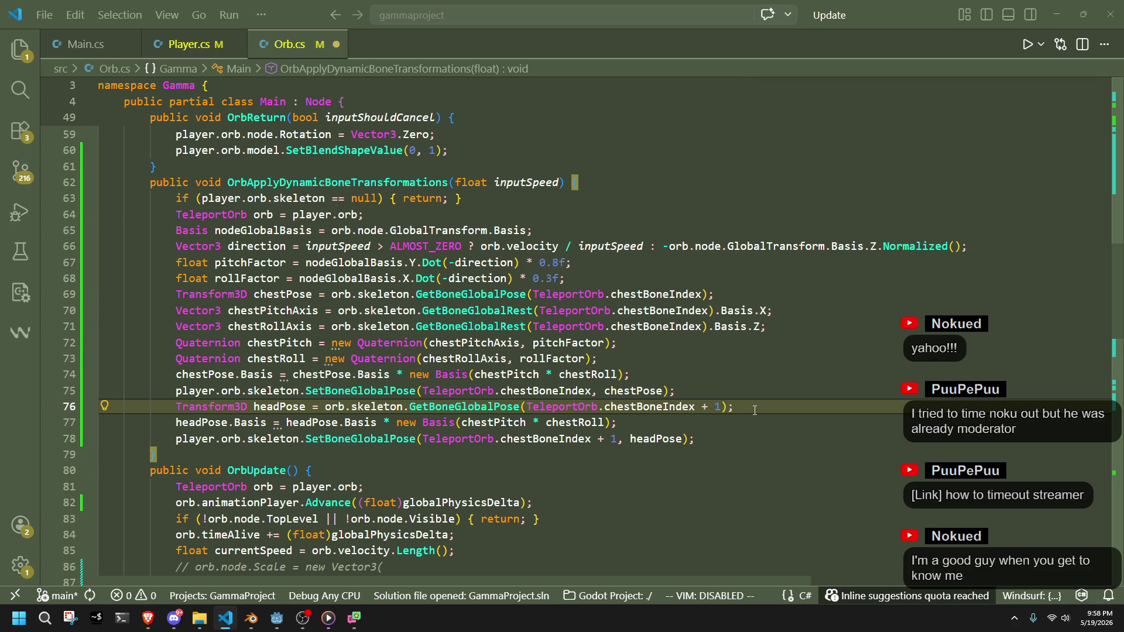
click(749, 374)
drag(747, 359, 727, 299)
key(ctrl+c)
click(675, 438)
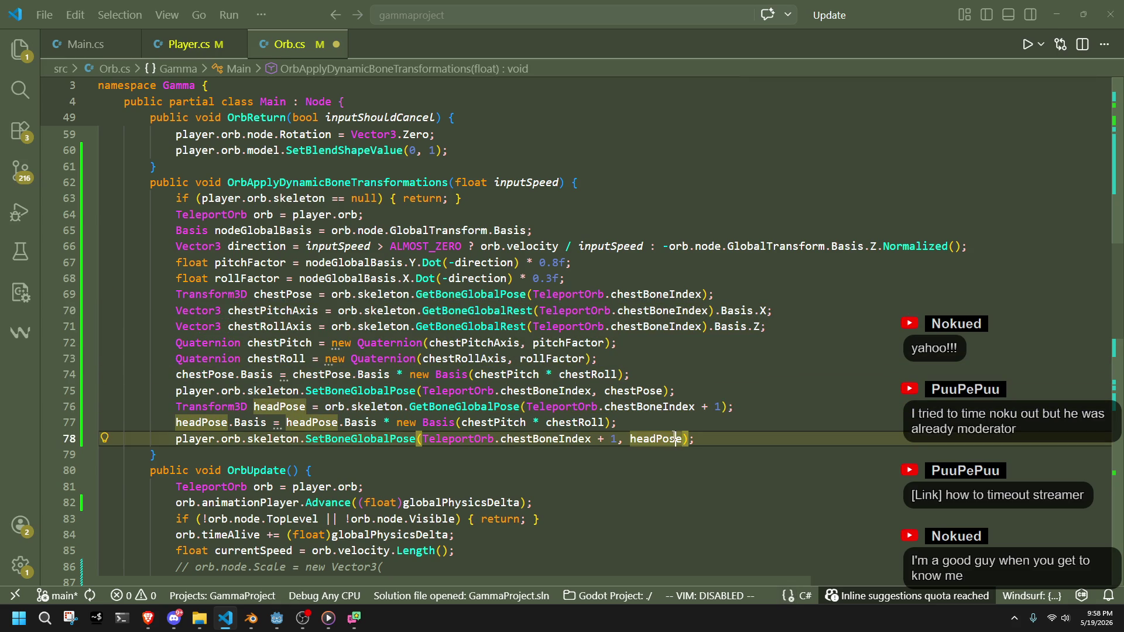
click(778, 404)
key(Return)
key(ctrl+v)
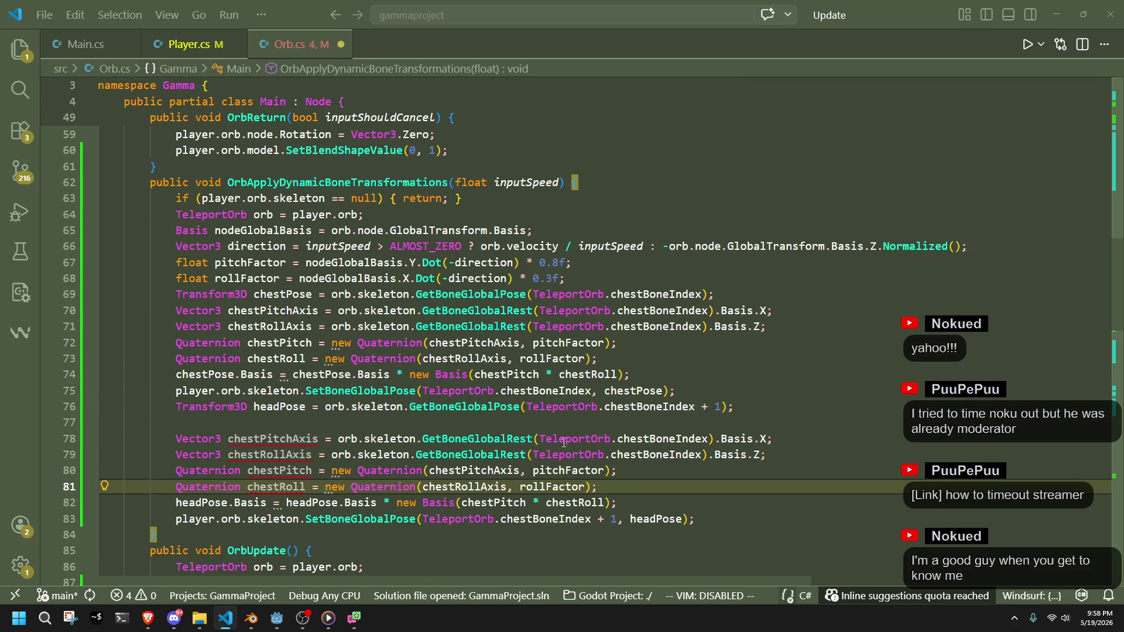
click(468, 406)
key(End)
key(Delete)
Rename the copies to headPitchAxis, headRollAxis, headPitch and headRoll
drag(259, 422, 228, 422)
text(head)
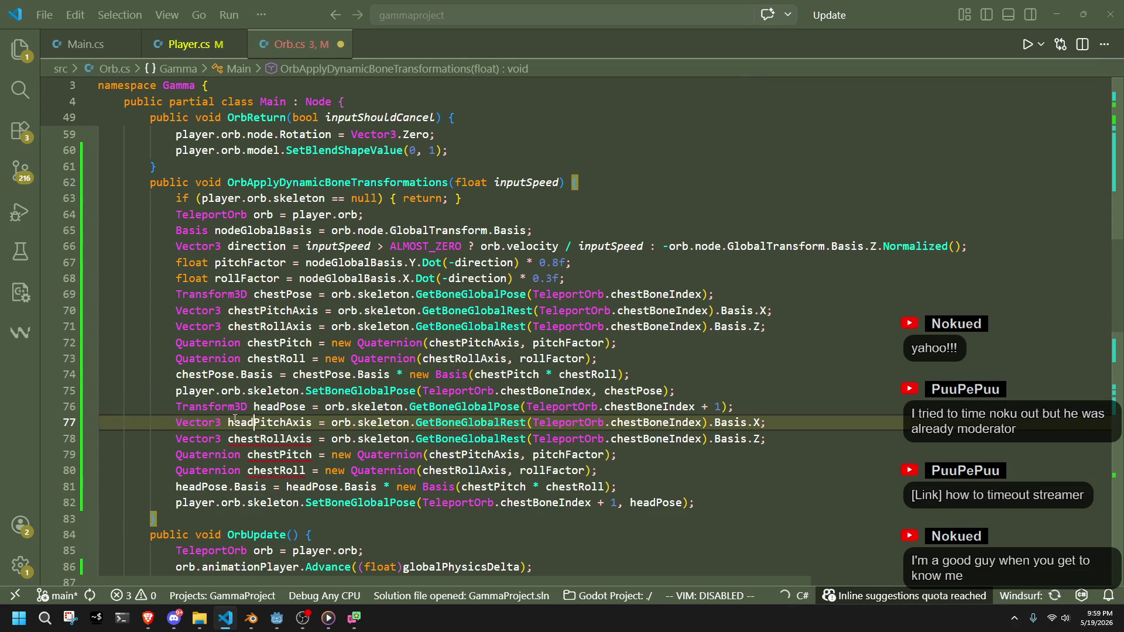
mouse_move(229, 439)
mouse_down()
mouse_move(279, 454)
mouse_move(278, 470)
mouse_up()
text(headhead)
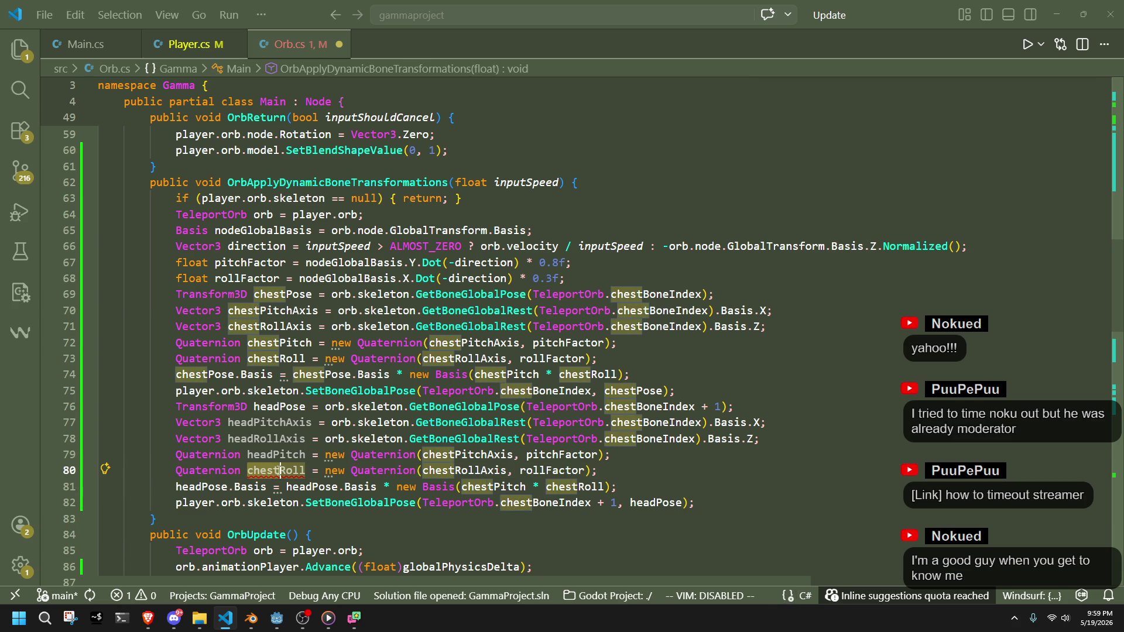
text(head)
mouse_move(302, 468)
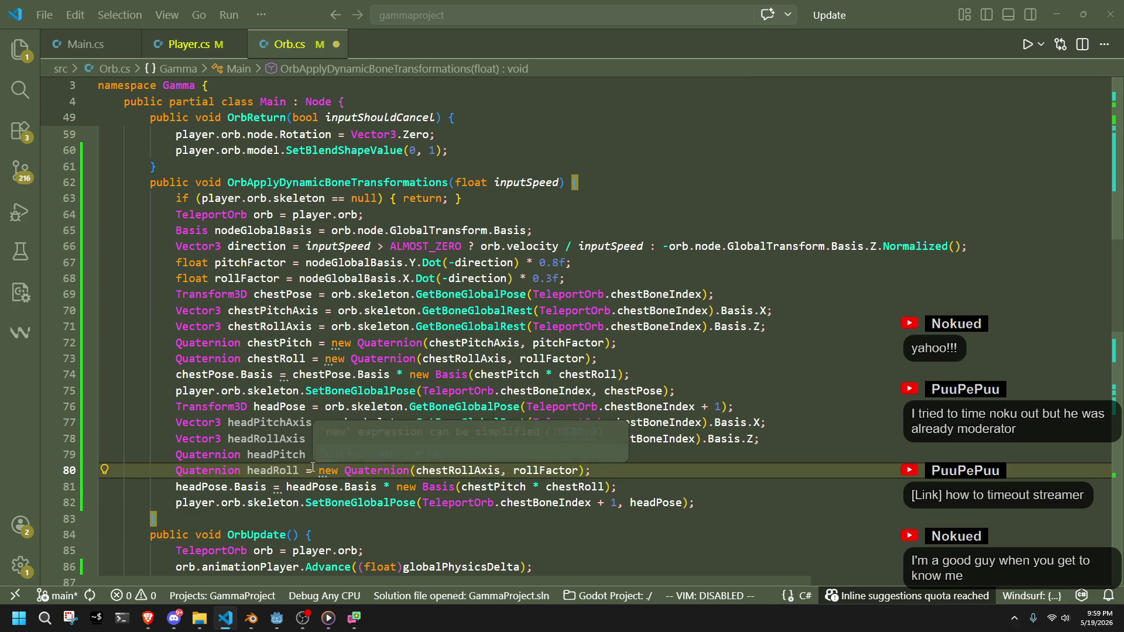
key(Down)
key(End)
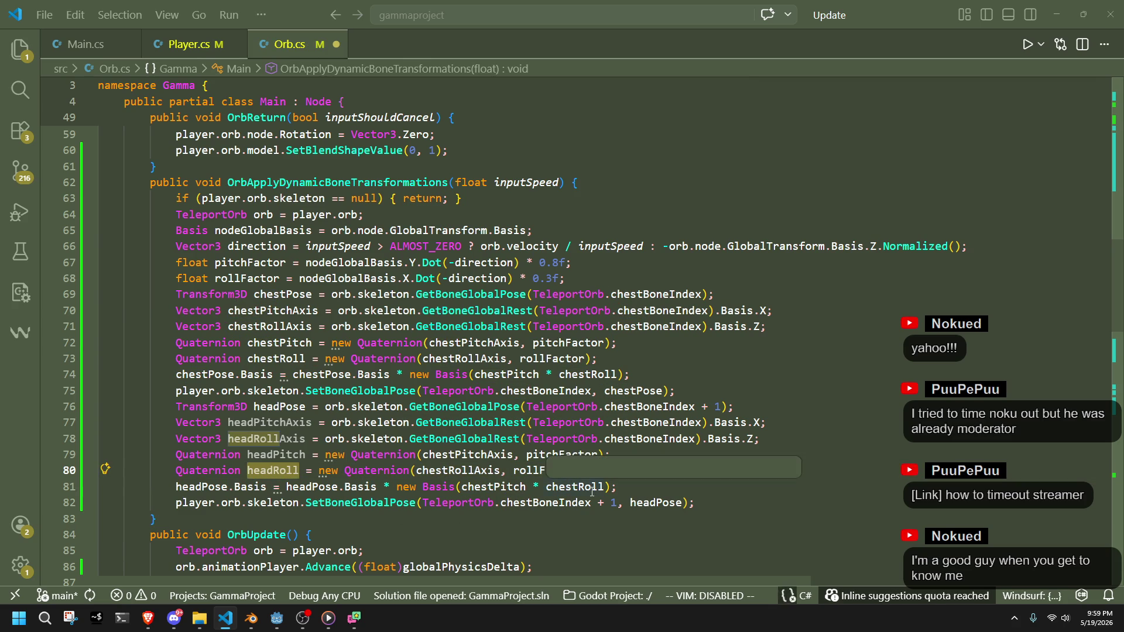
key(Left)
key(Left)
key(ctrl+shift+Left)
text(headRoll)
Replace chestPitch with headPitch in the headPose basis
double_click(277, 454)
key(ctrl+c)
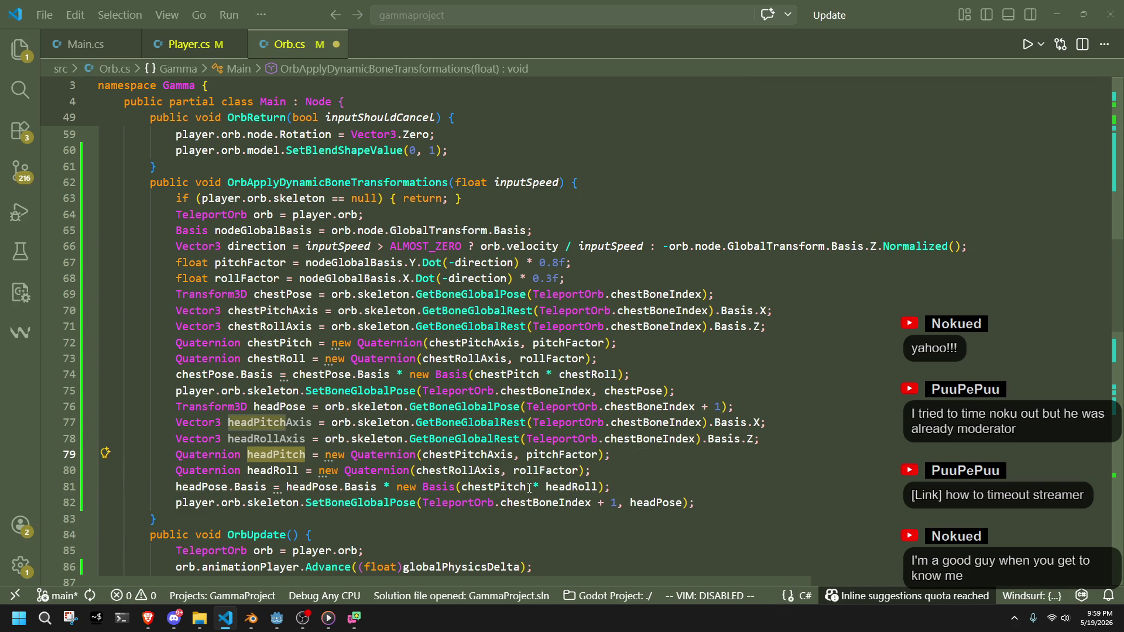
double_click(493, 486)
key(ctrl+v)
click(510, 534)
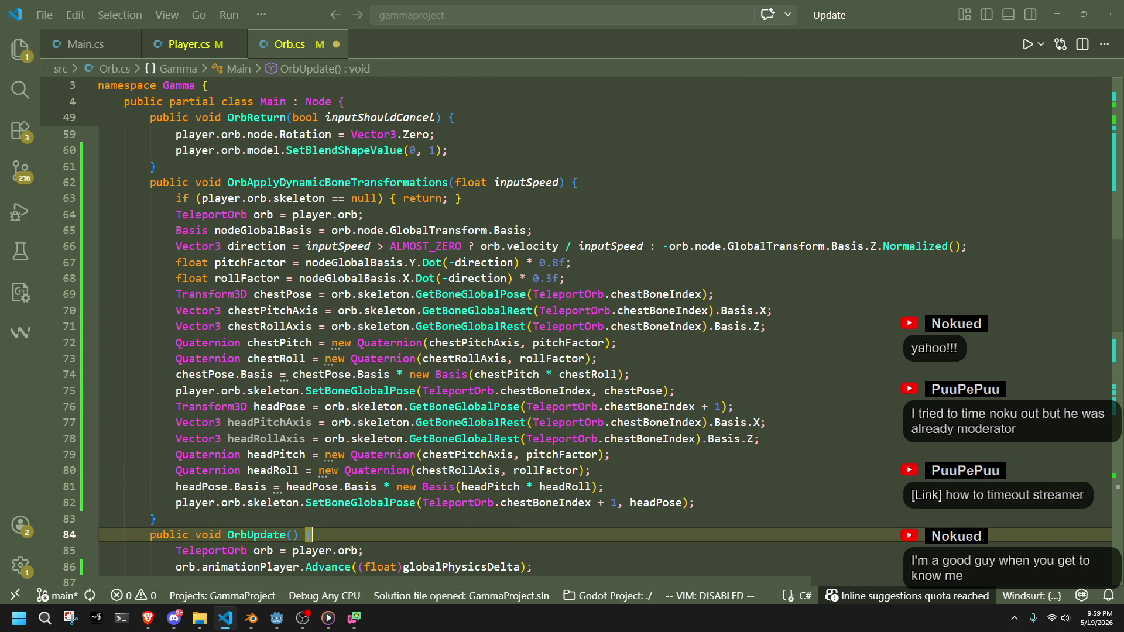
Point the head quaternions at headPitchAxis and headRollAxis, then save Orb.cs
double_click(263, 423)
key(ctrl+c)
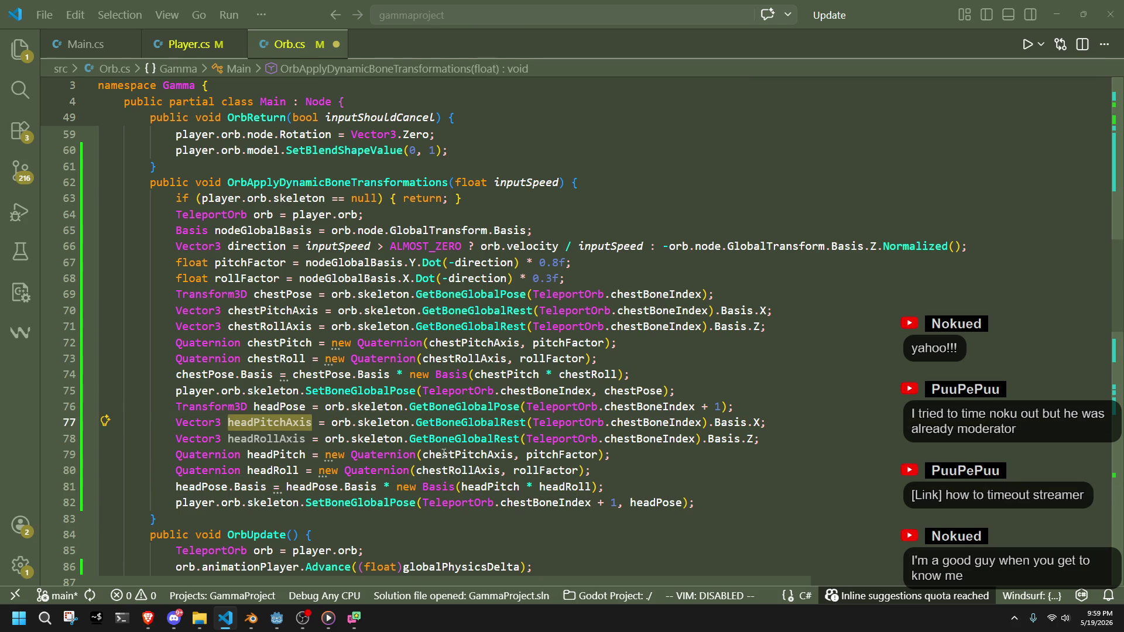
double_click(425, 454)
key(ctrl+v)
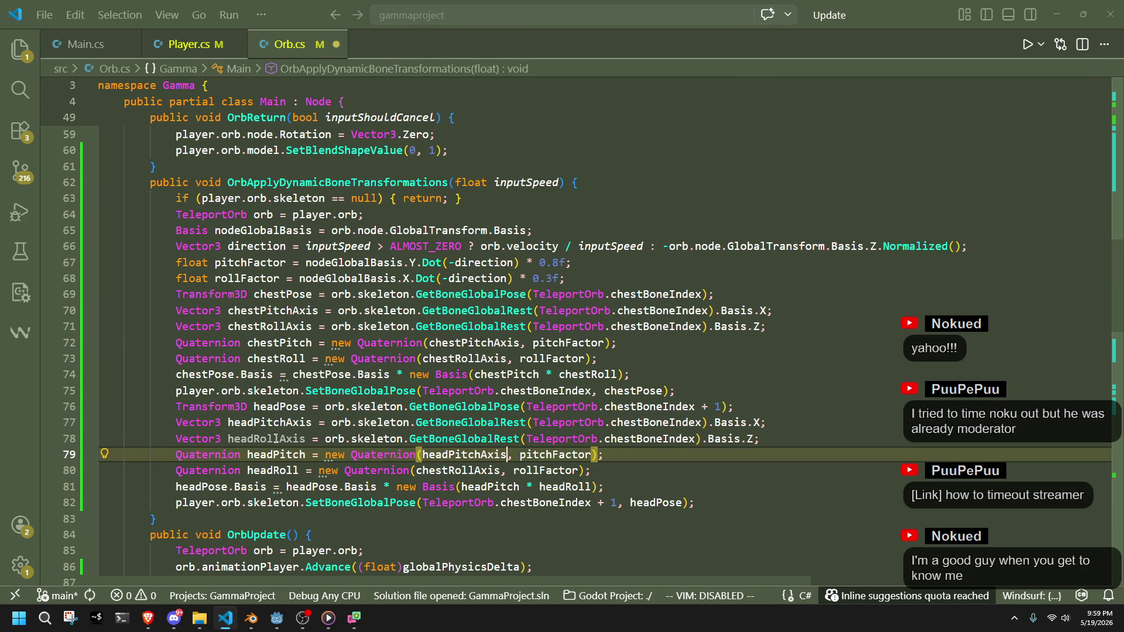
double_click(276, 438)
key(ctrl+c)
double_click(456, 470)
key(ctrl+v)
key(ctrl+s)
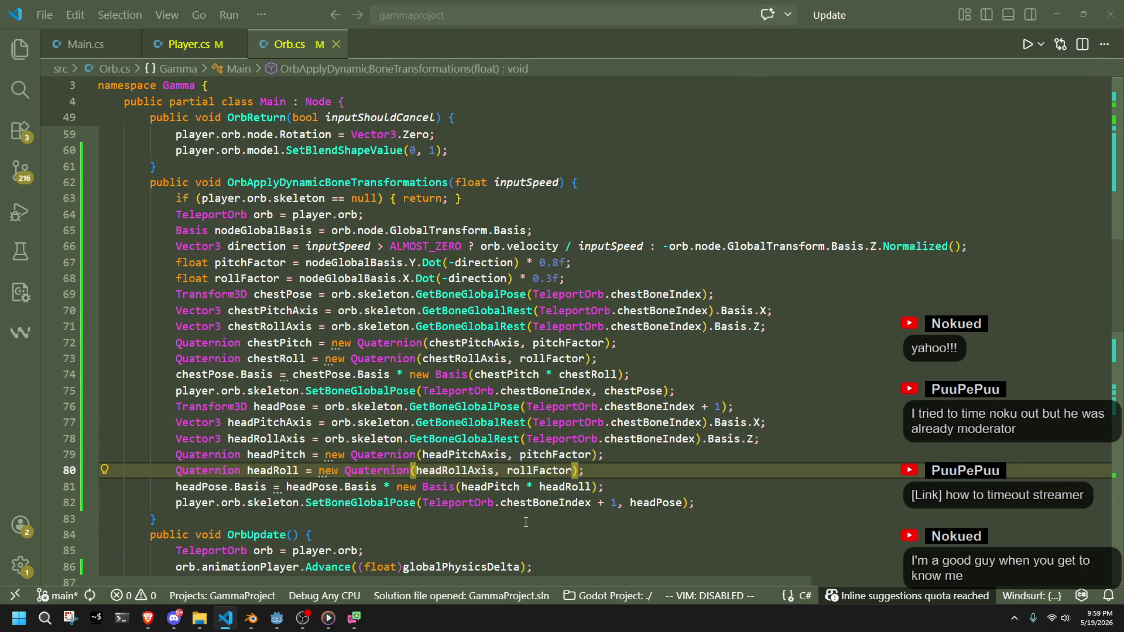
Review the new head axis and rotation lines in Orb.cs
click(525, 522)
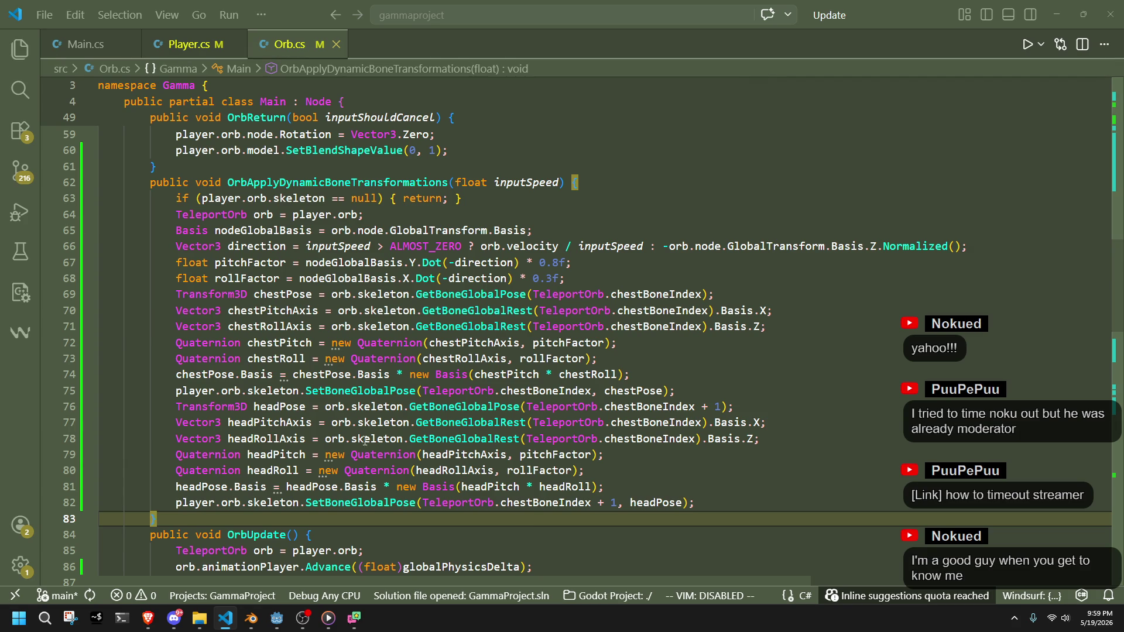
click(662, 442)
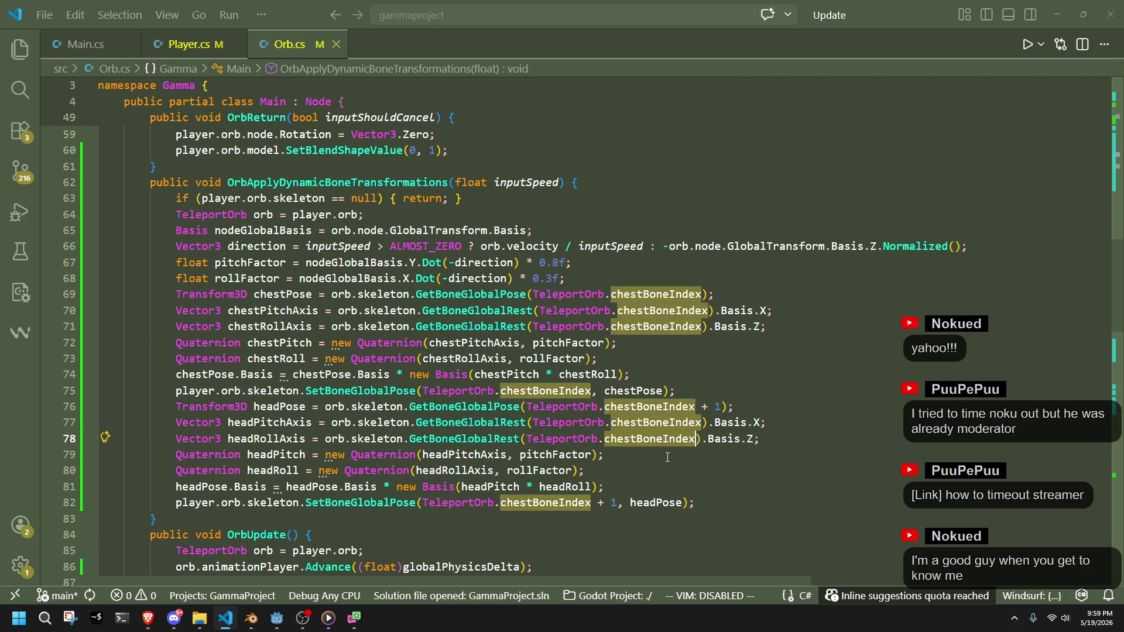
click(667, 458)
click(653, 470)
click(647, 455)
click(641, 502)
click(636, 487)
click(609, 470)
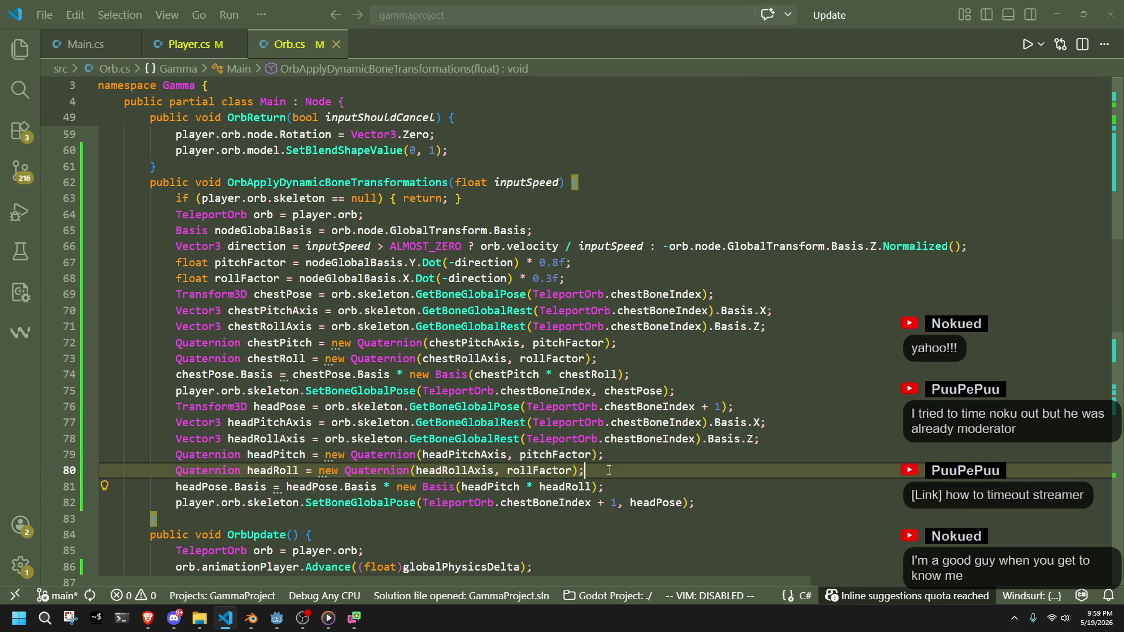
click(274, 523)
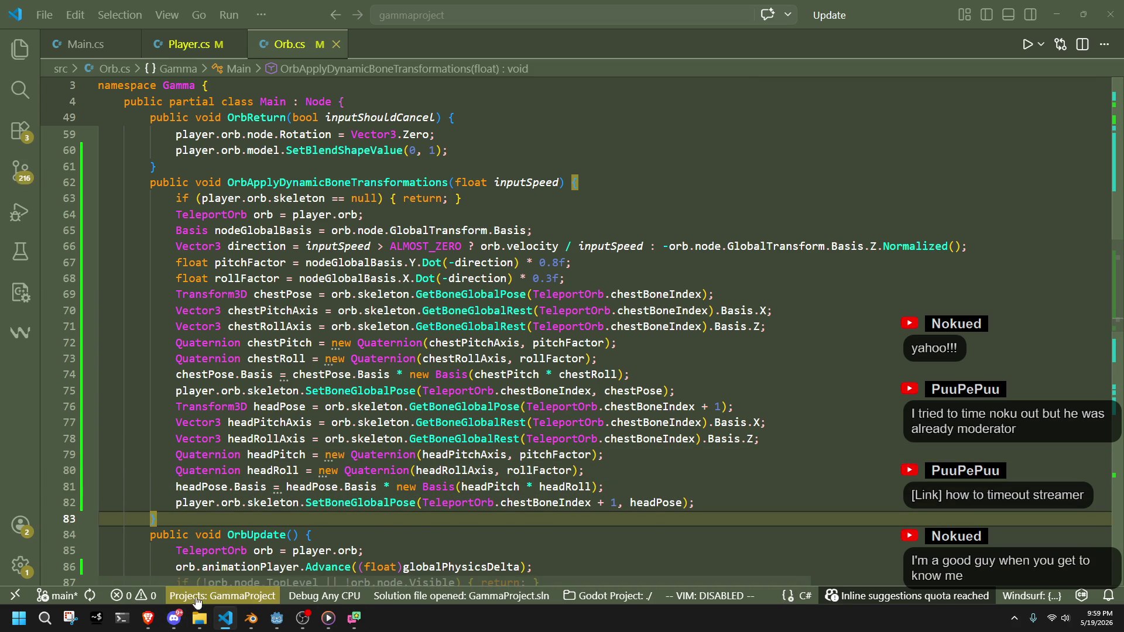
click(277, 618)
Run the game and fly the orb across the floor, past the ledge and pillar
click(1044, 24)
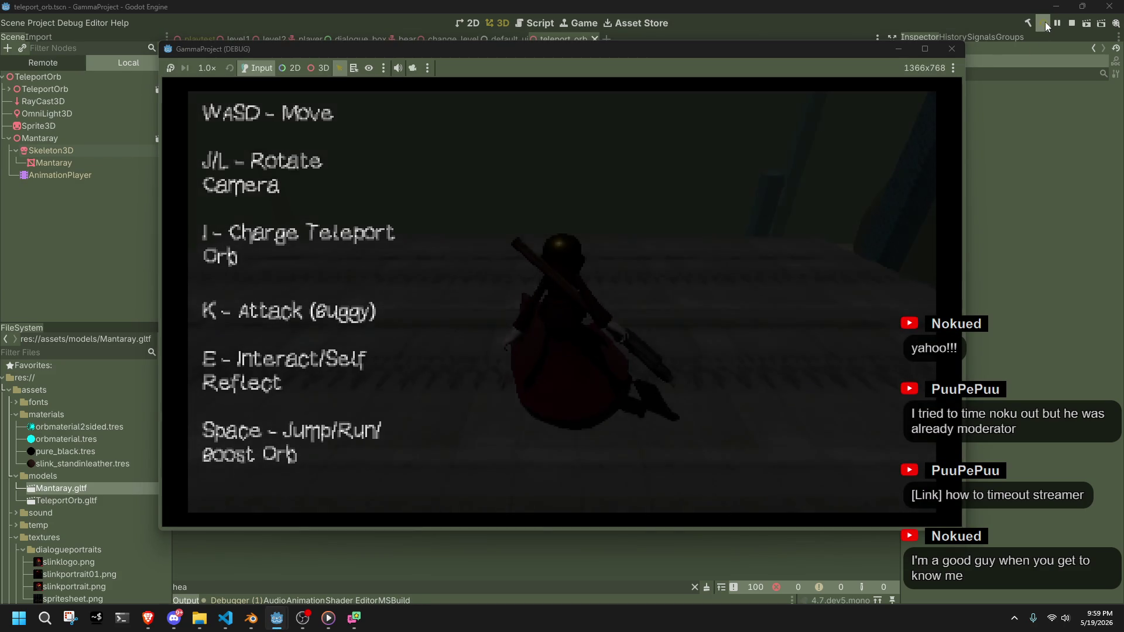
key(w)
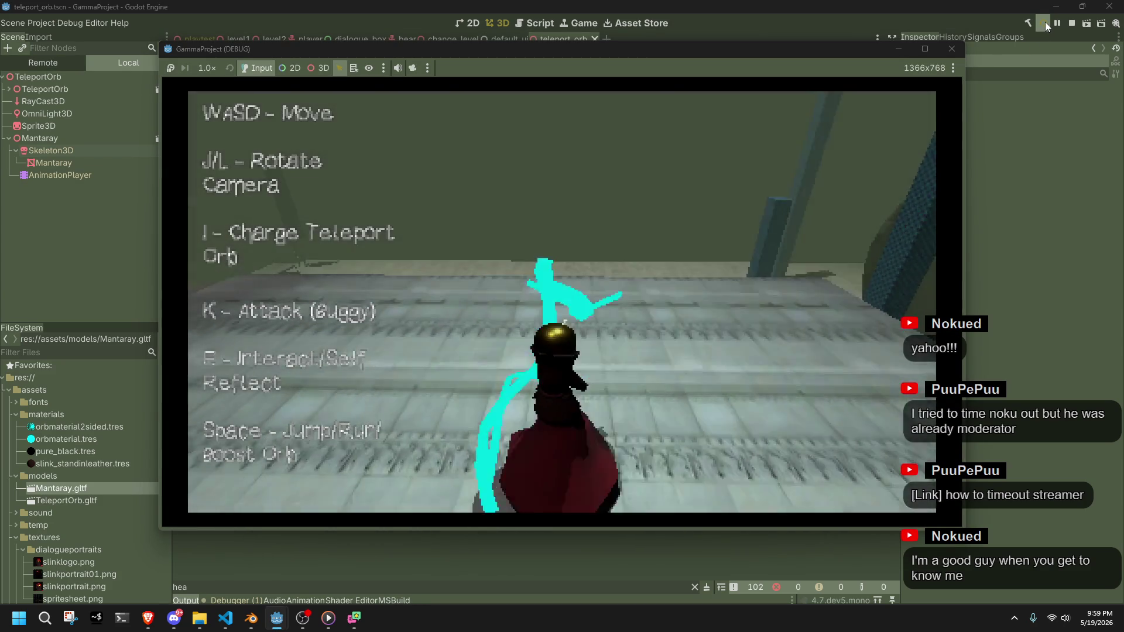
key(w)
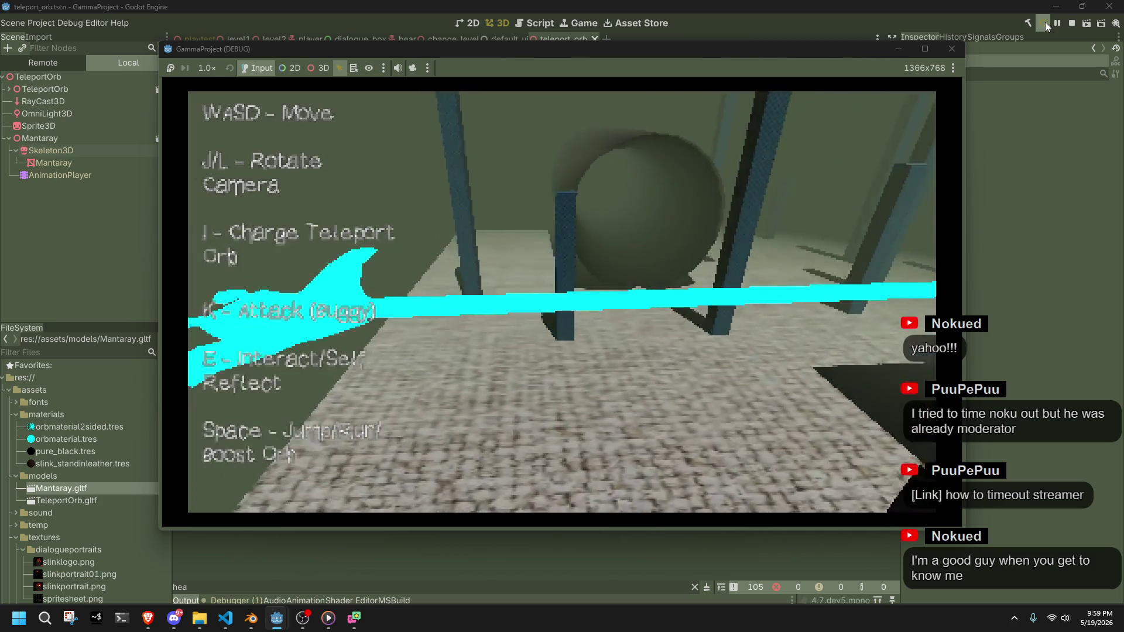
key(w)
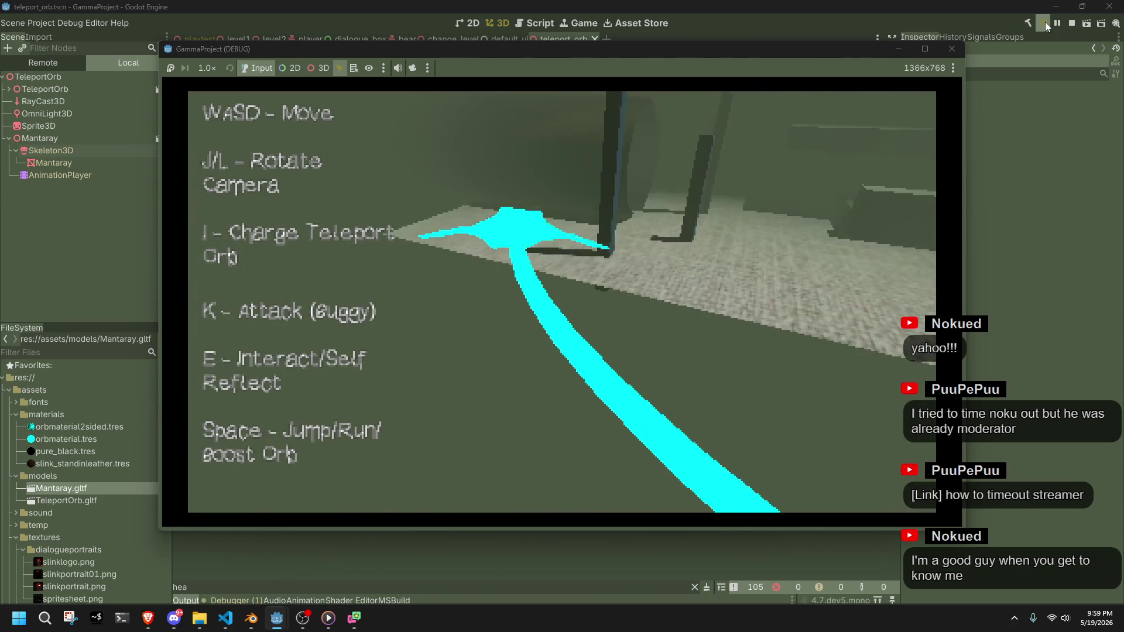
key(w)
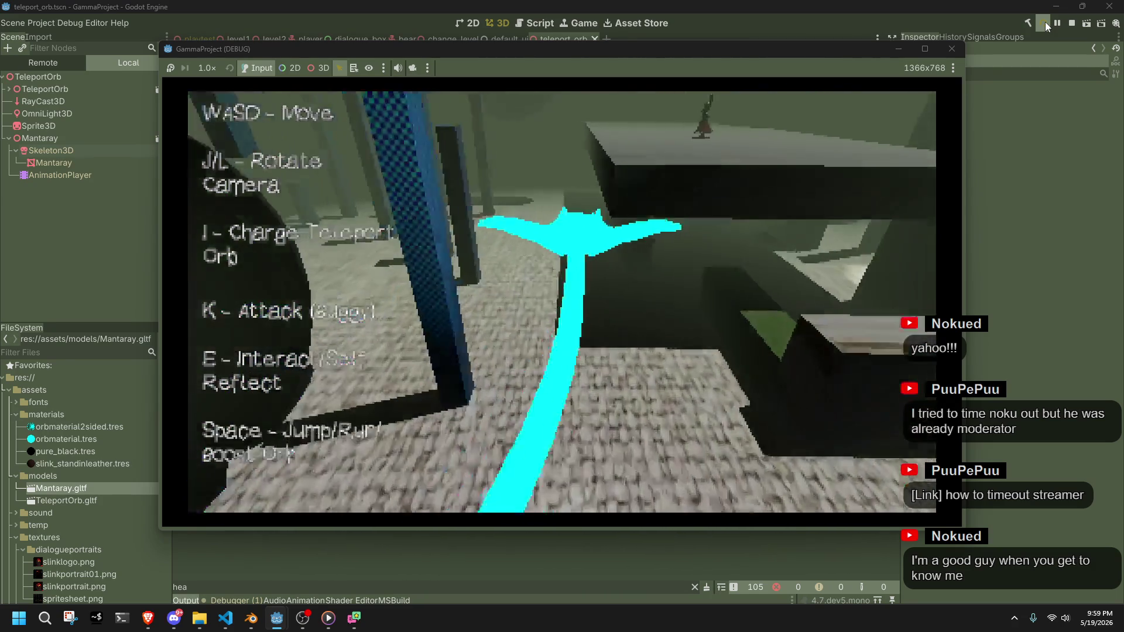
key(w)
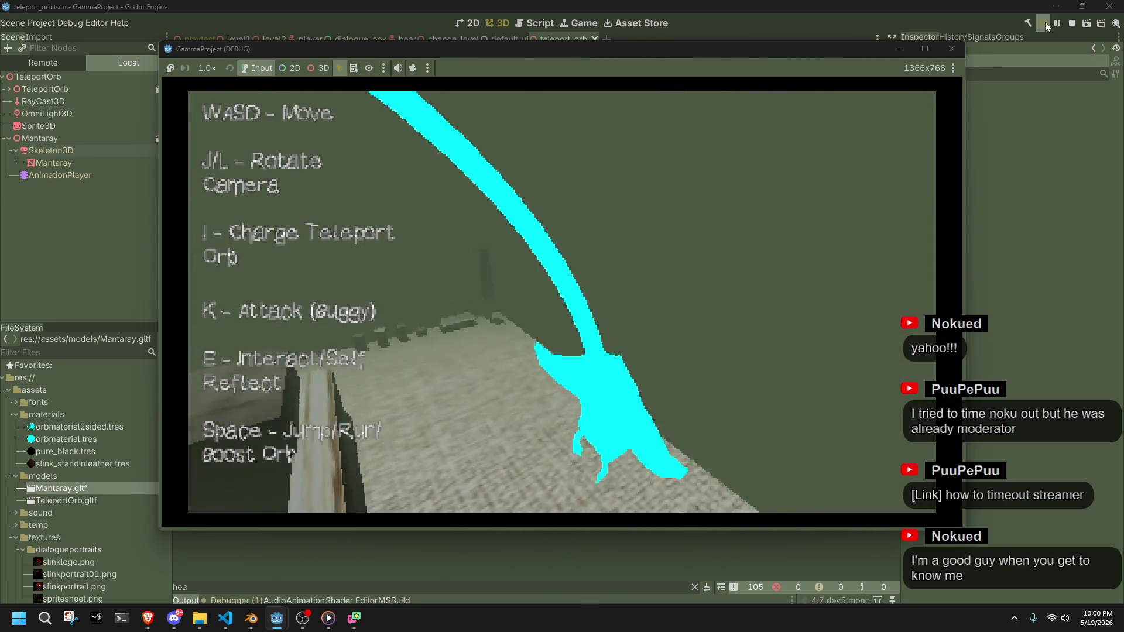
key(w)
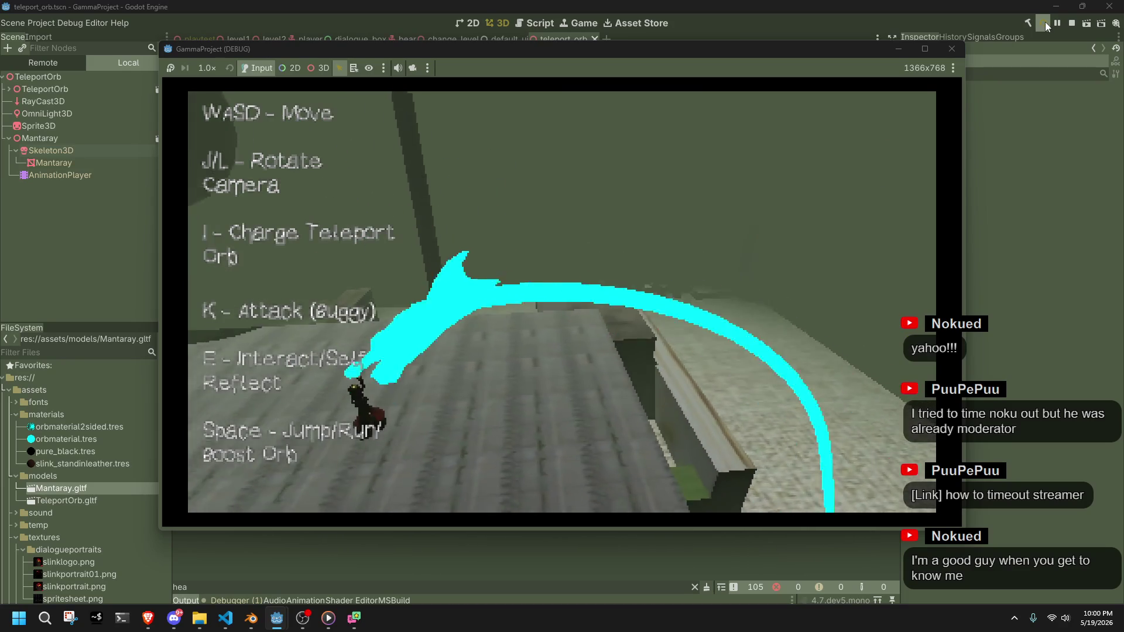
key(w)
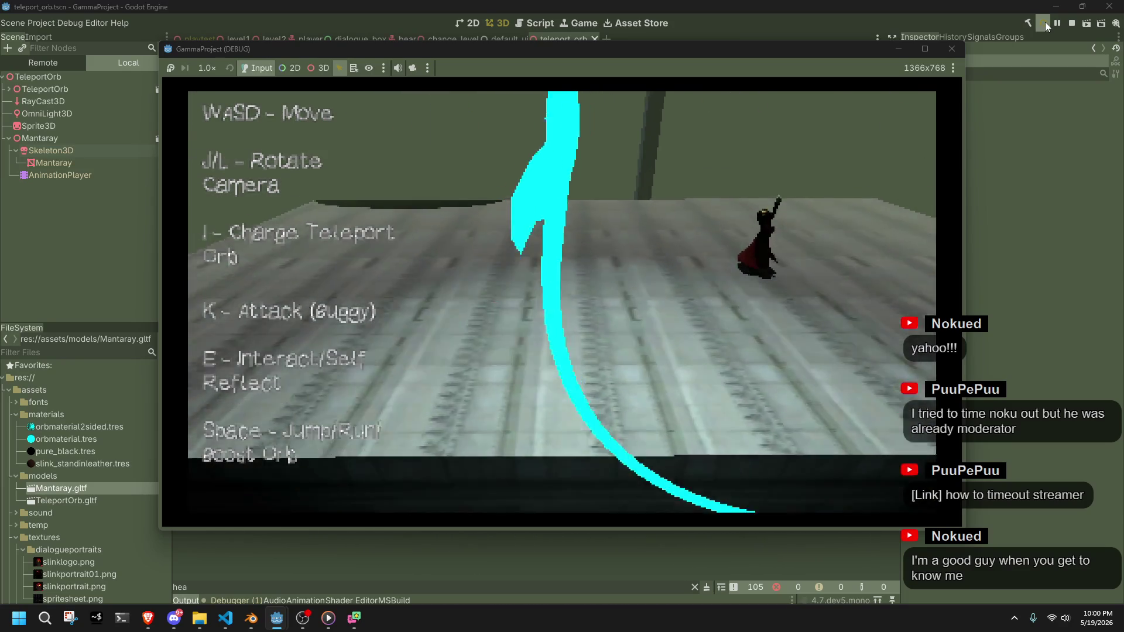
key(w)
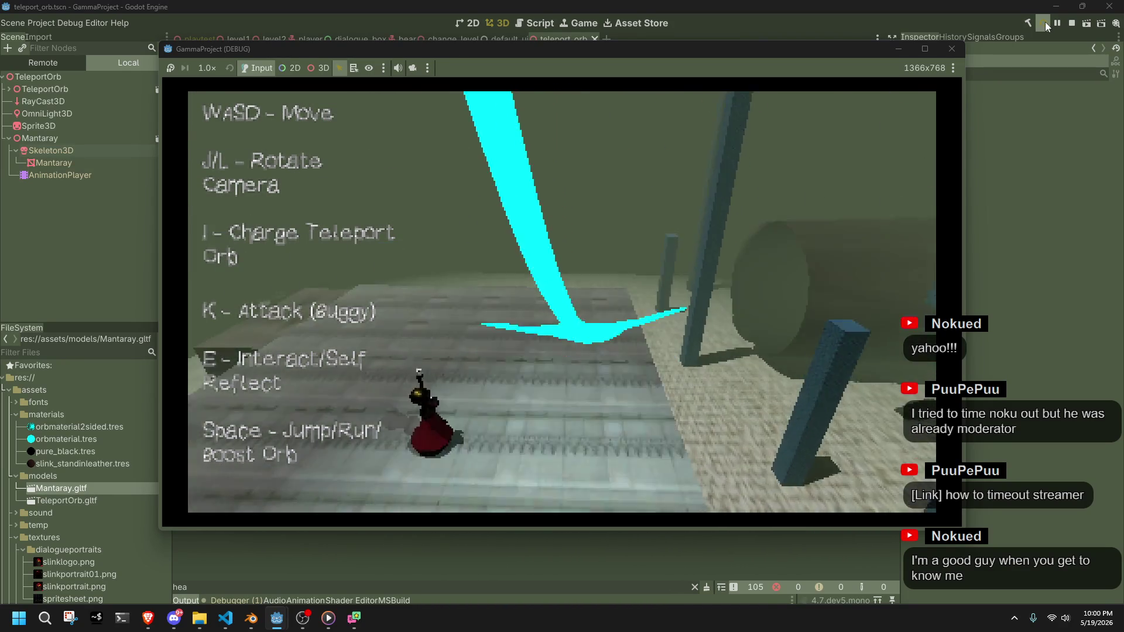
key(w)
key(w)
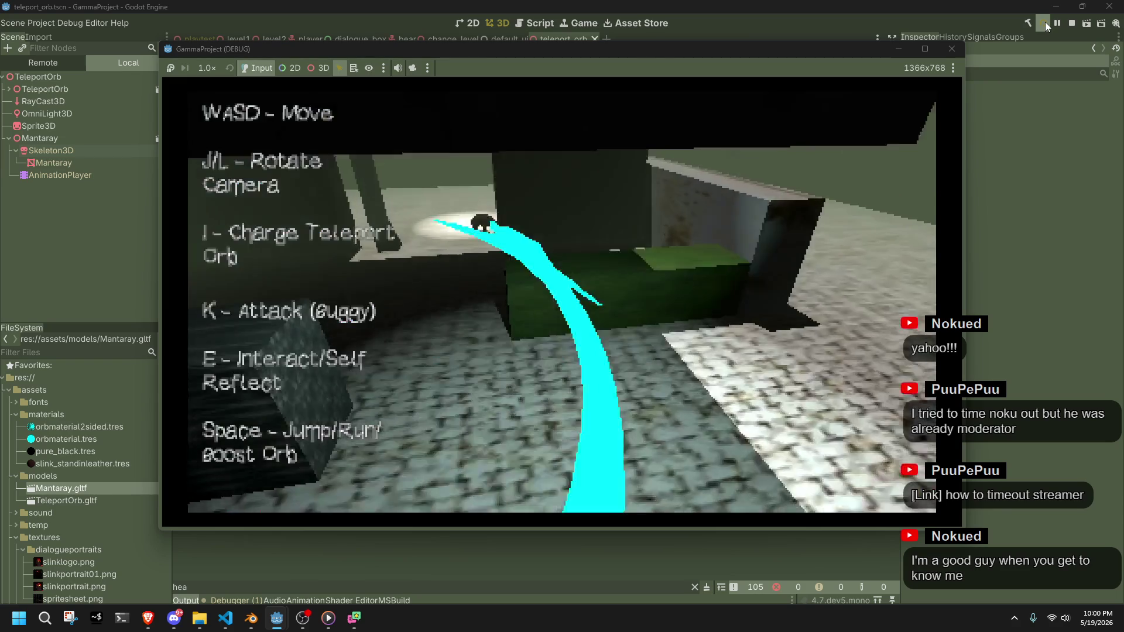
Steer the orb between the checkered pillars, then stop the playtest
key(w)
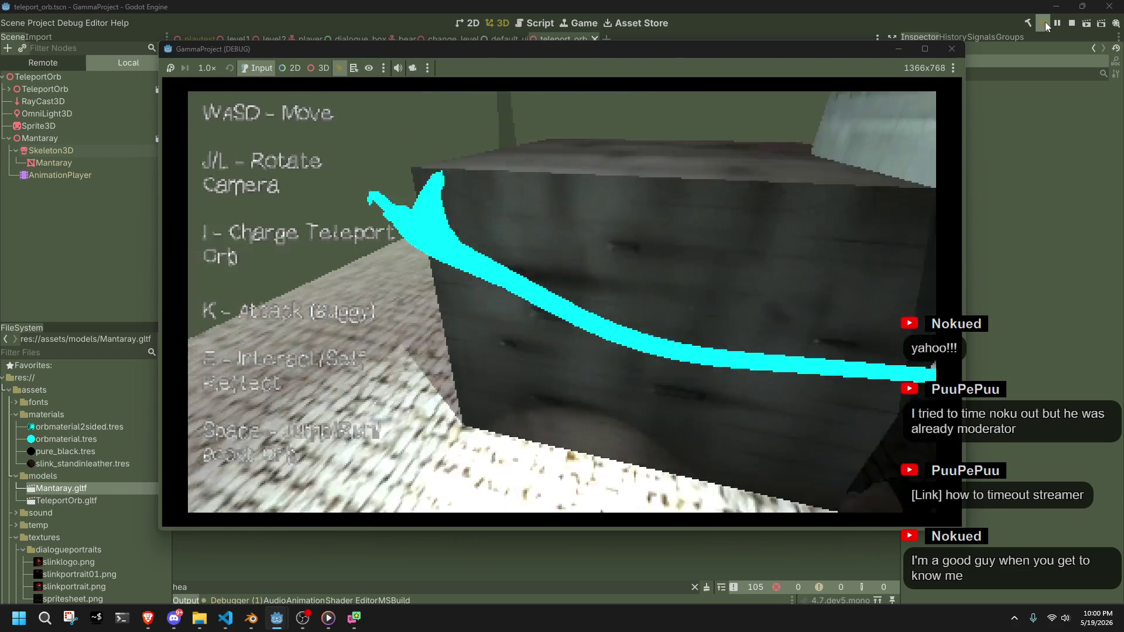
key(w)
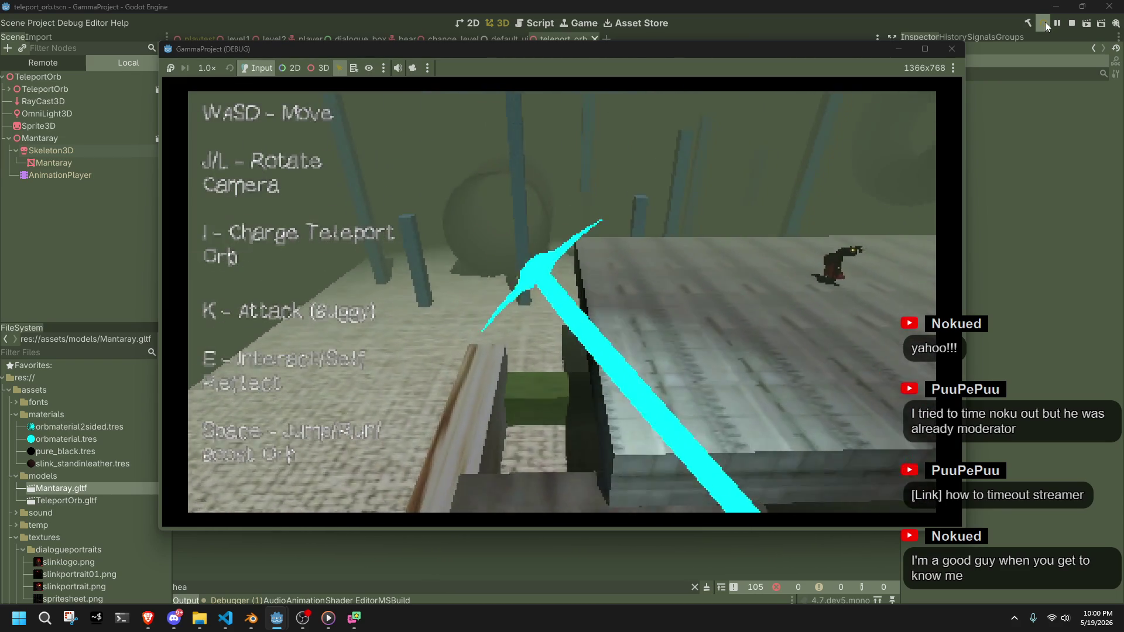
key(w)
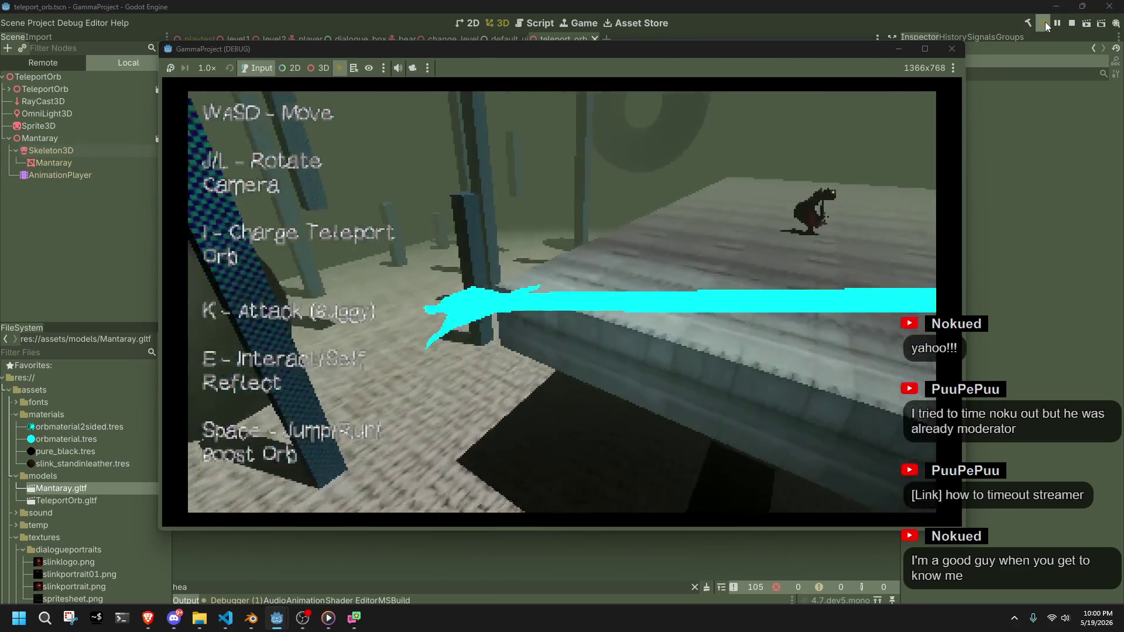
key(w)
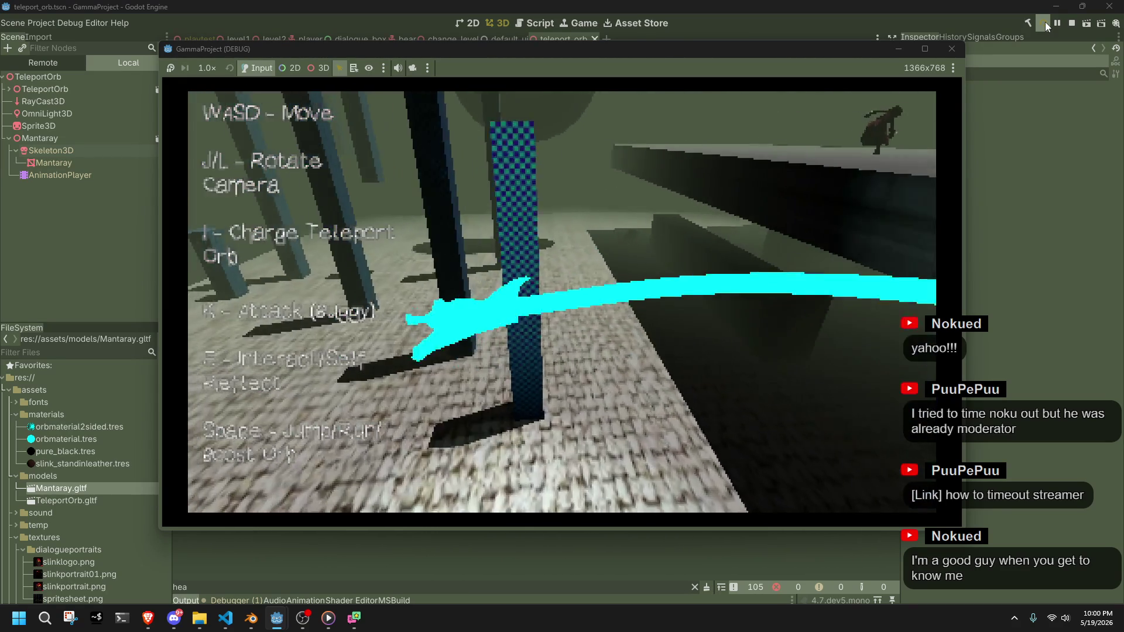
key(w)
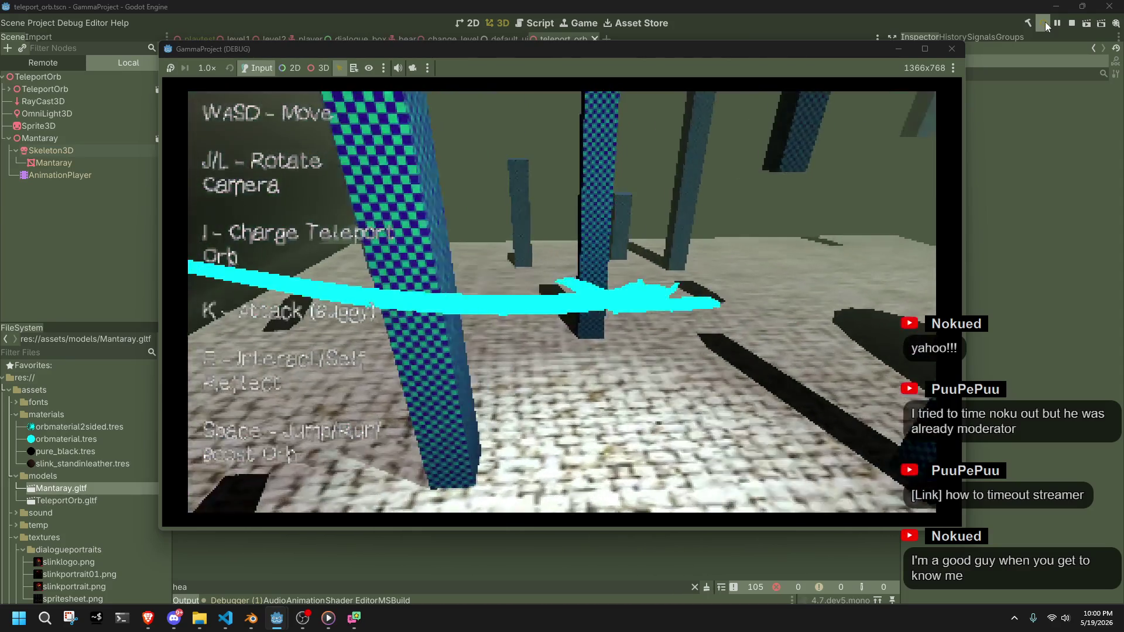
key(w)
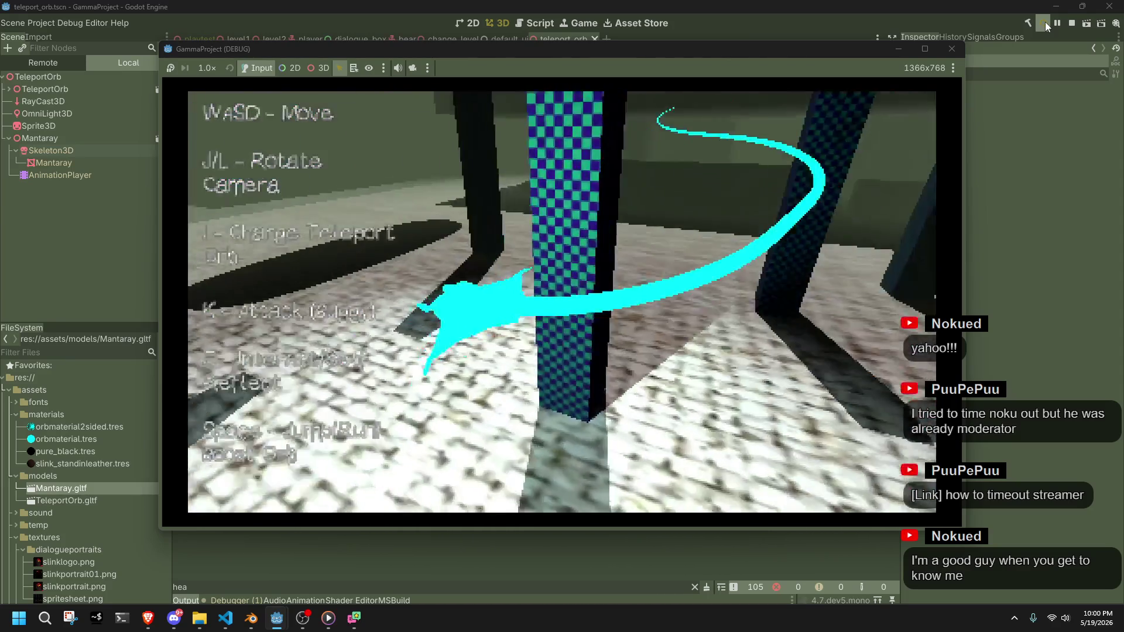
key(w)
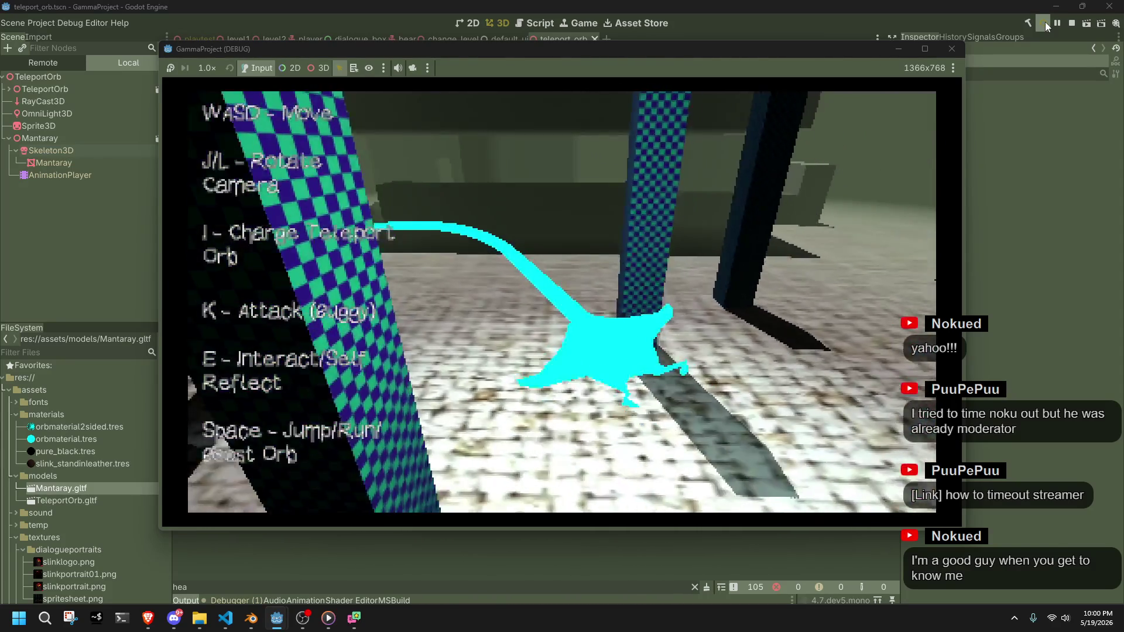
key(w)
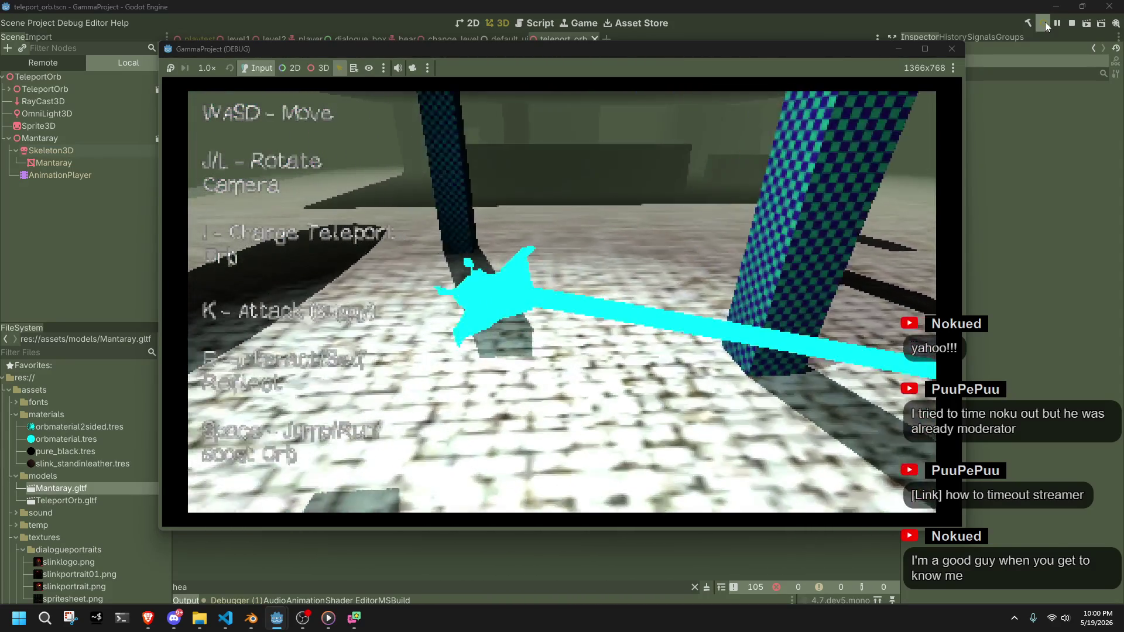
key(w)
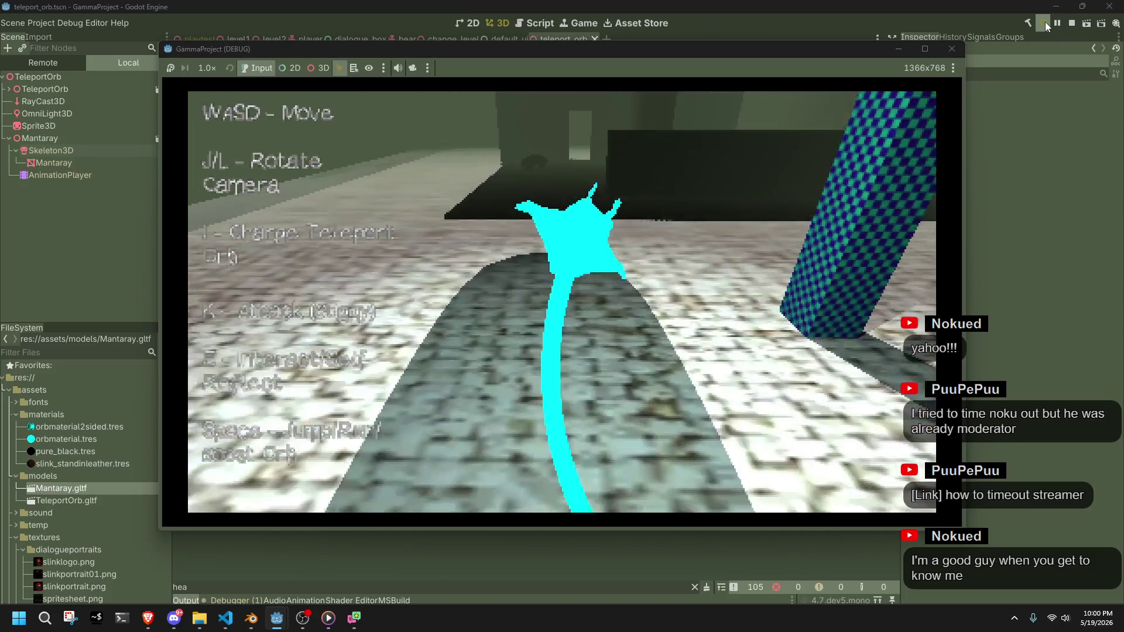
key(w)
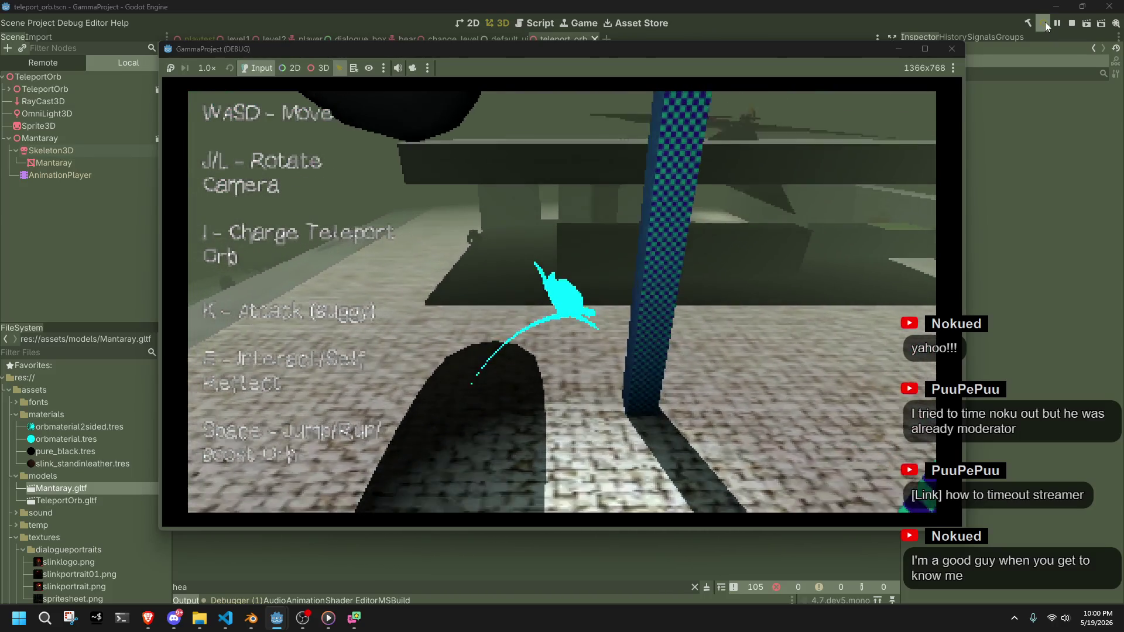
key(w)
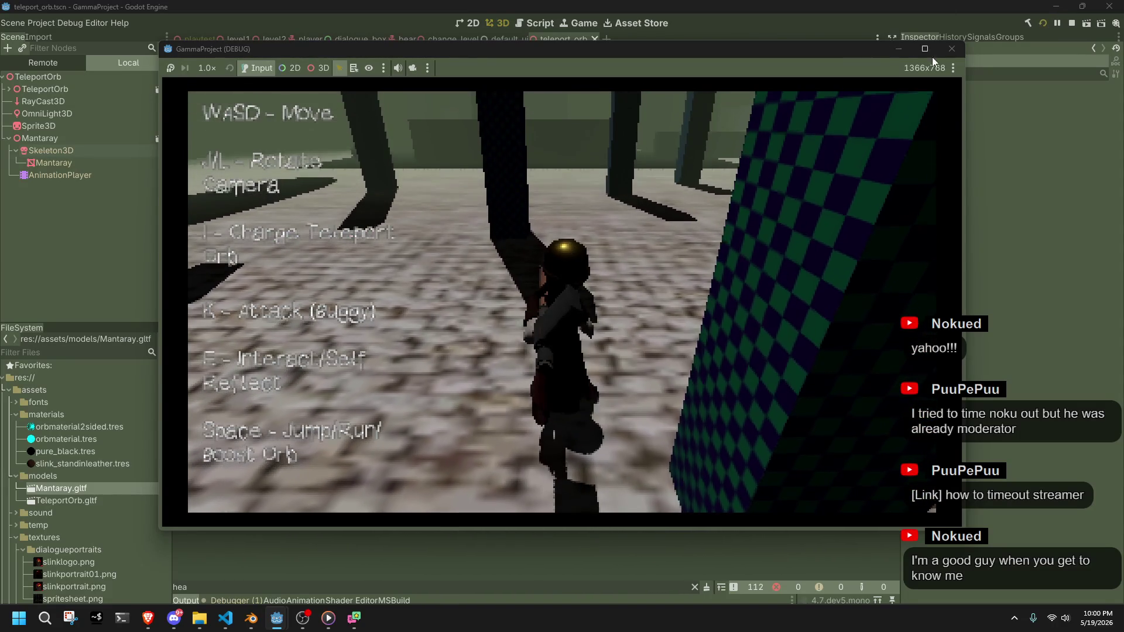
click(951, 48)
Change the roll factor multiplier on line 68 from 0.3f to 0.4f
key(alt+Tab)
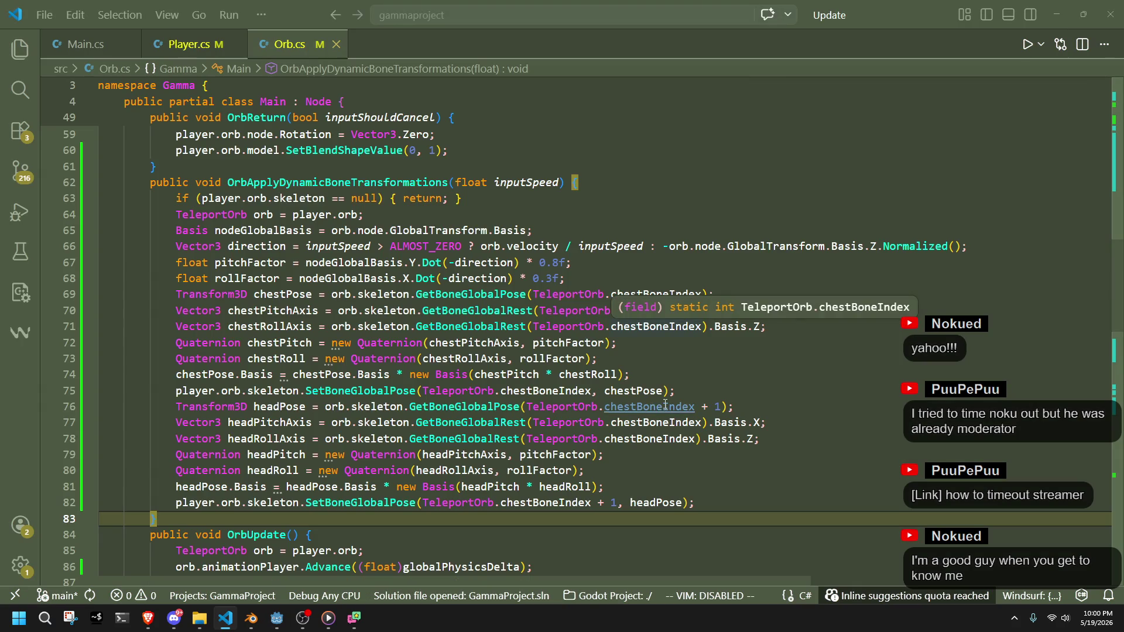
click(628, 463)
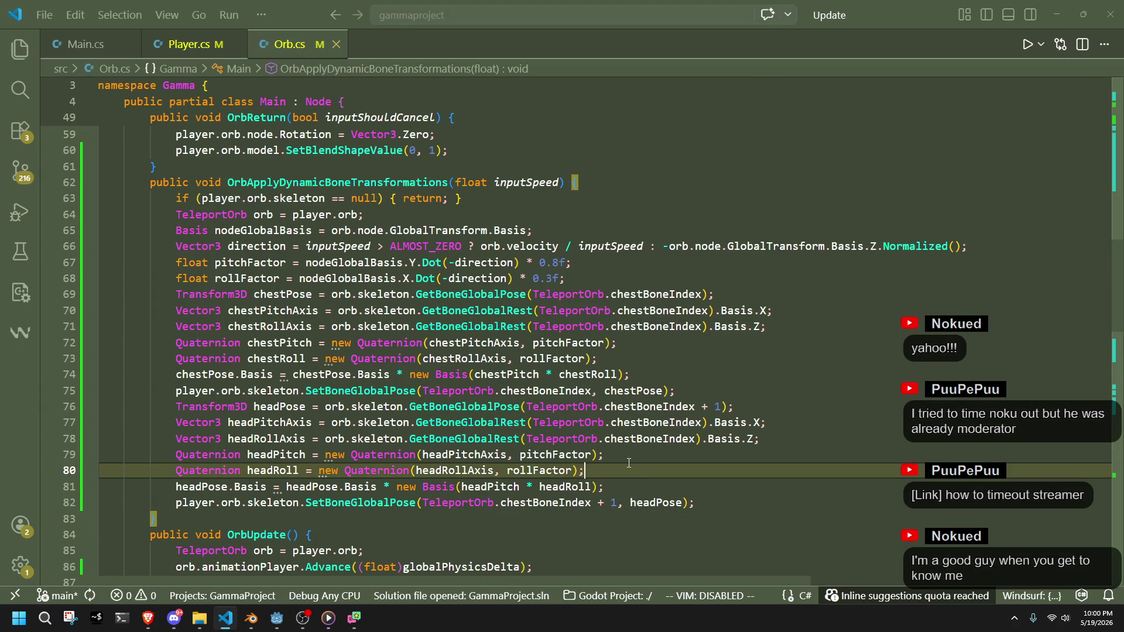
click(552, 279)
key(BackSpace)
text(4)
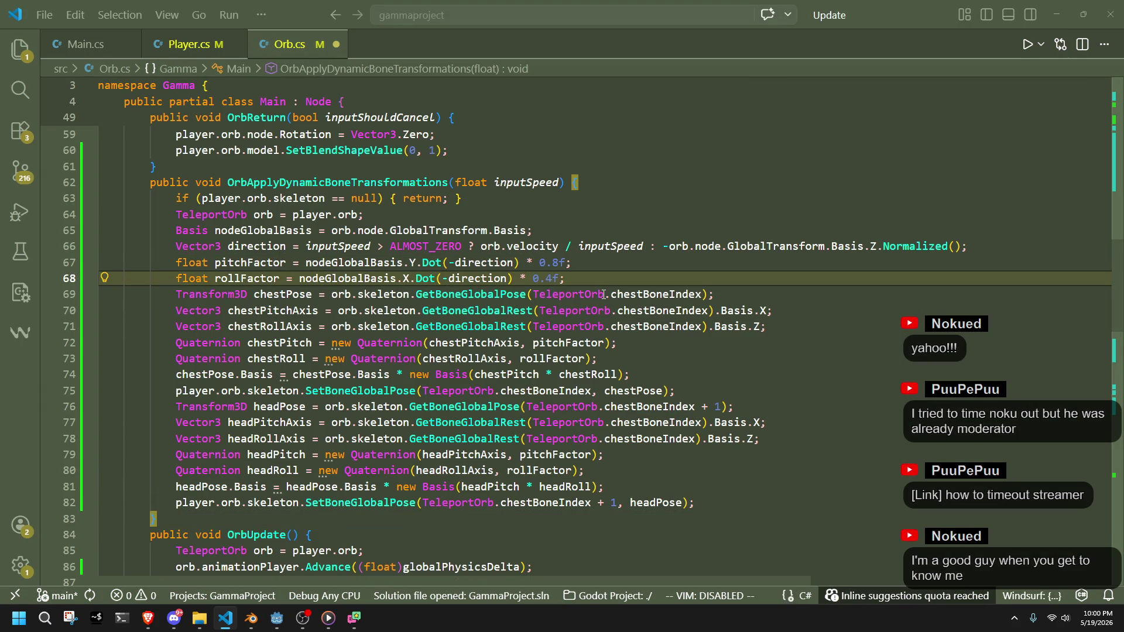
Check the steering branches and the 8f turn multiplier on lines 111–112
scroll(434, 241, up, 5)
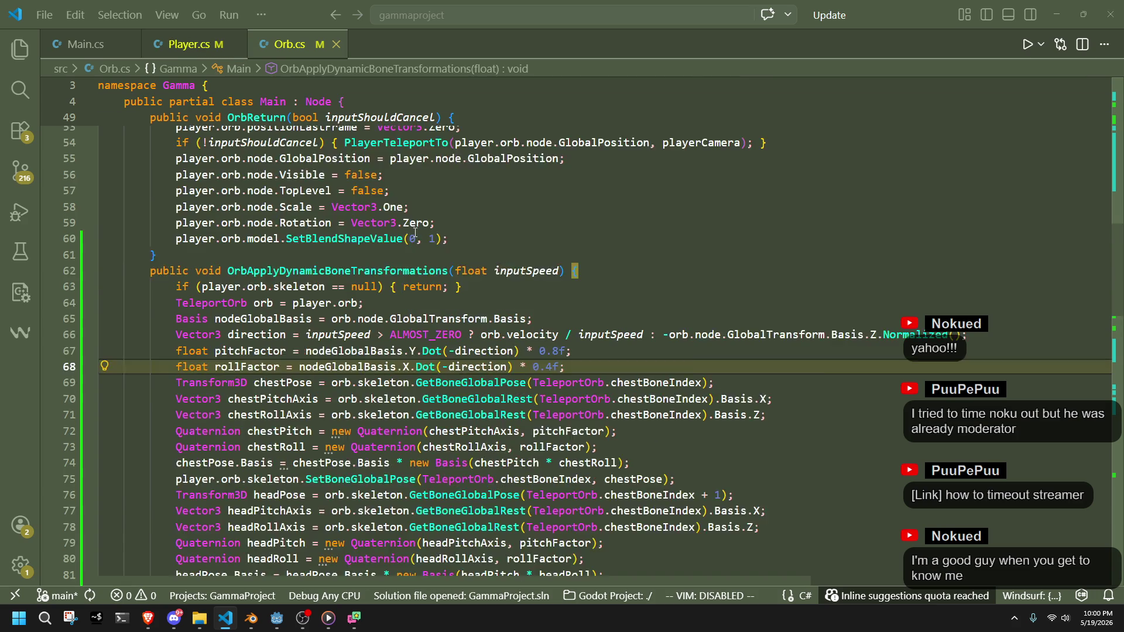
scroll(435, 242, down, 6)
scroll(434, 242, down, 10)
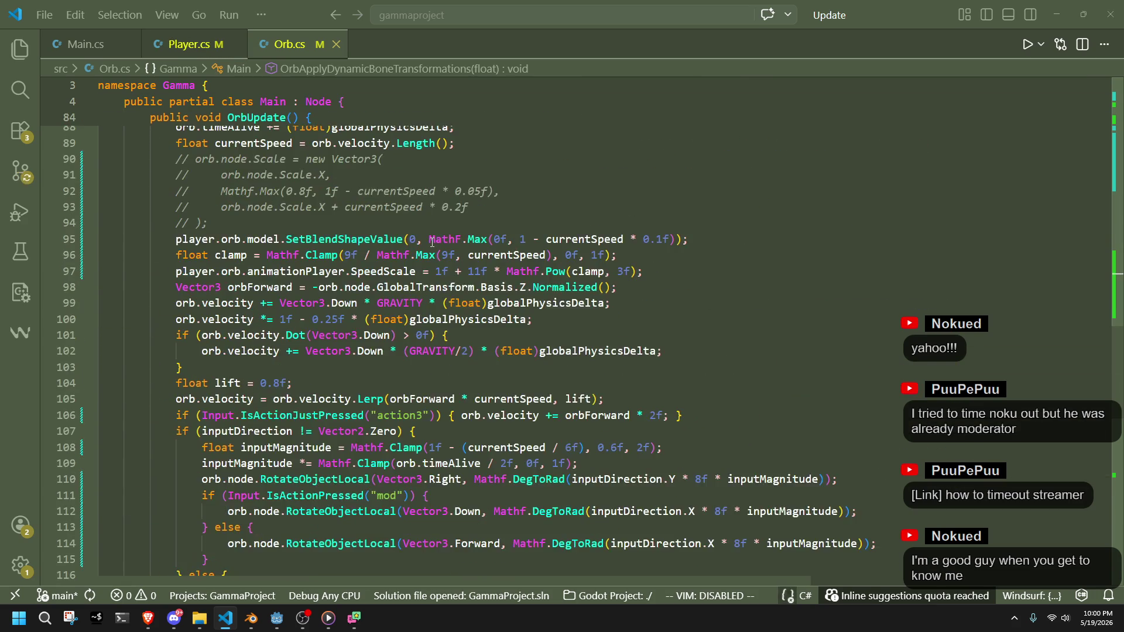
click(521, 412)
click(511, 378)
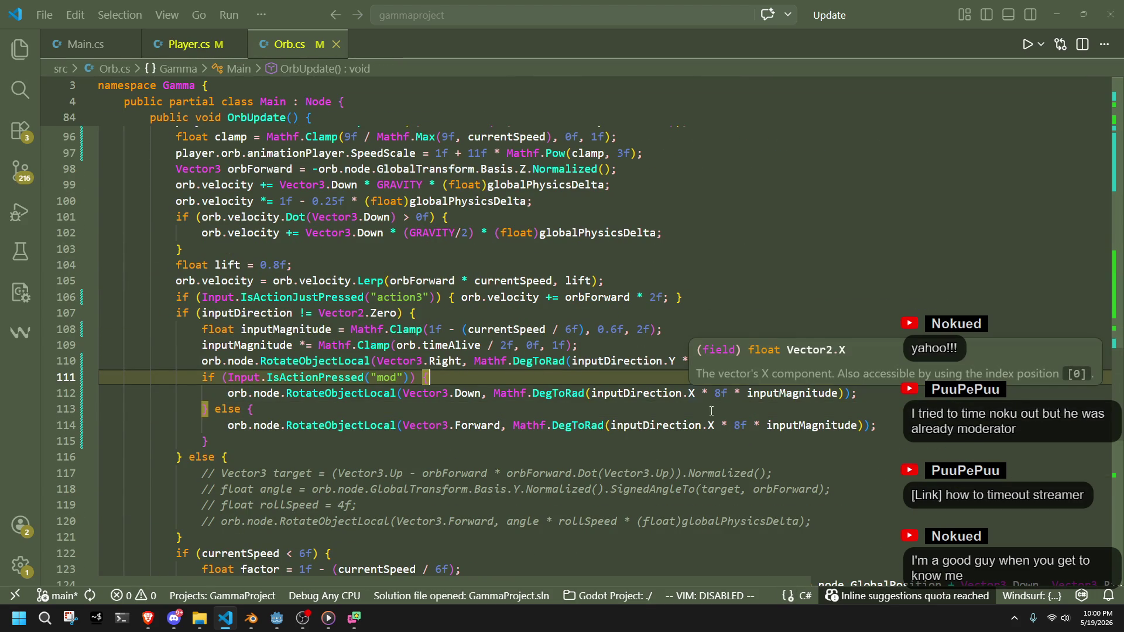
click(748, 410)
click(716, 393)
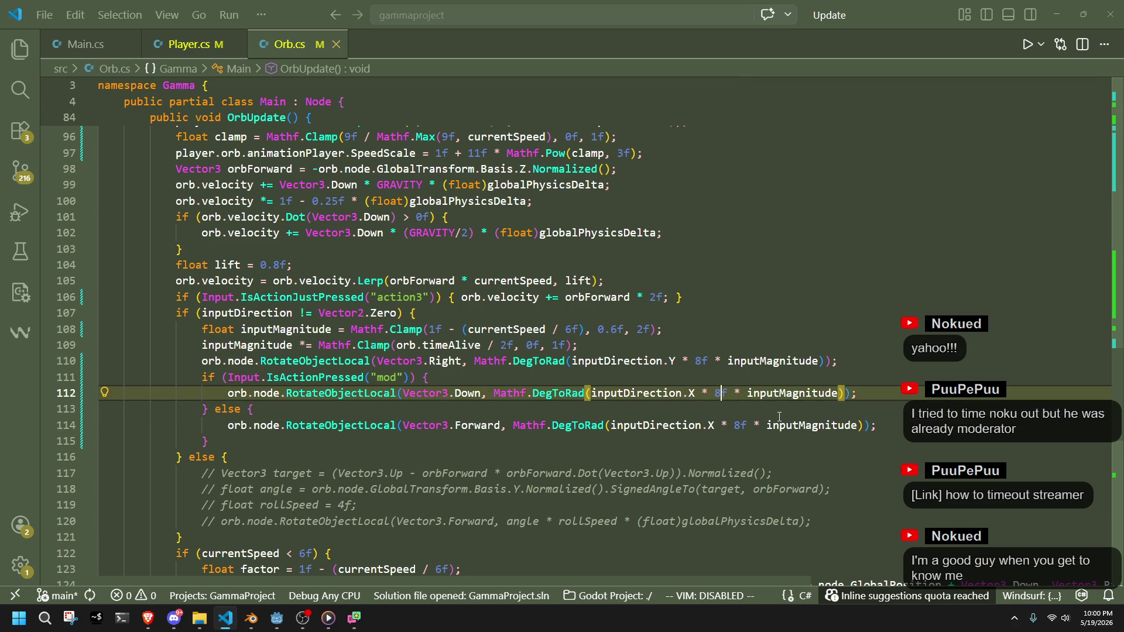
text(4)
key(alt+Tab)
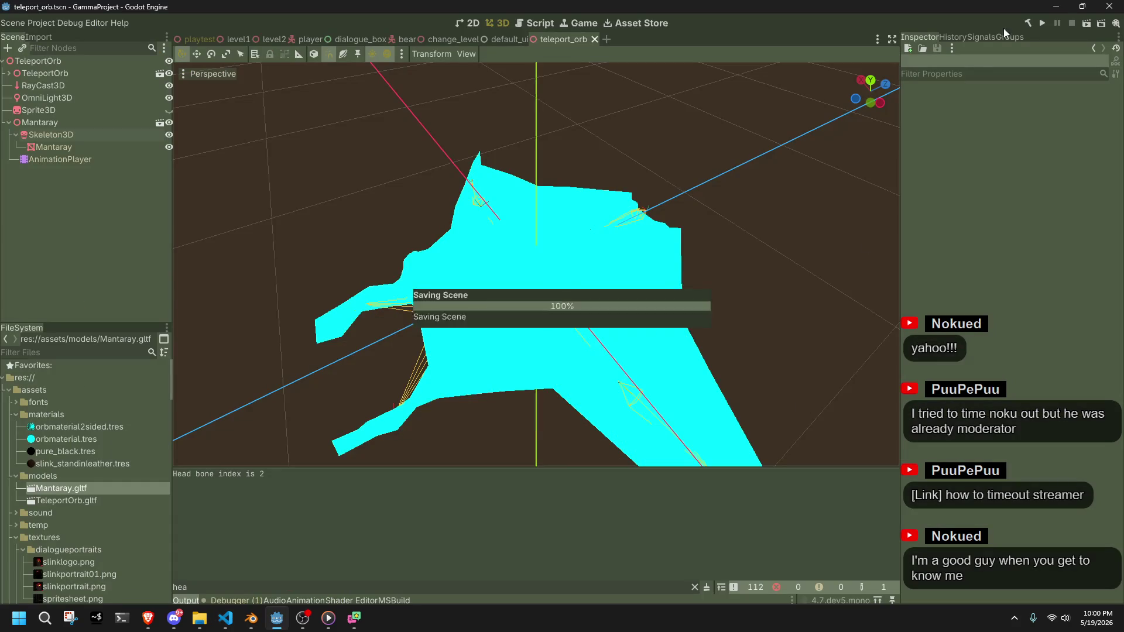
Run the game to test the 0.4 roll factor, stop it, and return to Orb.cs
click(1048, 23)
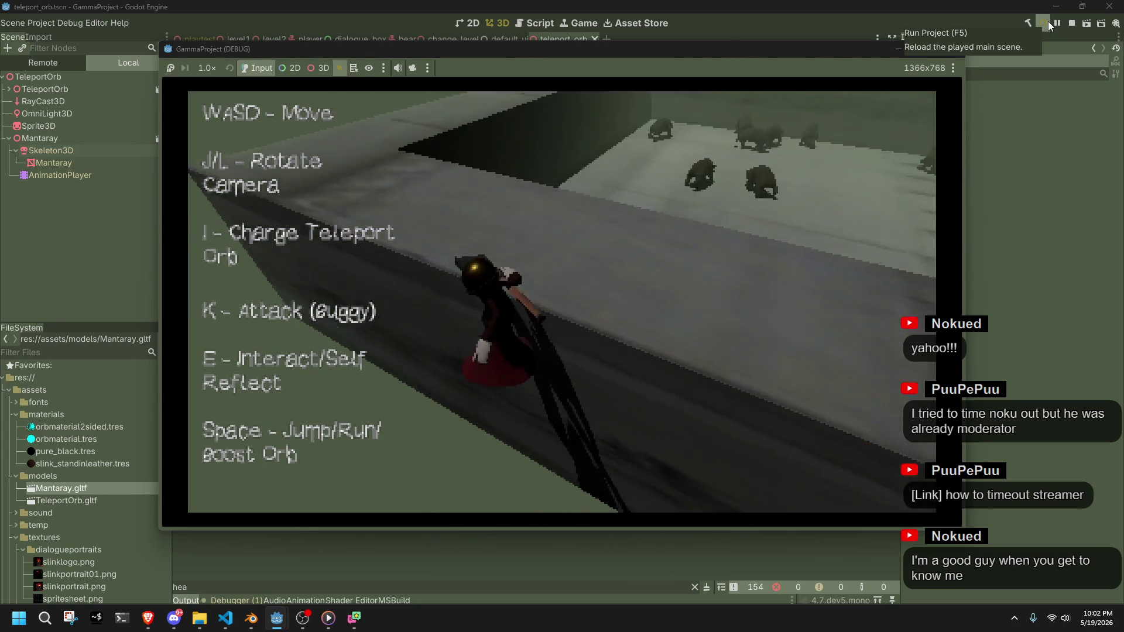
click(1048, 21)
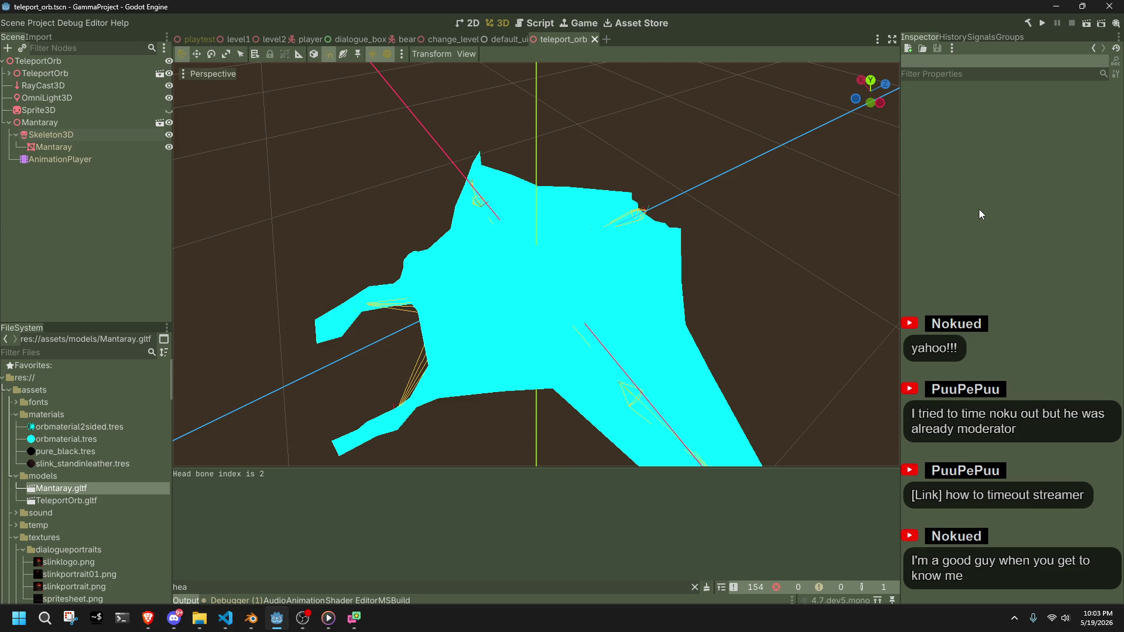
click(226, 618)
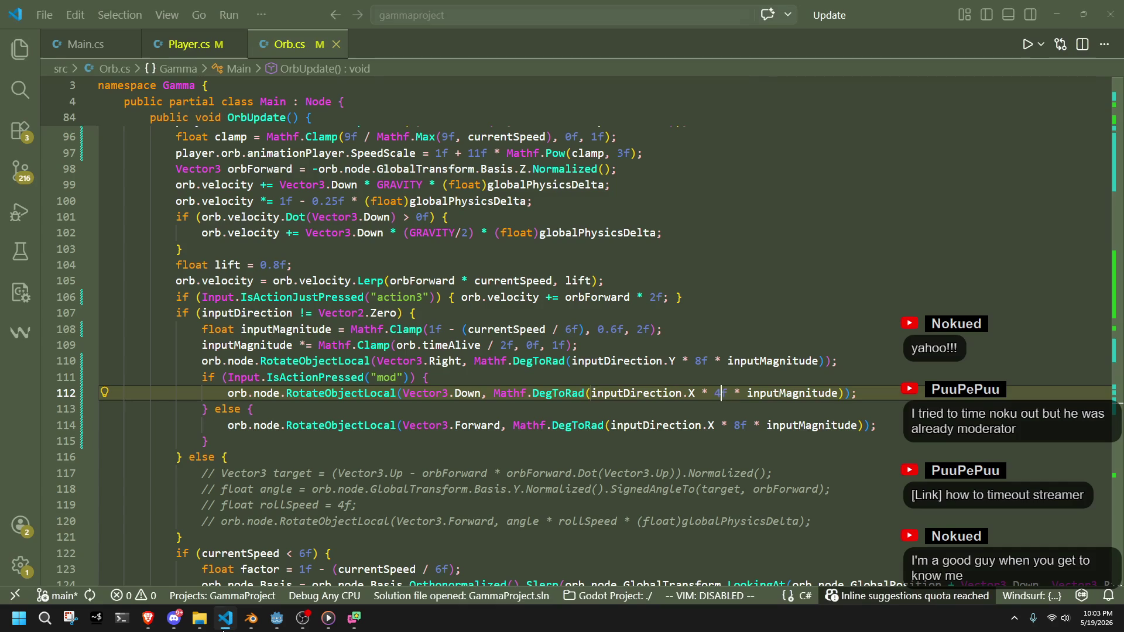
Review the currentSpeed bone-transformation call and the head roll, basis and pose lines 80–82
click(342, 446)
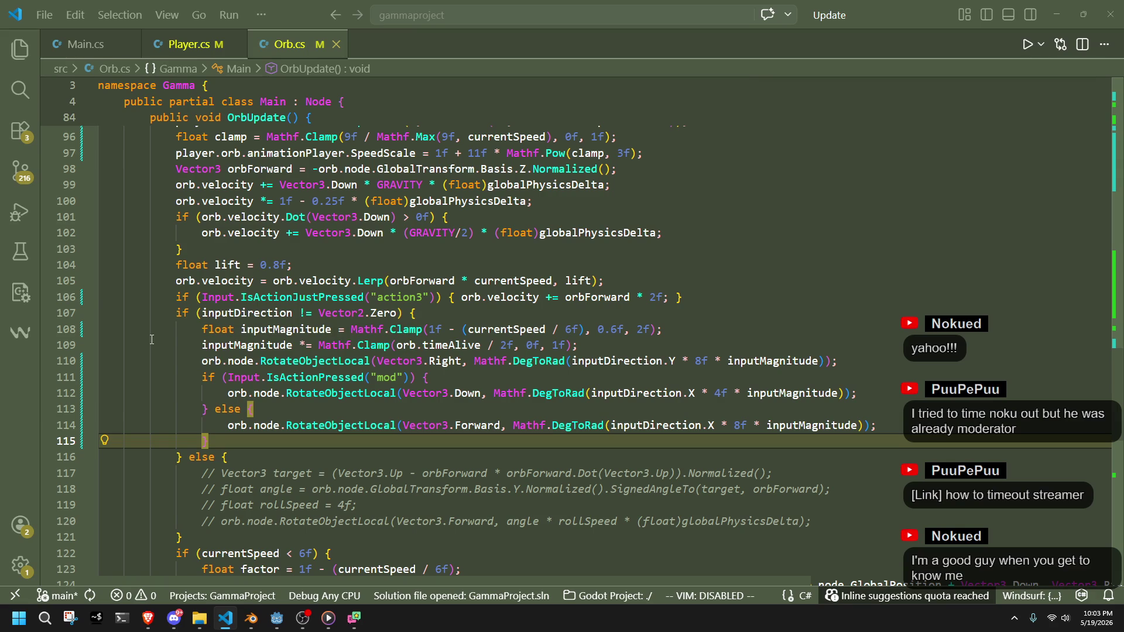
scroll(334, 412, down, 7)
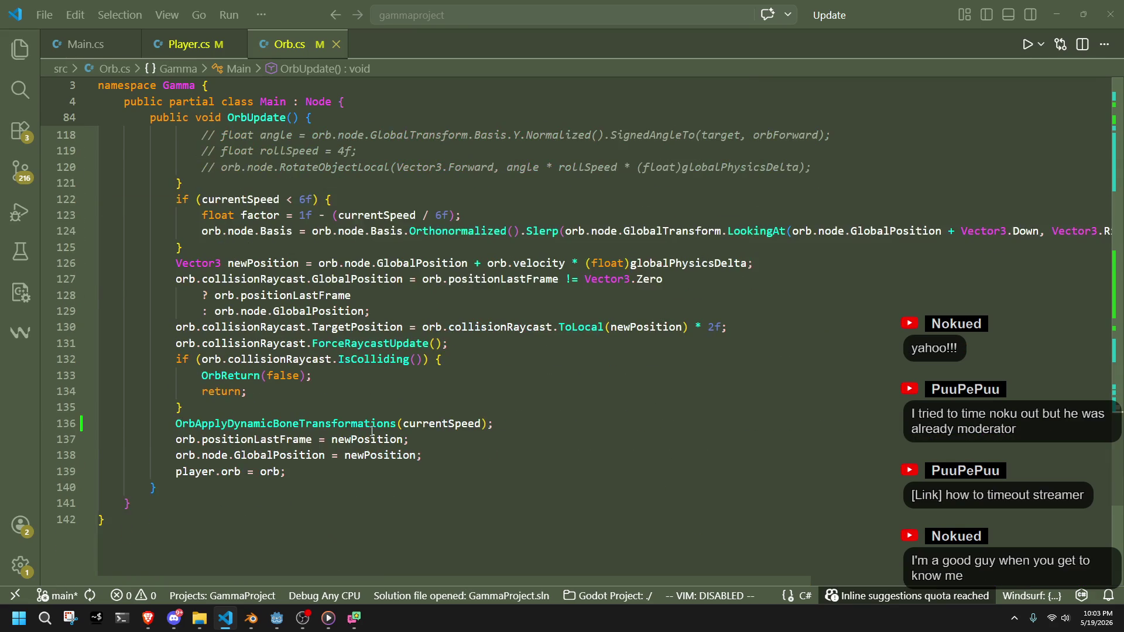
click(275, 627)
key(alt+Tab)
key(alt+Tab)
key(alt+Tab)
click(454, 423)
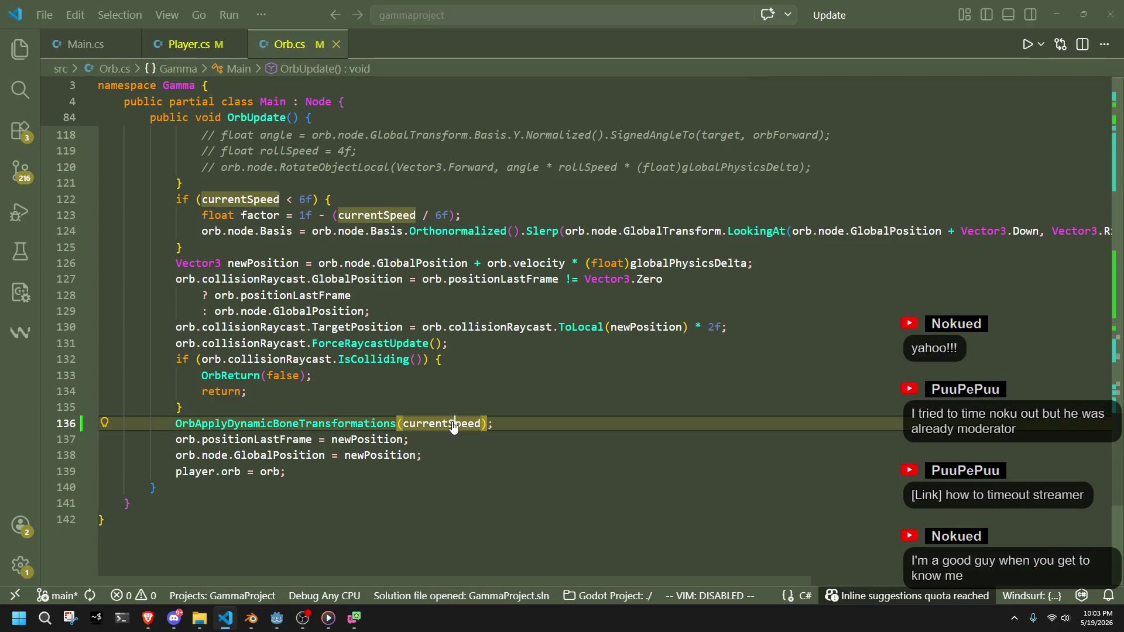
scroll(422, 410, up, 15)
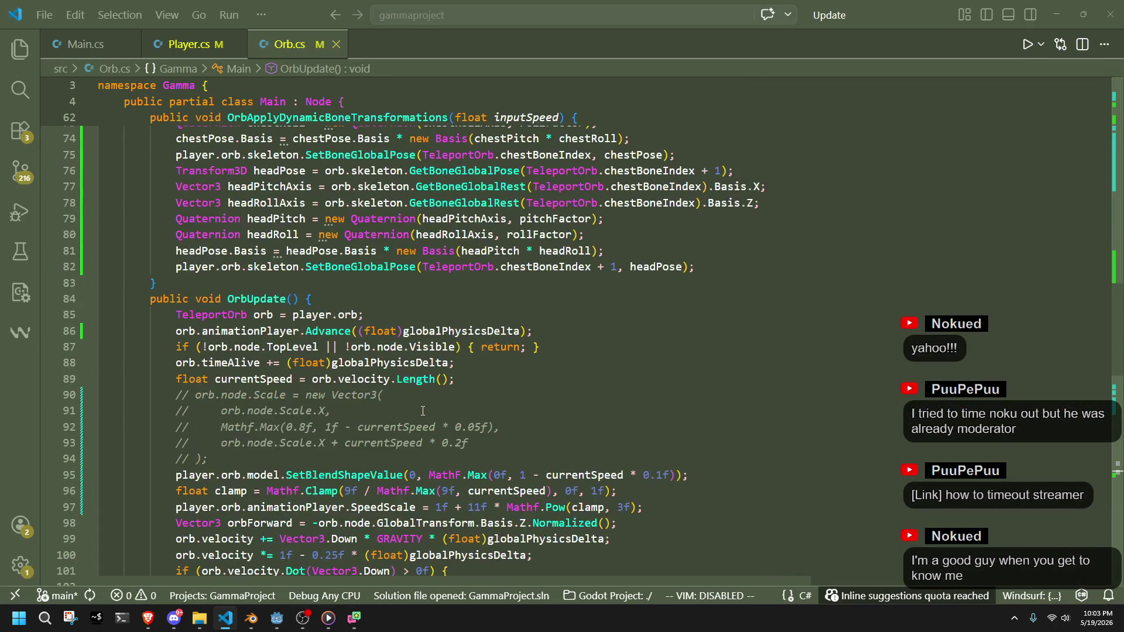
scroll(422, 410, up, 6)
click(703, 502)
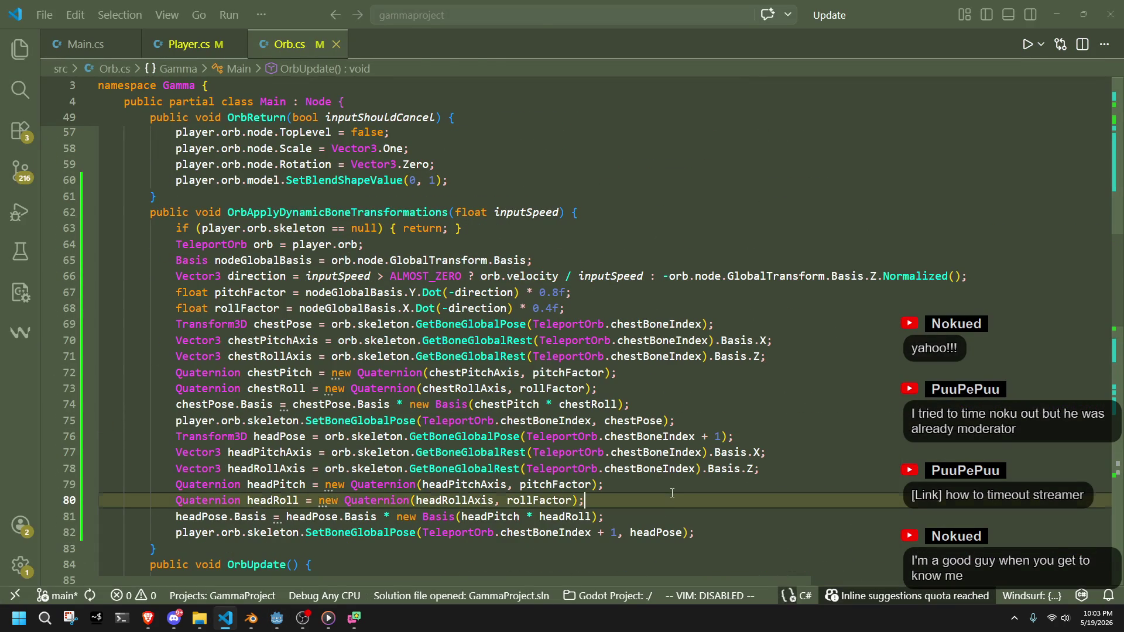
click(711, 518)
click(712, 526)
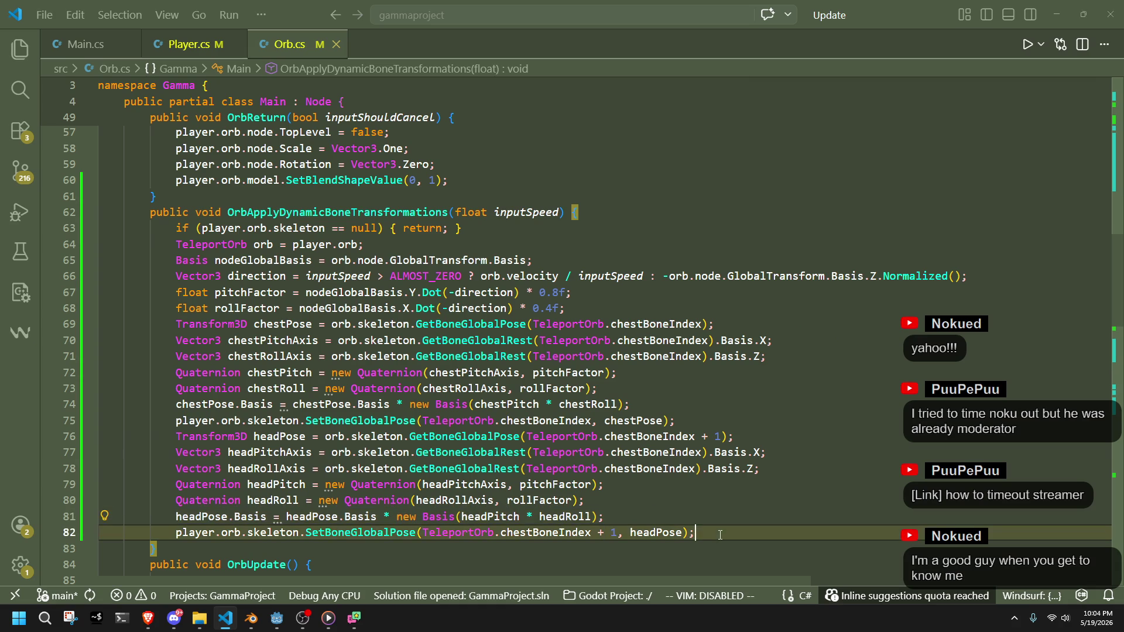
click(688, 520)
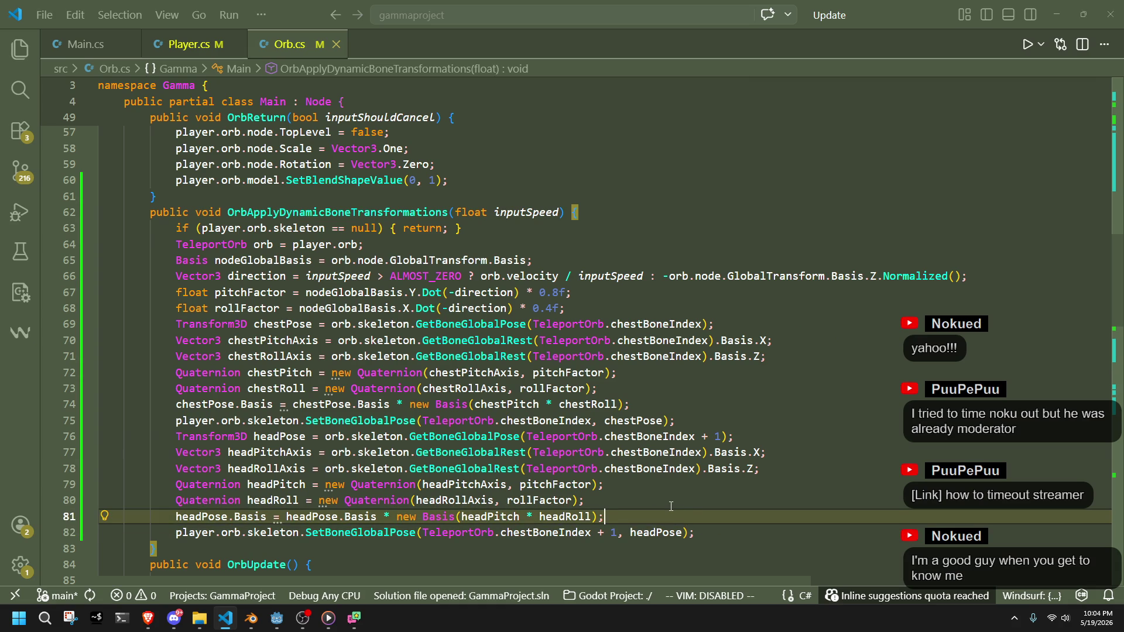
click(276, 617)
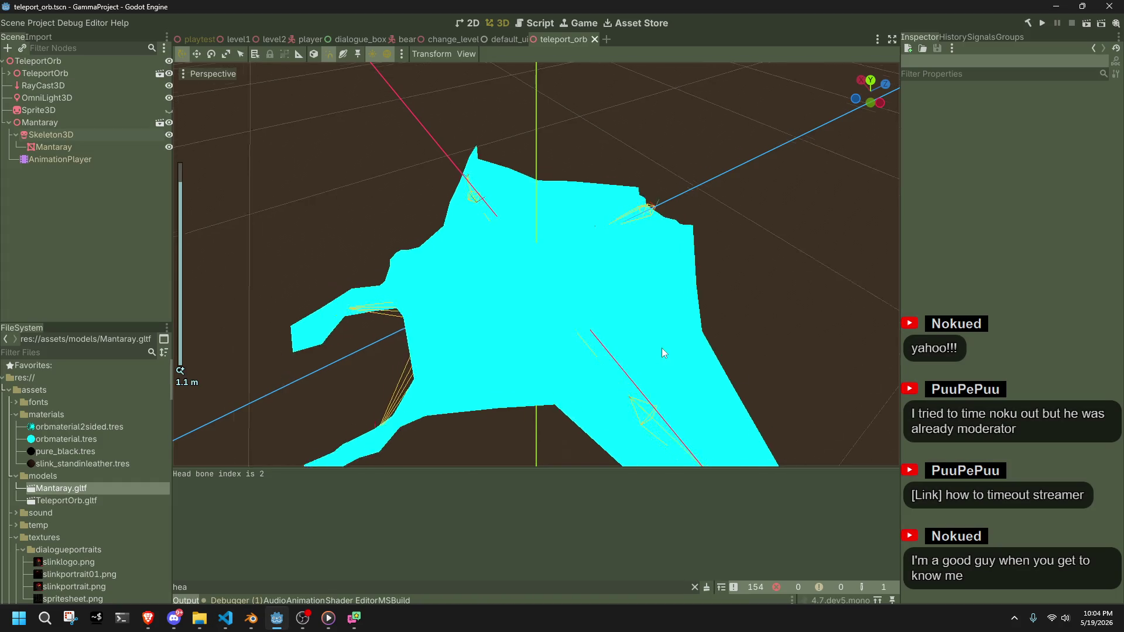
Run the game, charge and launch the orb with L and I, curve it around, then stop it with F8
click(1043, 24)
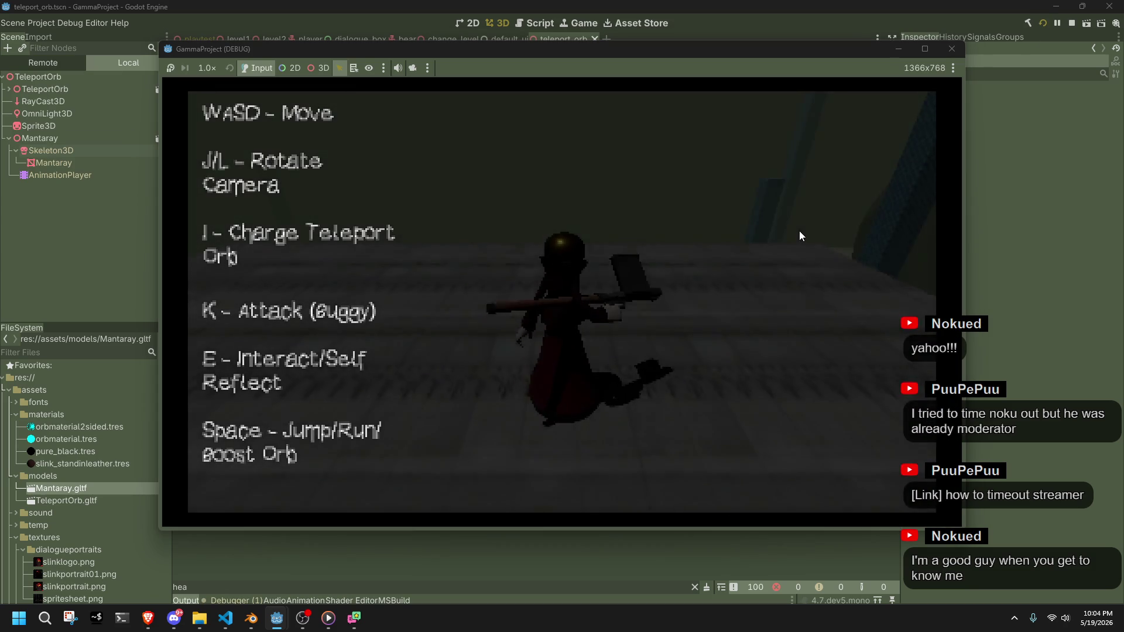
key(l)
key(i)
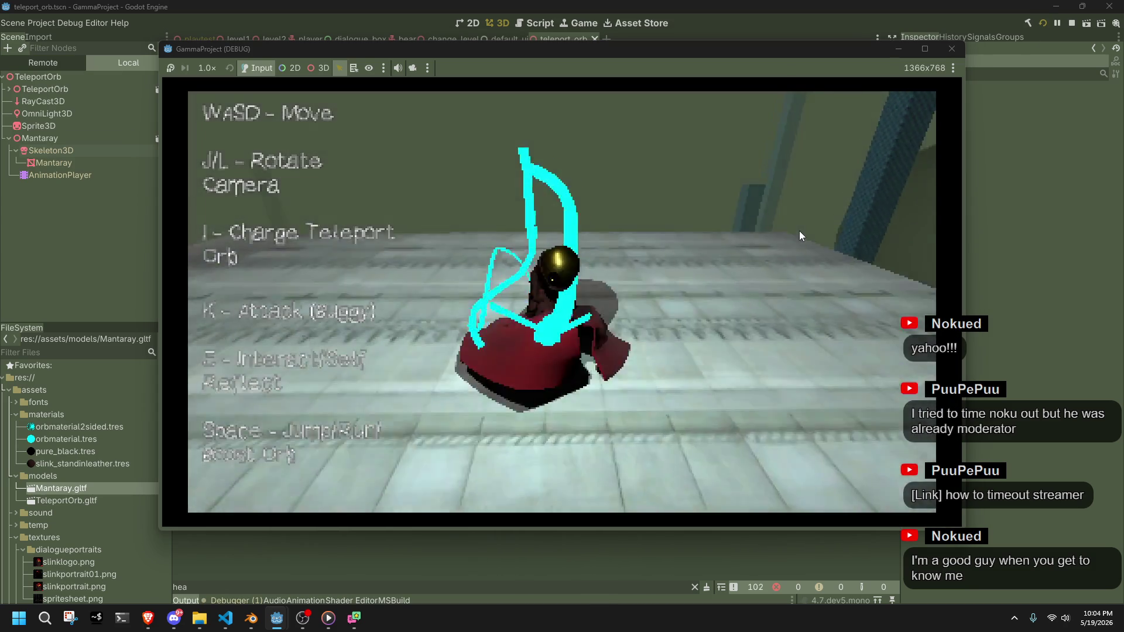
key(l)
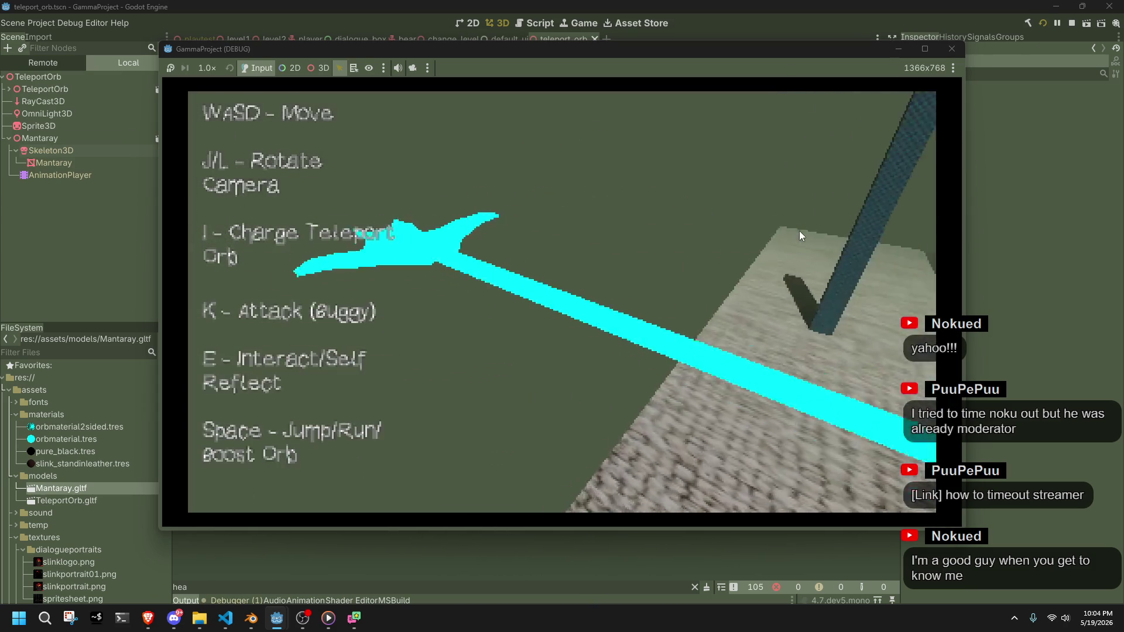
key(l)
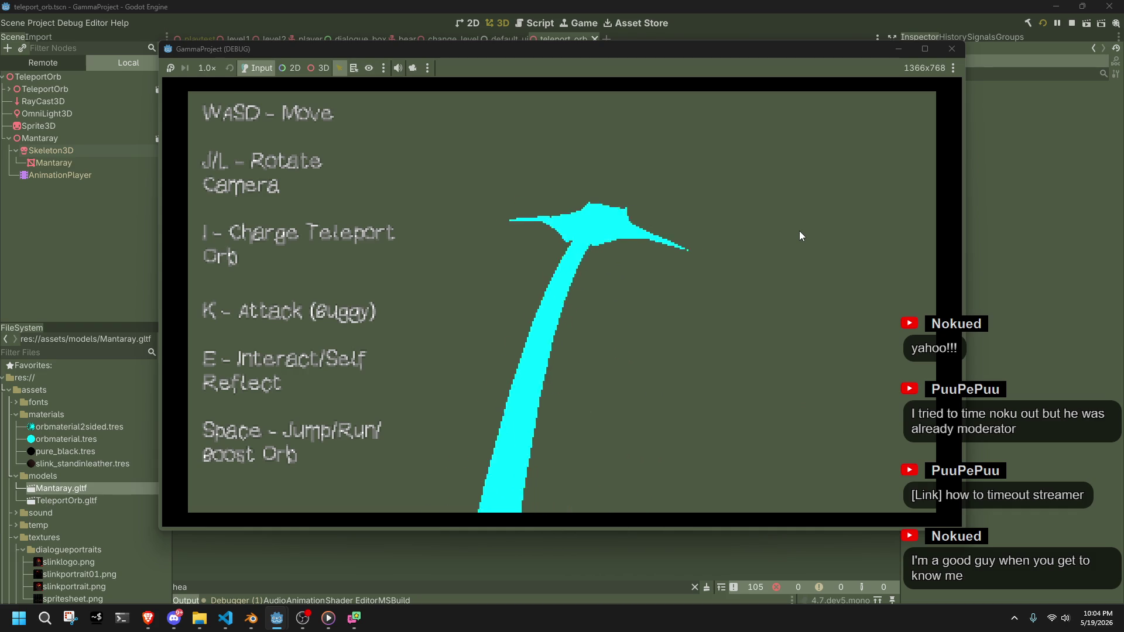
key(l)
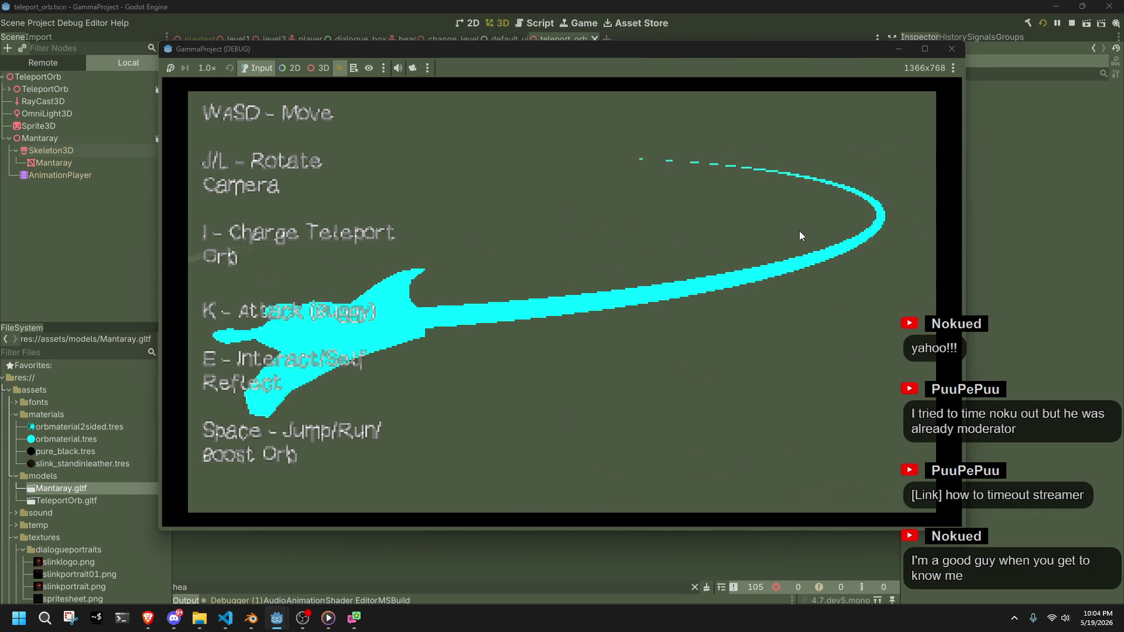
key(l)
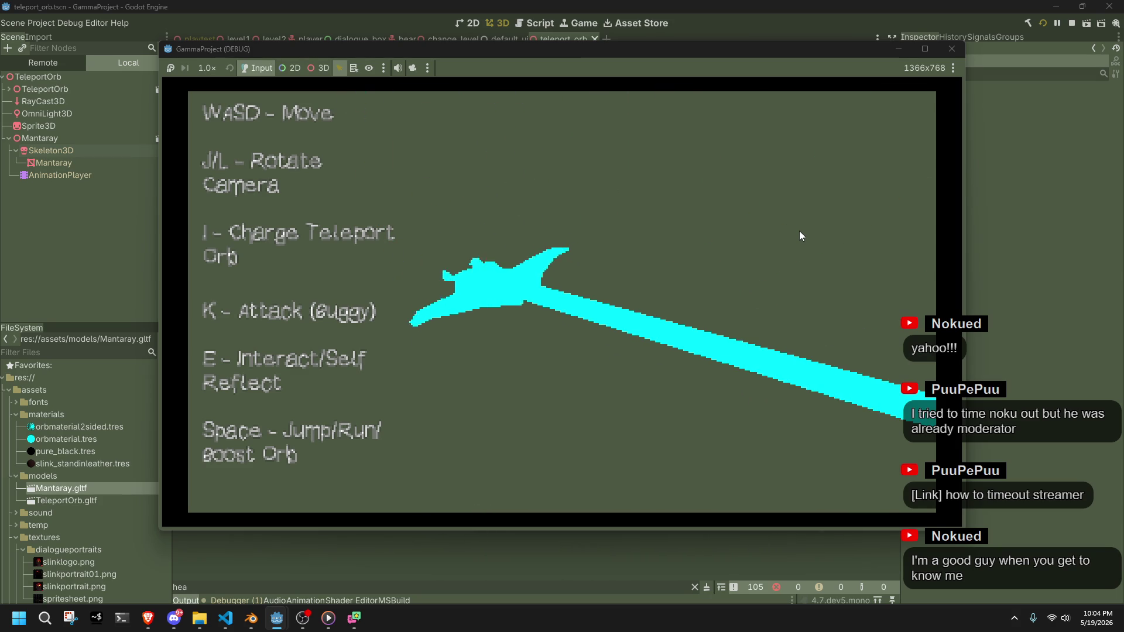
key(F8)
key(alt+Tab)
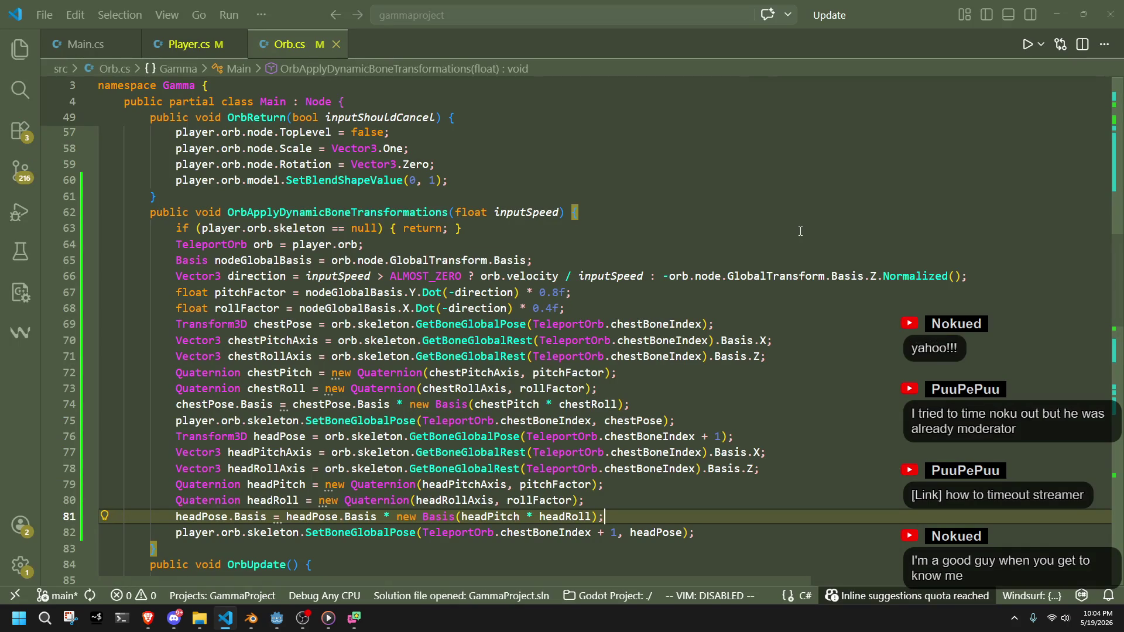
Inspect the chest lines and every use of pitchFactor, rollFactor and inputSpeed
click(837, 484)
click(781, 549)
click(679, 357)
click(677, 405)
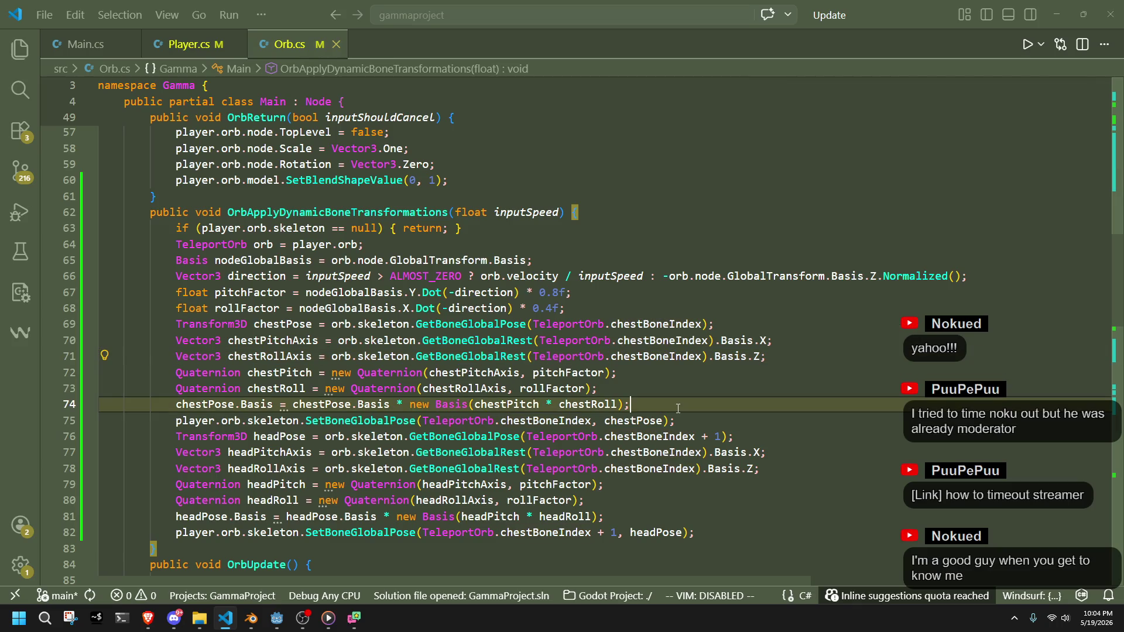
click(572, 296)
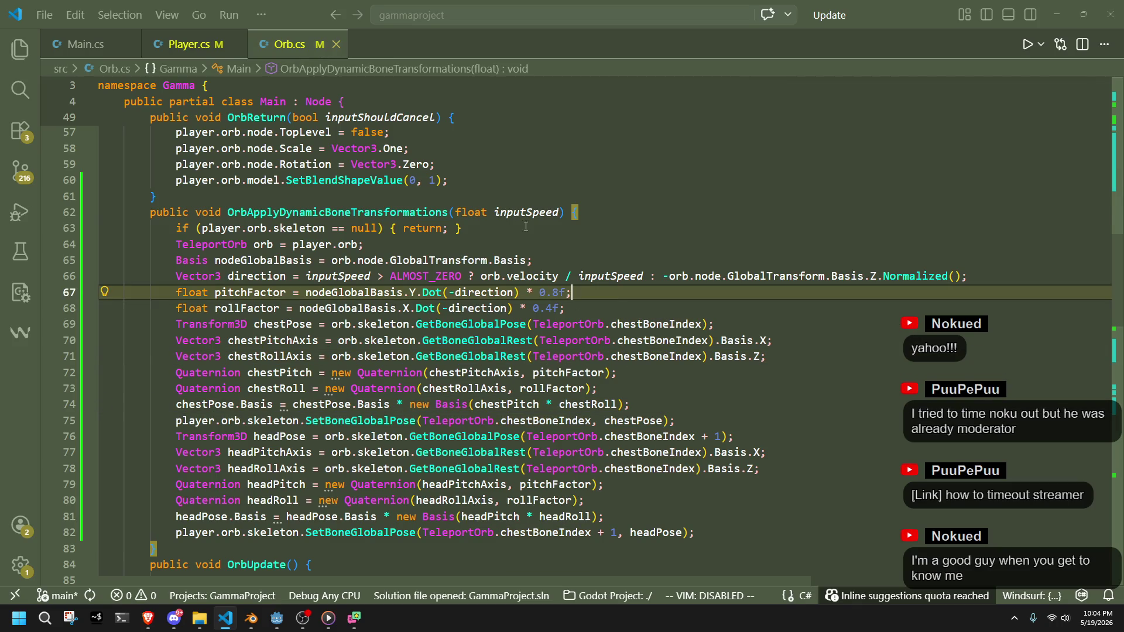
click(515, 214)
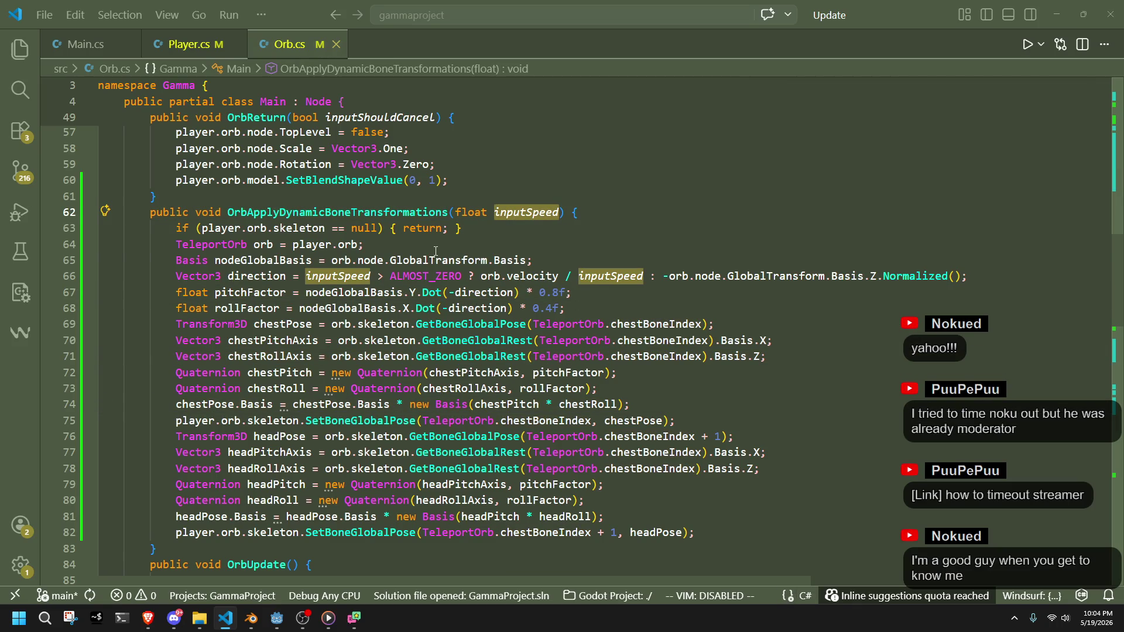
click(435, 252)
click(576, 308)
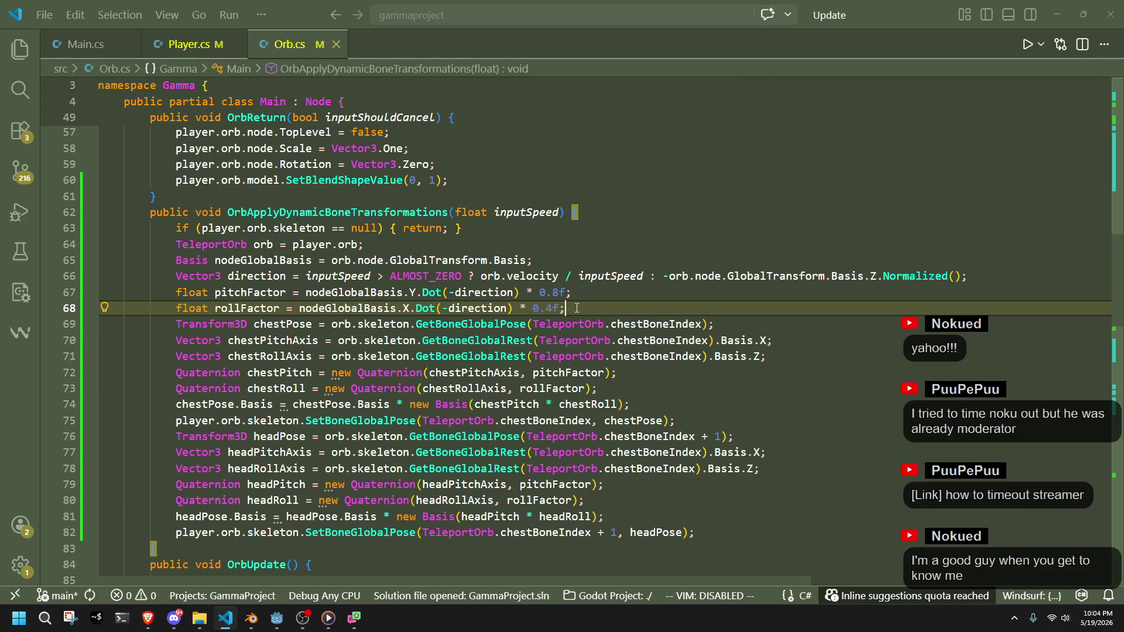
double_click(252, 292)
double_click(252, 306)
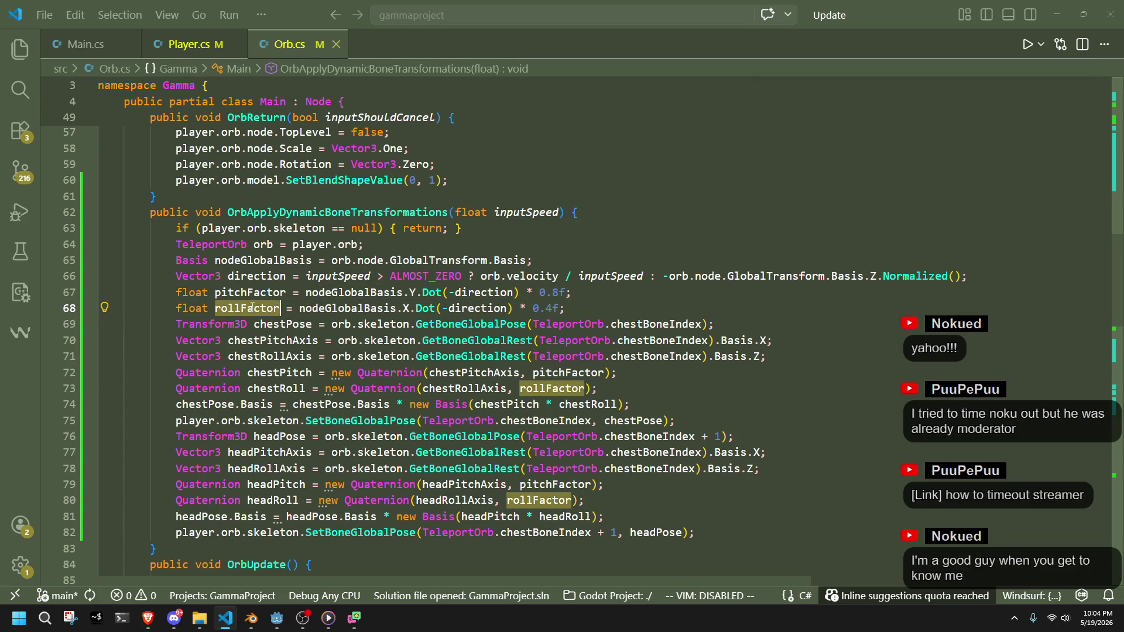
double_click(240, 292)
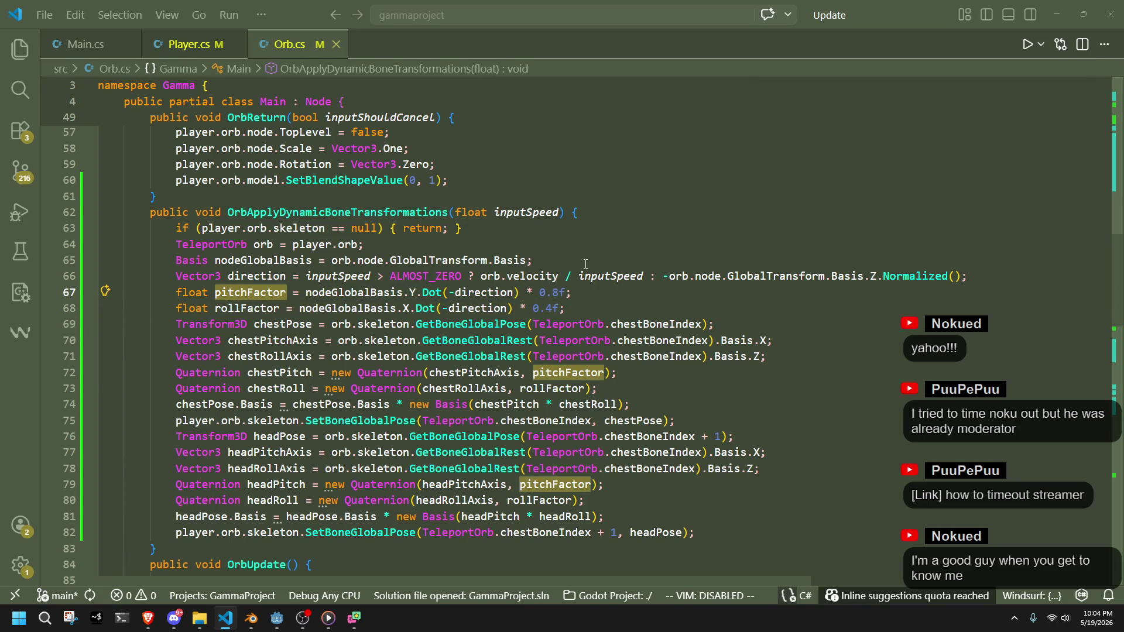
double_click(605, 274)
click(576, 309)
Change the pitchFactor multiplier on line 67 from 0.8f to 1.0f
click(554, 292)
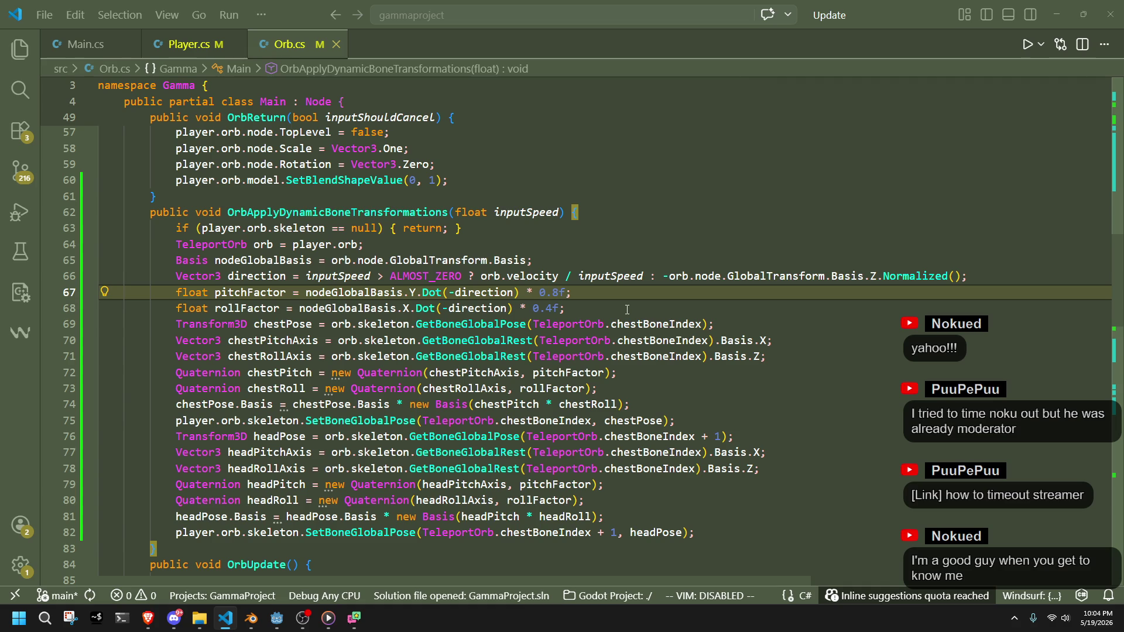
key(shift+Left)
text(1.)
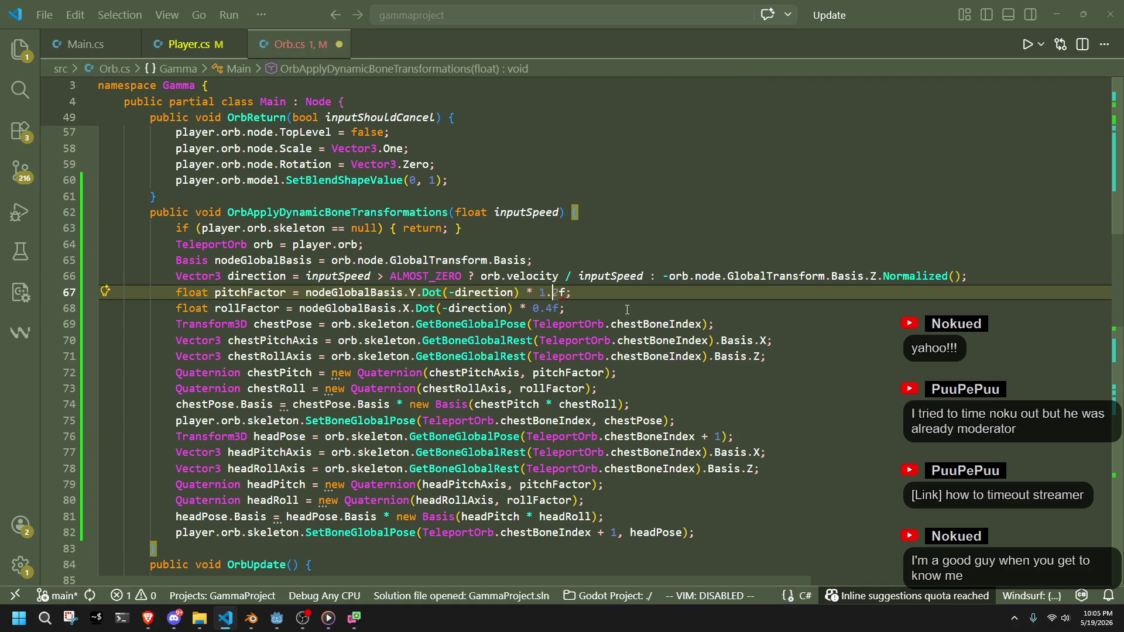
text(0)
key(Down)
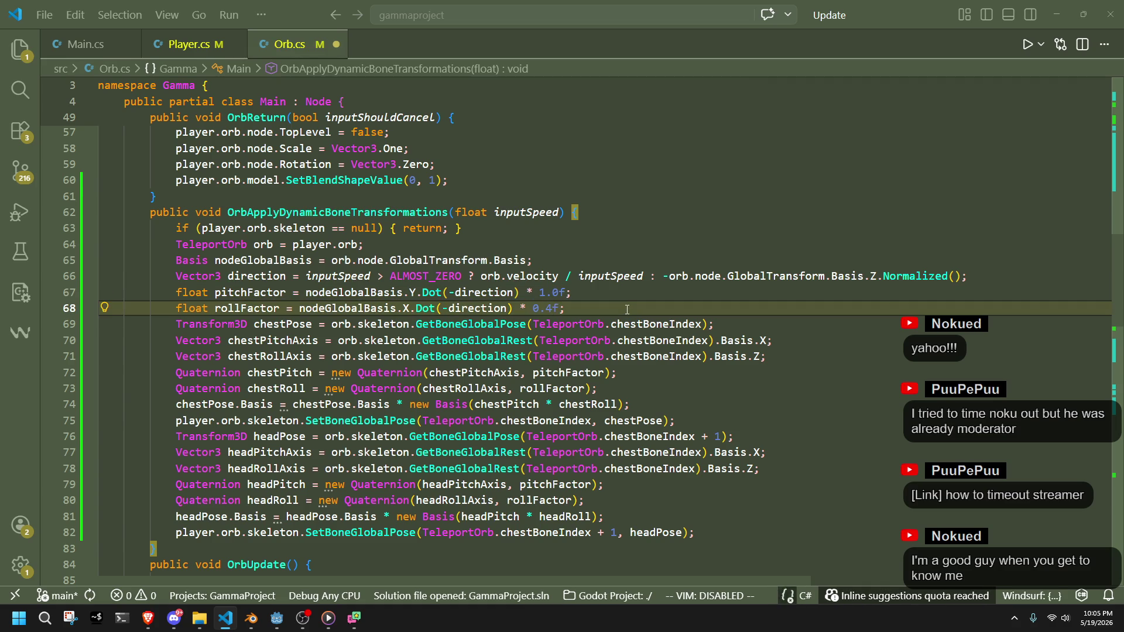
key(alt+Tab)
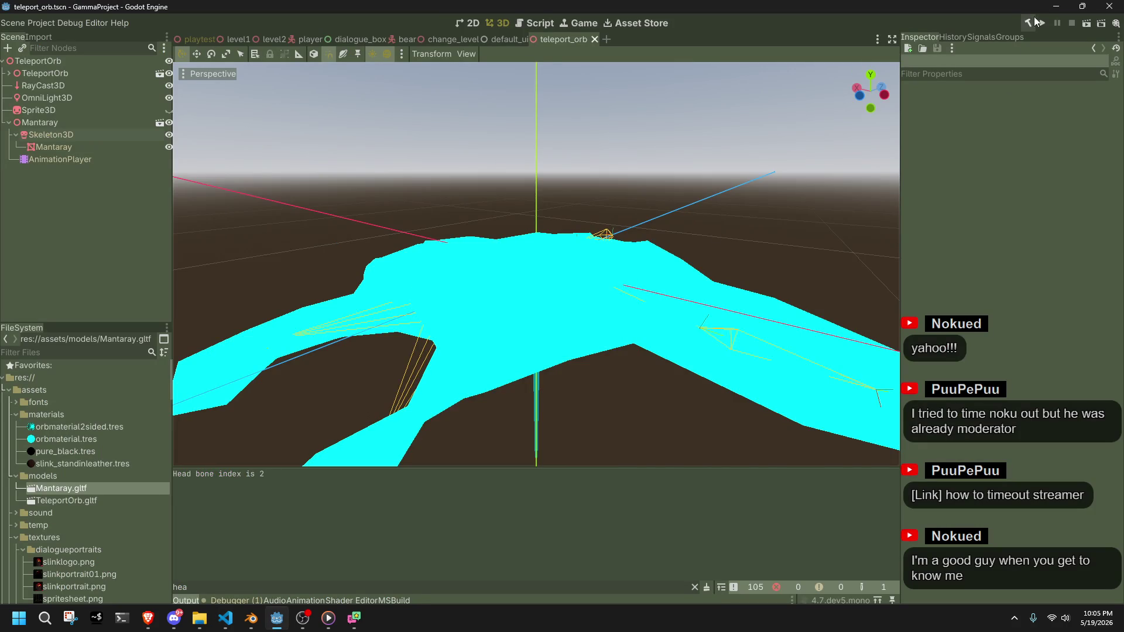
Run the game, open the TEST dialogue with E, and walk the character forward with W
click(1040, 23)
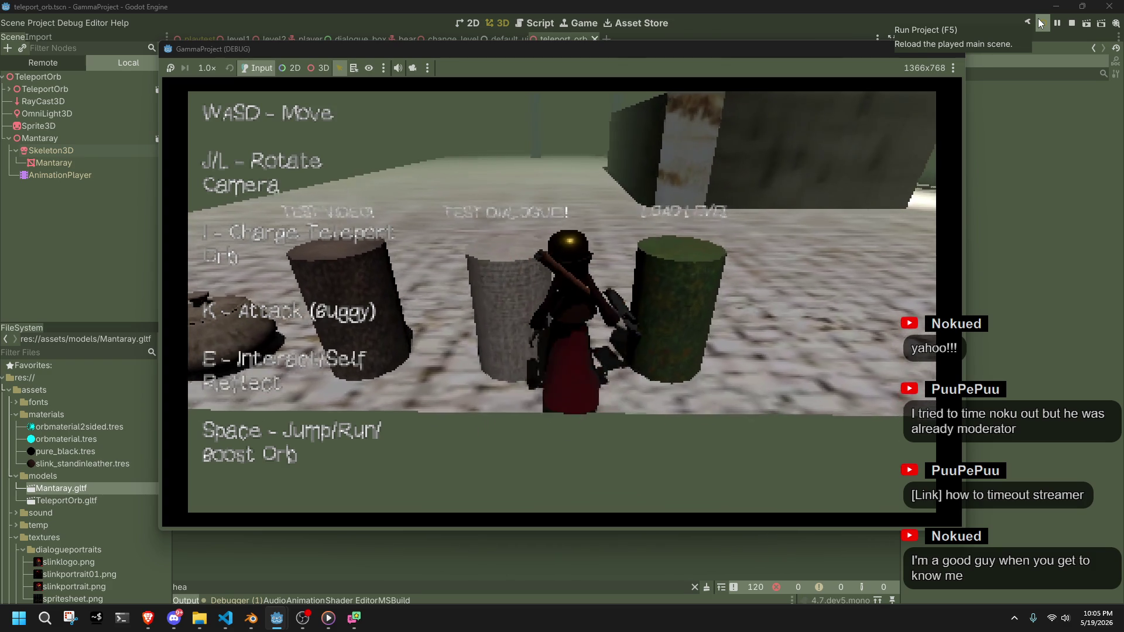
key(e)
key(e)
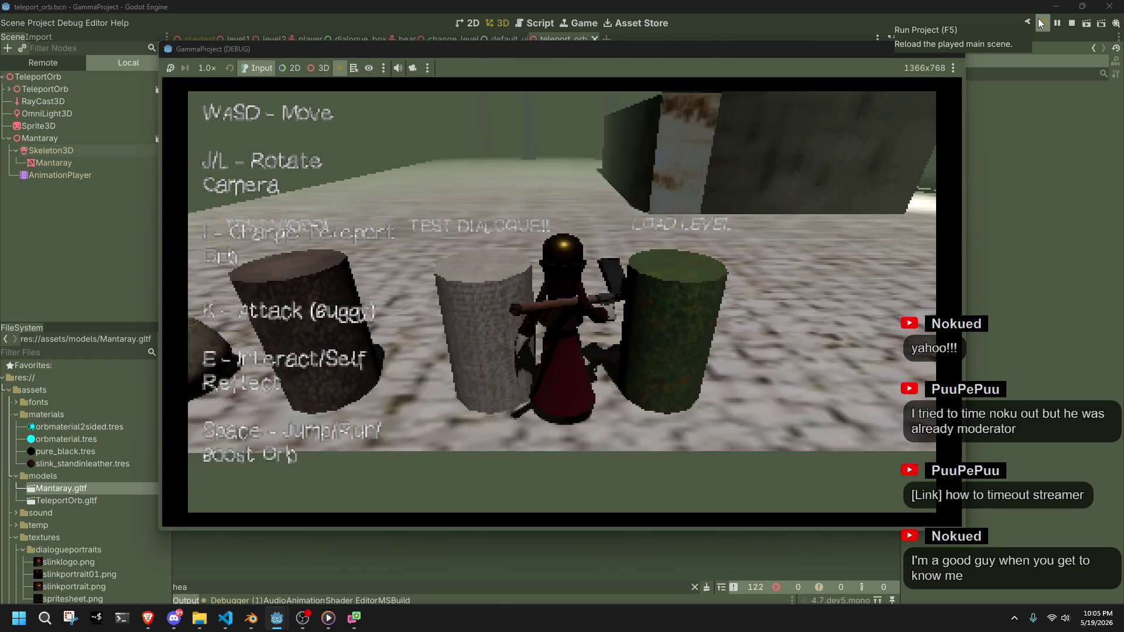
key(w)
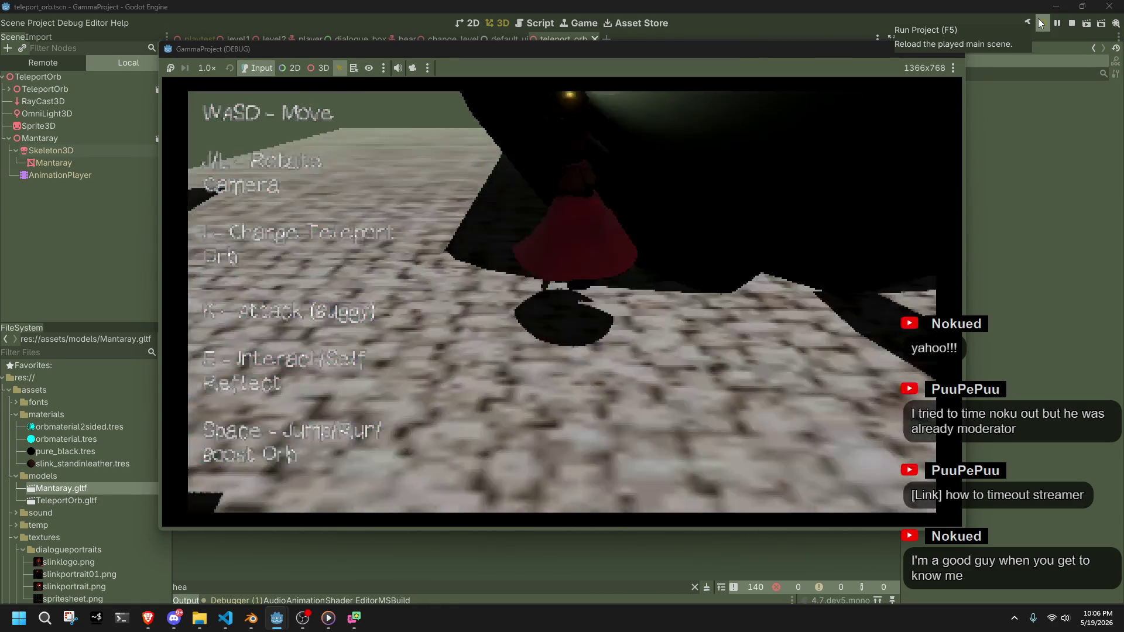
key(w)
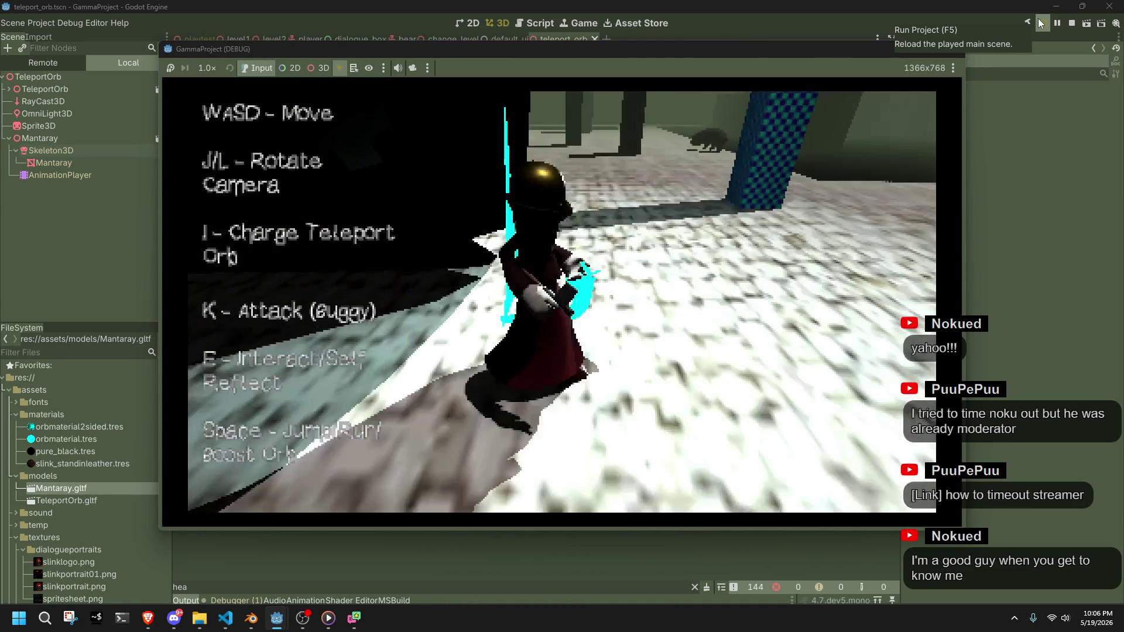
key(w)
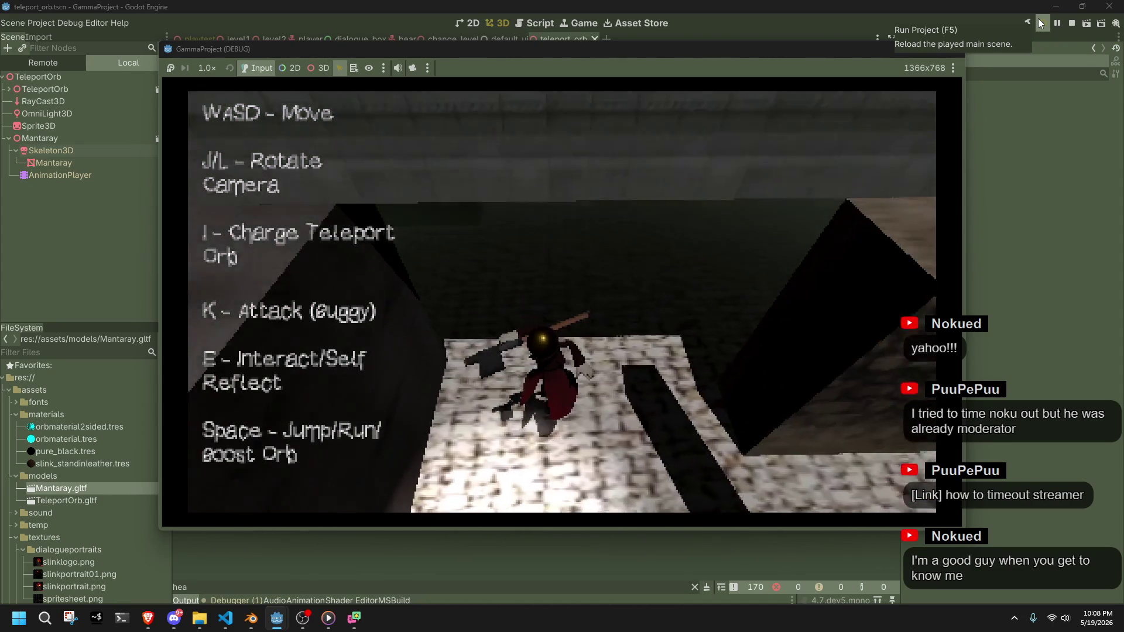
Stop the running game with F8
key(F8)
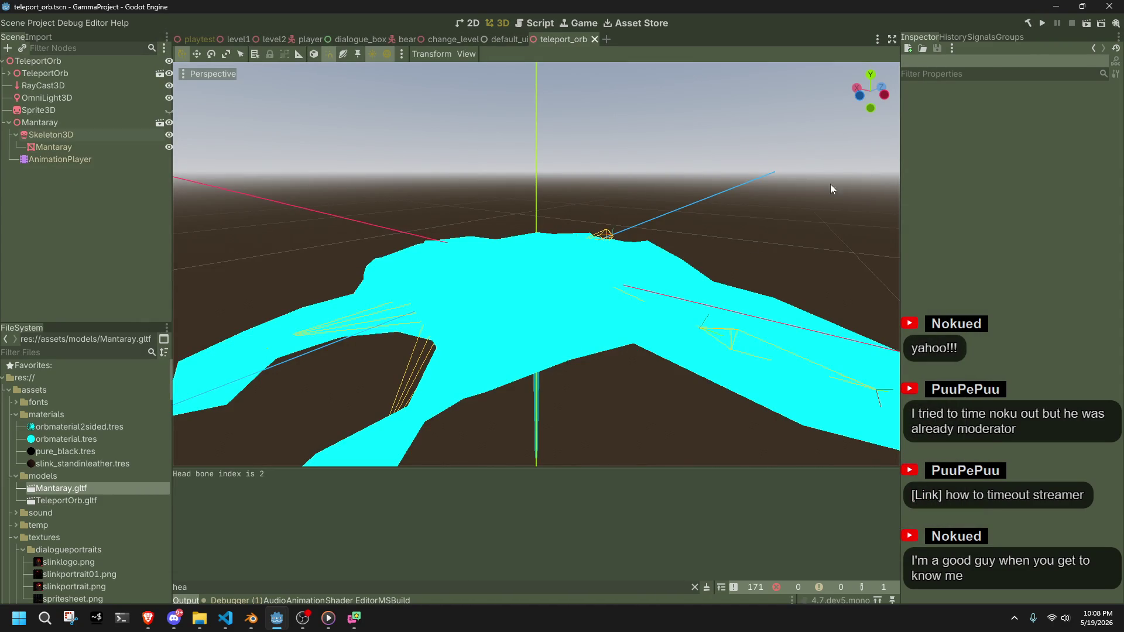
click(226, 625)
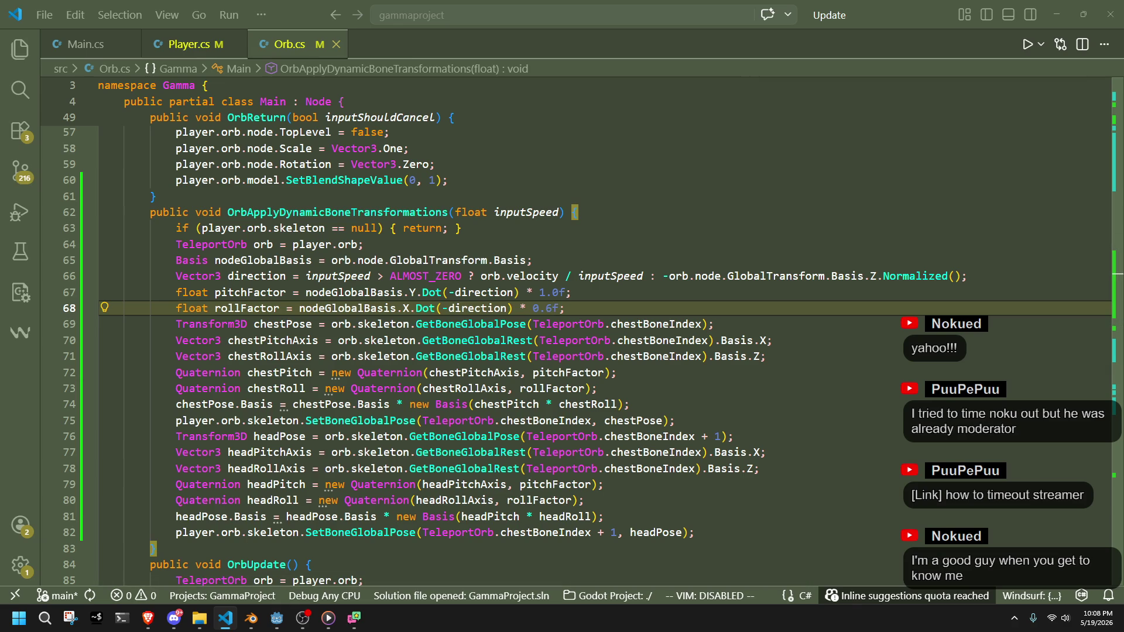
key(alt+Tab)
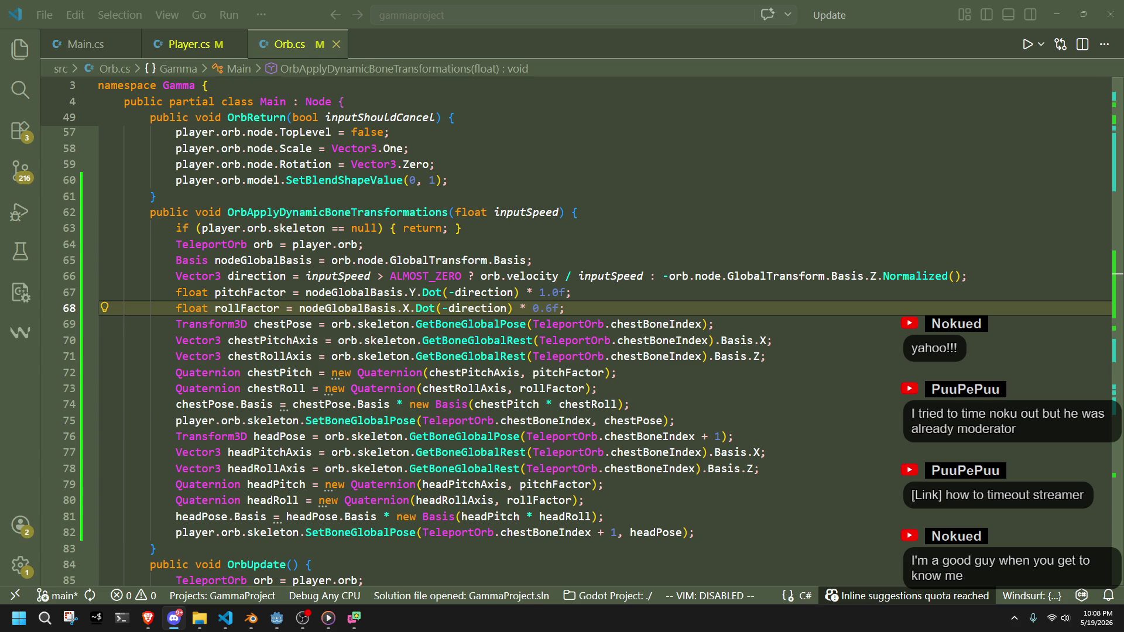
click(848, 517)
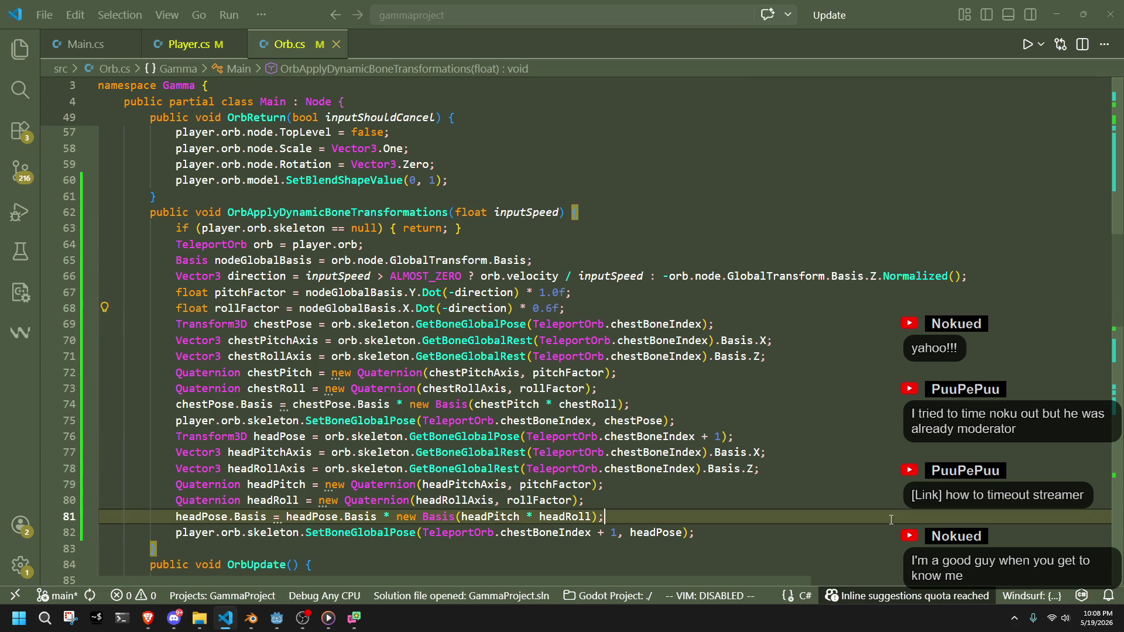
click(772, 497)
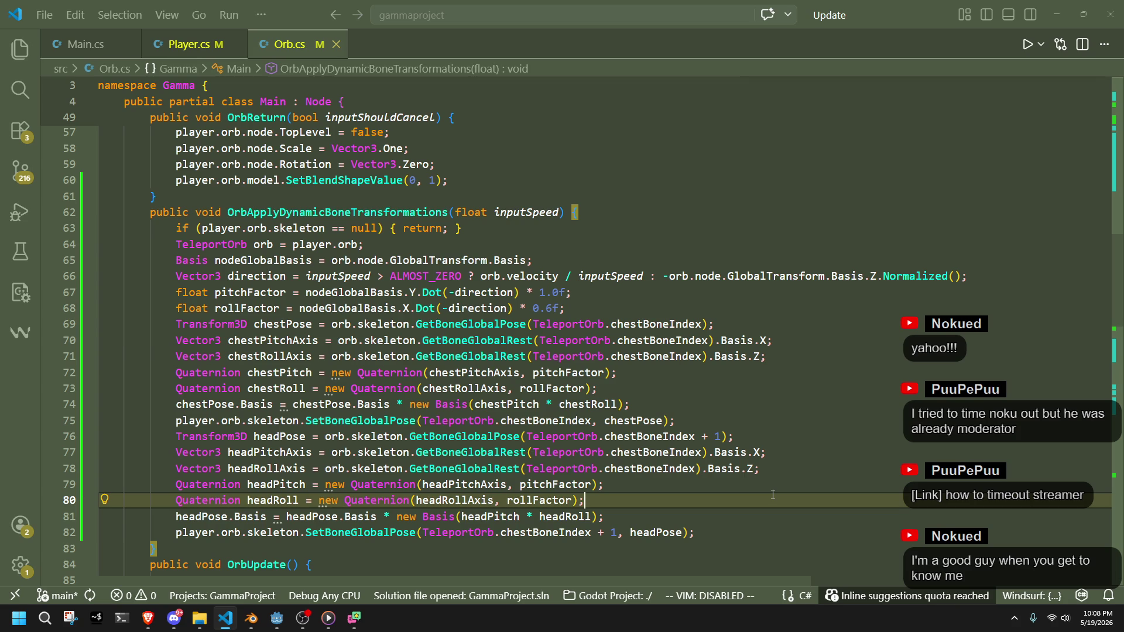
key(Up)
key(Down)
Comment out the seven chest-bone lines 69–75, including the chestPose assignment, and run the game in Godot
mouse_move(657, 402)
mouse_down()
mouse_move(175, 323)
mouse_move(3, 331)
mouse_up()
key(ctrl+slash)
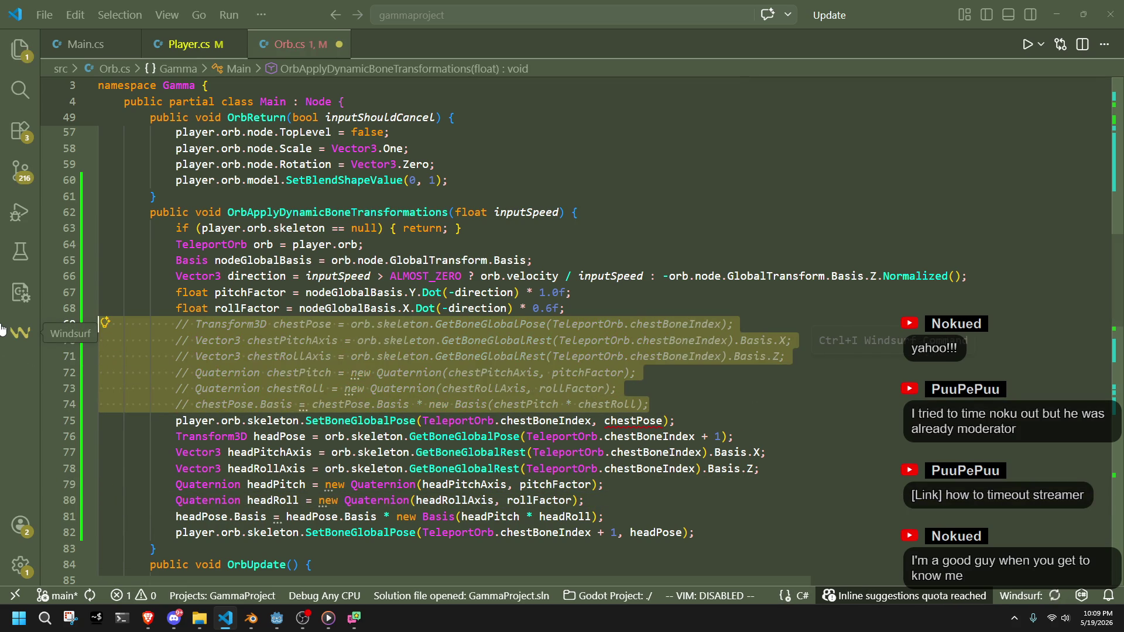
click(643, 388)
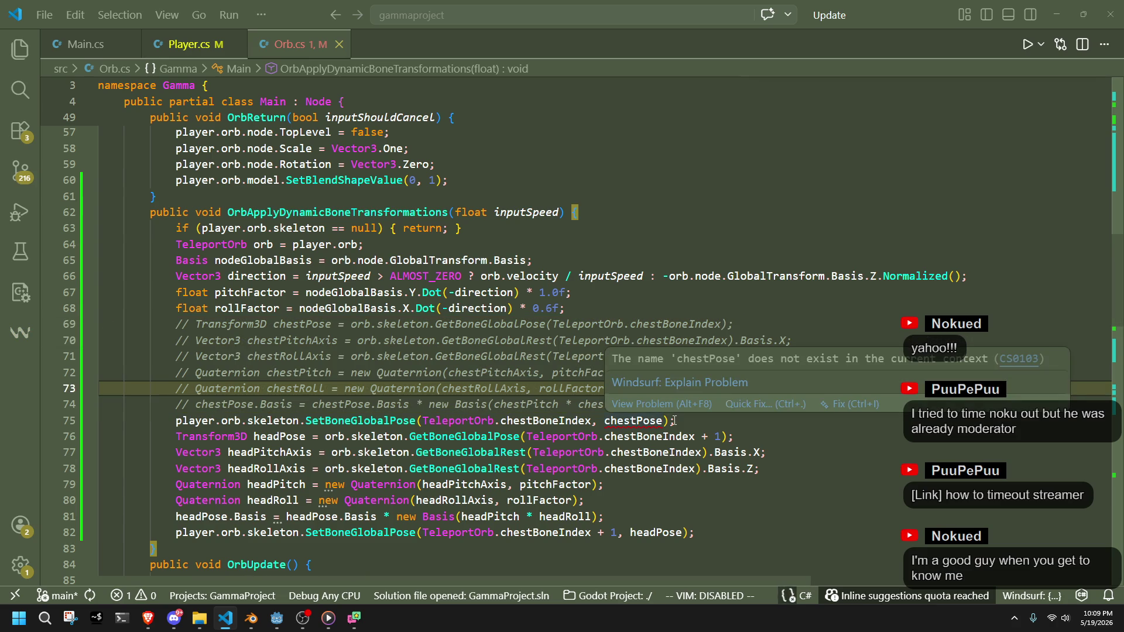
key(ctrl+z)
mouse_move(672, 422)
mouse_down()
mouse_move(235, 372)
mouse_move(3, 325)
mouse_up()
key(ctrl+slash)
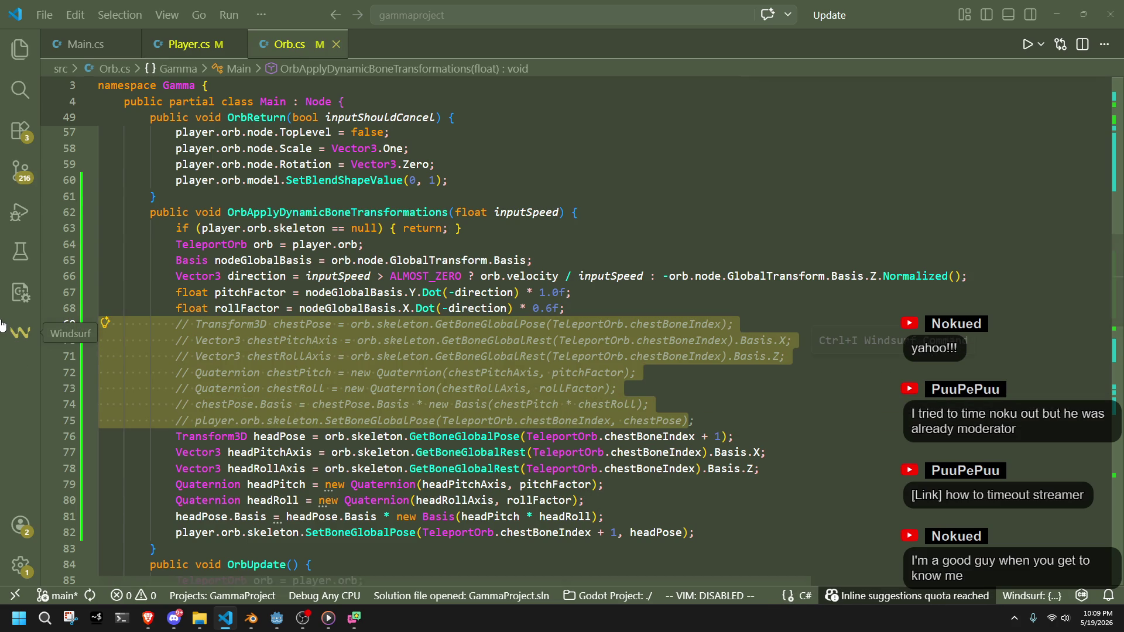
key(alt+Tab)
click(1041, 21)
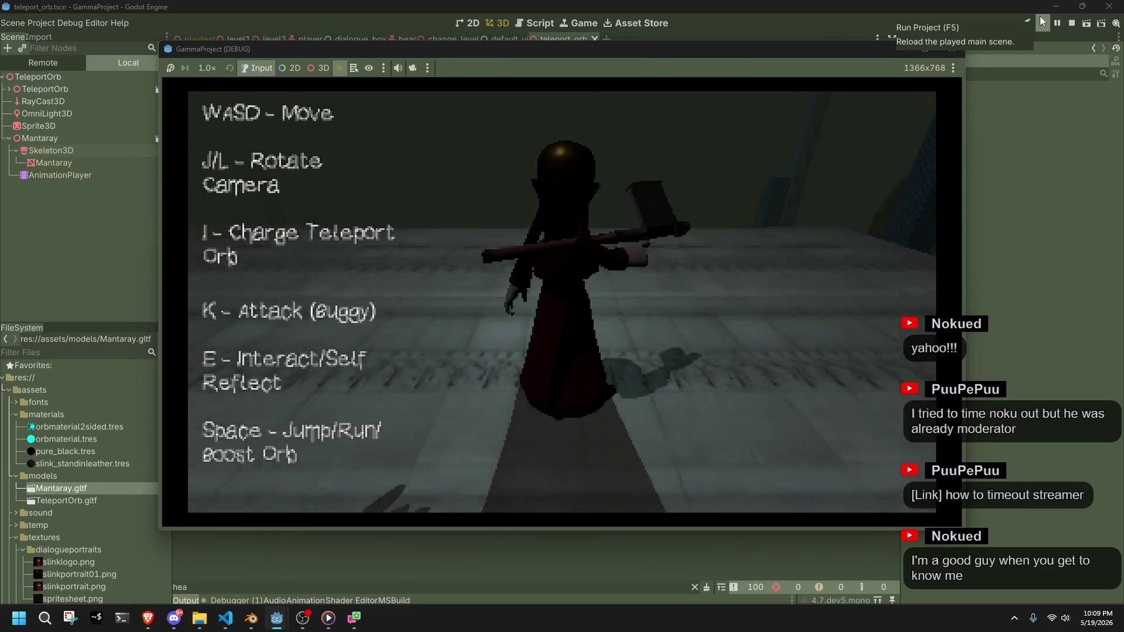
Launch and watch the head-only bending manta-ray orb, then return to Orb.cs
key(space)
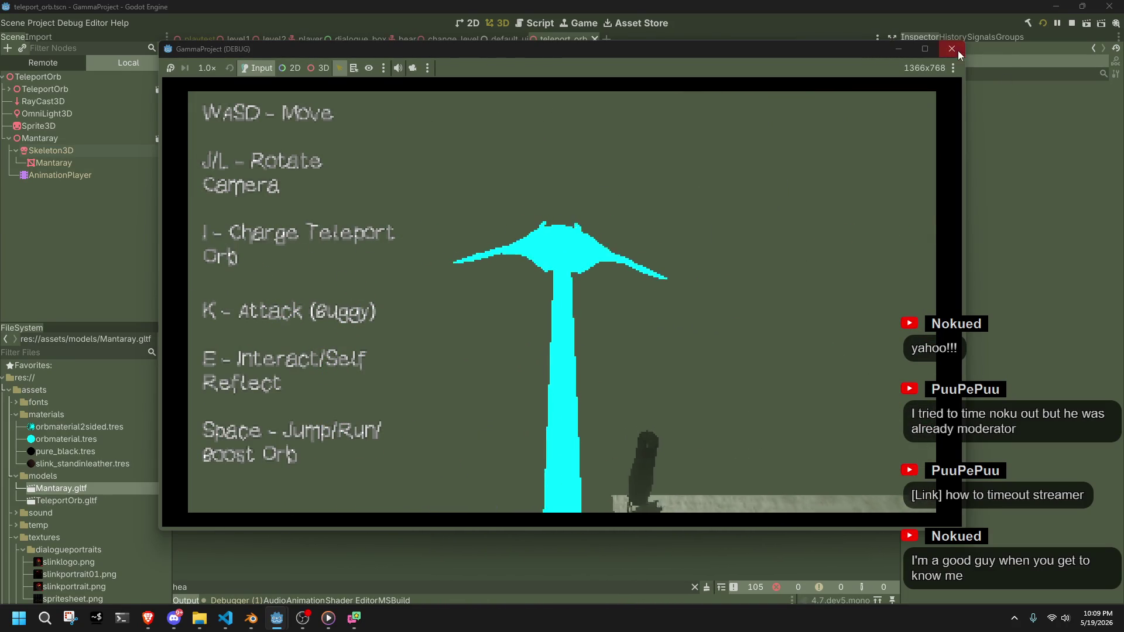
key(alt+Tab)
click(752, 398)
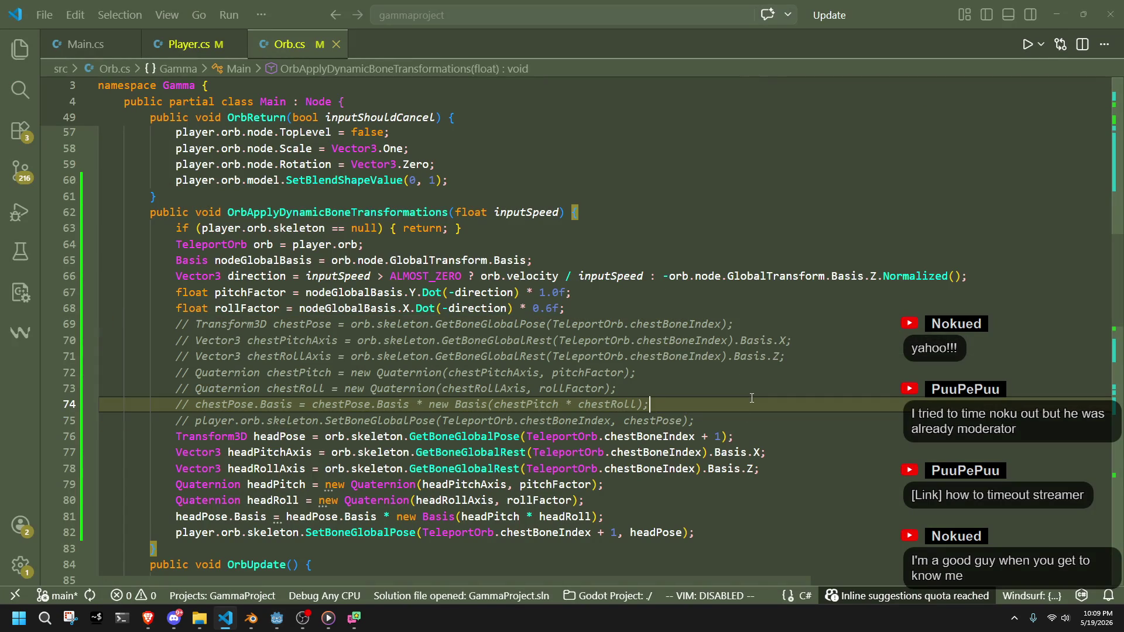
Append * 4 to pitchFactor and rollFactor on the headPitch and headRoll lines (79–80)
click(743, 436)
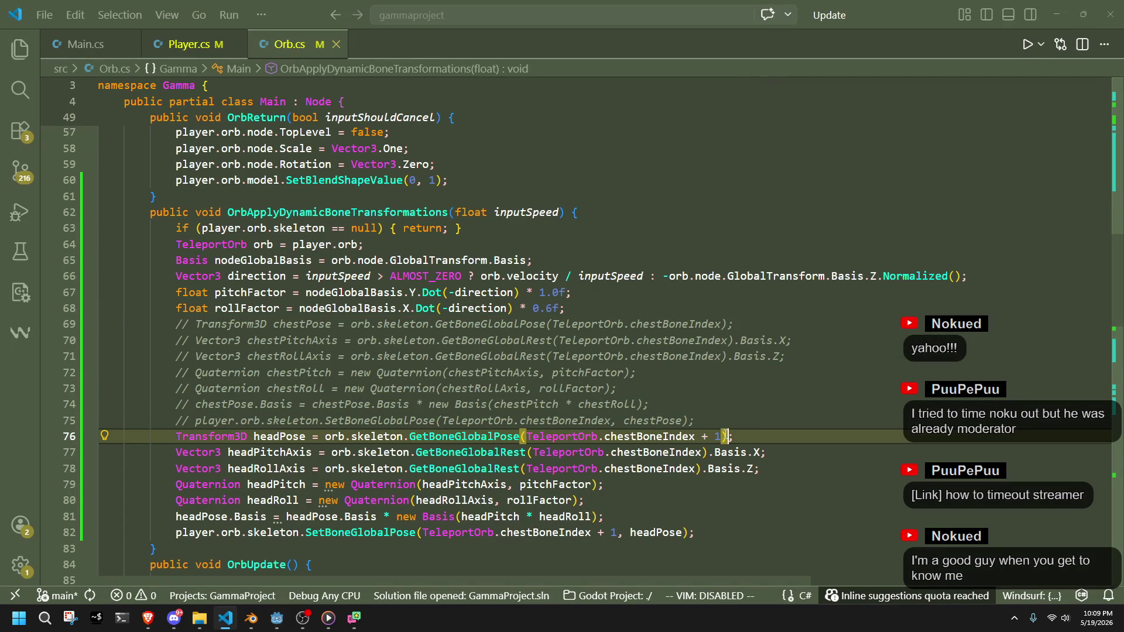
click(731, 488)
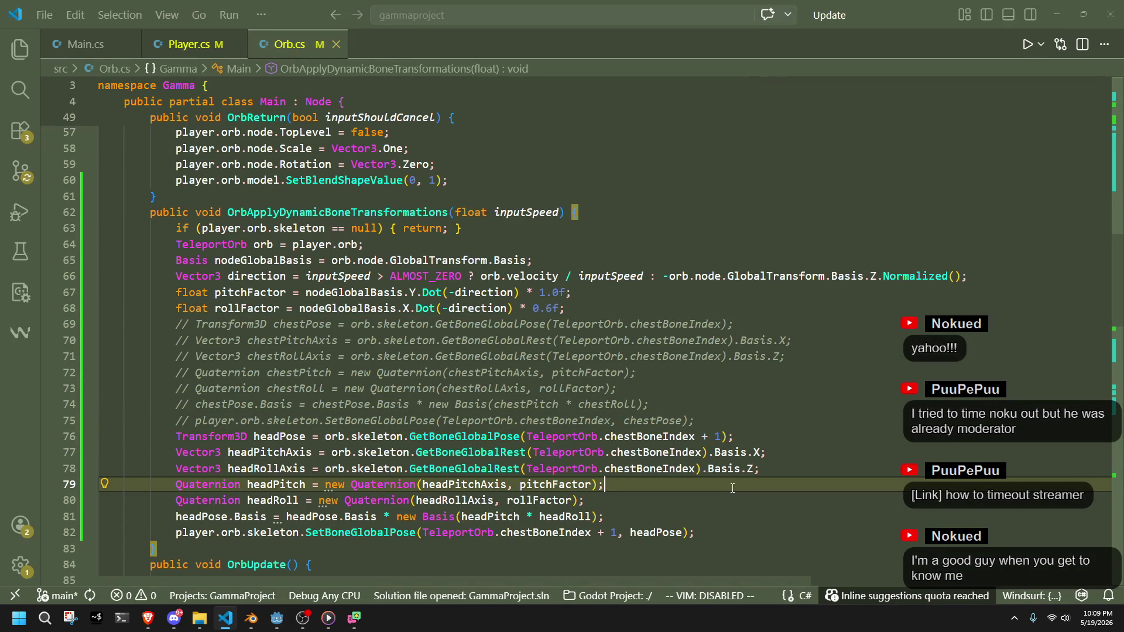
click(731, 503)
click(721, 436)
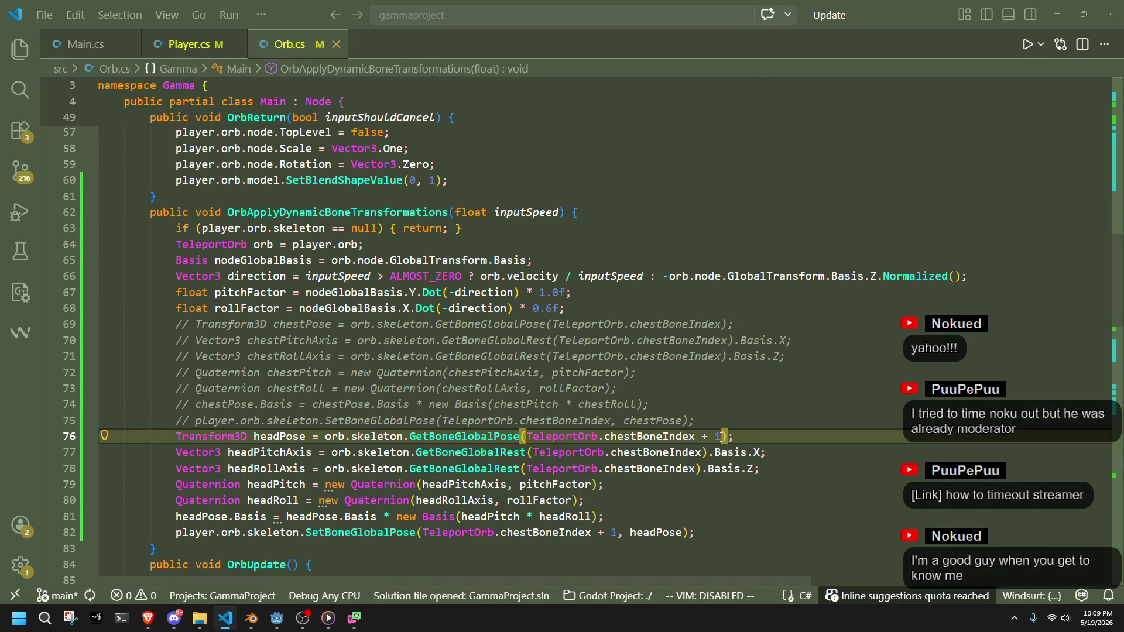
click(699, 489)
click(670, 500)
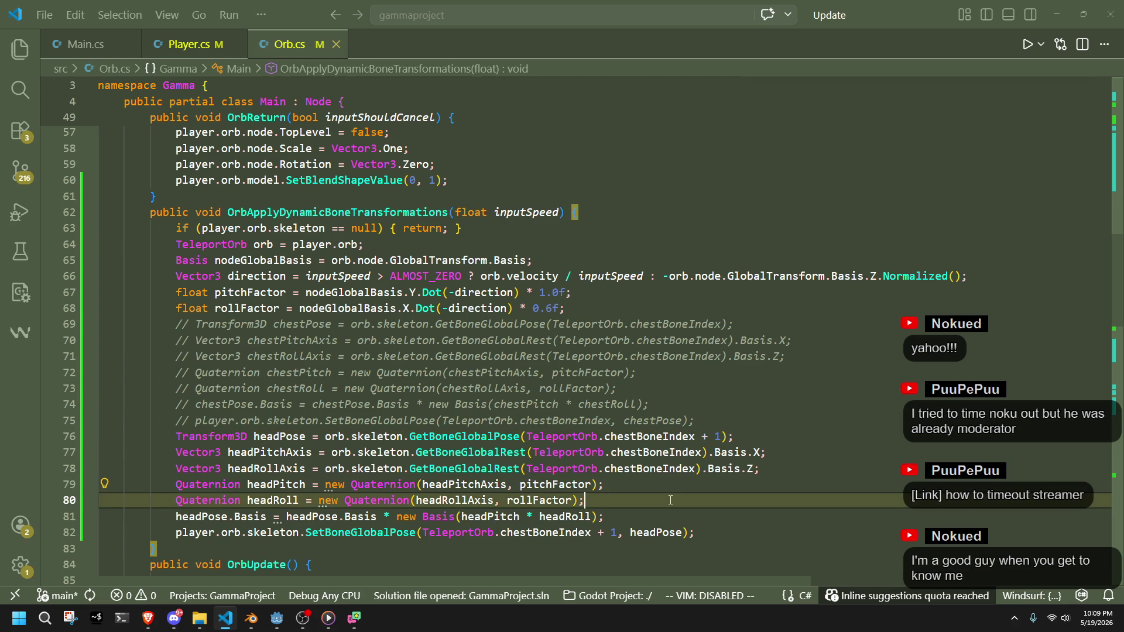
click(591, 485)
text(* 4)
key(Down)
key(Left)
key(Left)
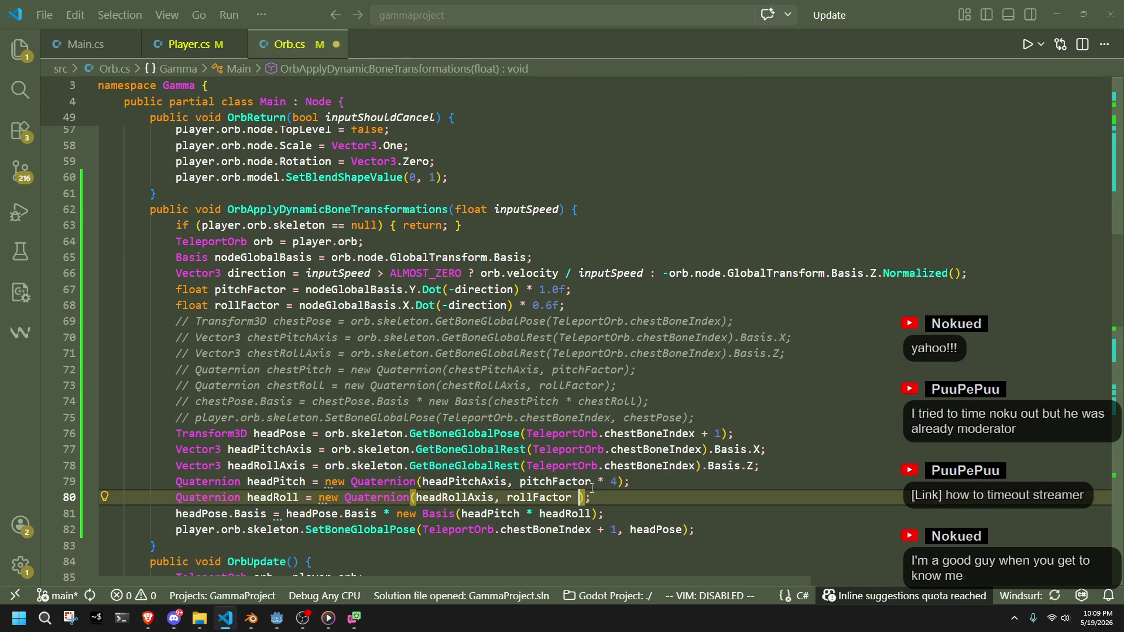
text(4)
key(alt+Tab)
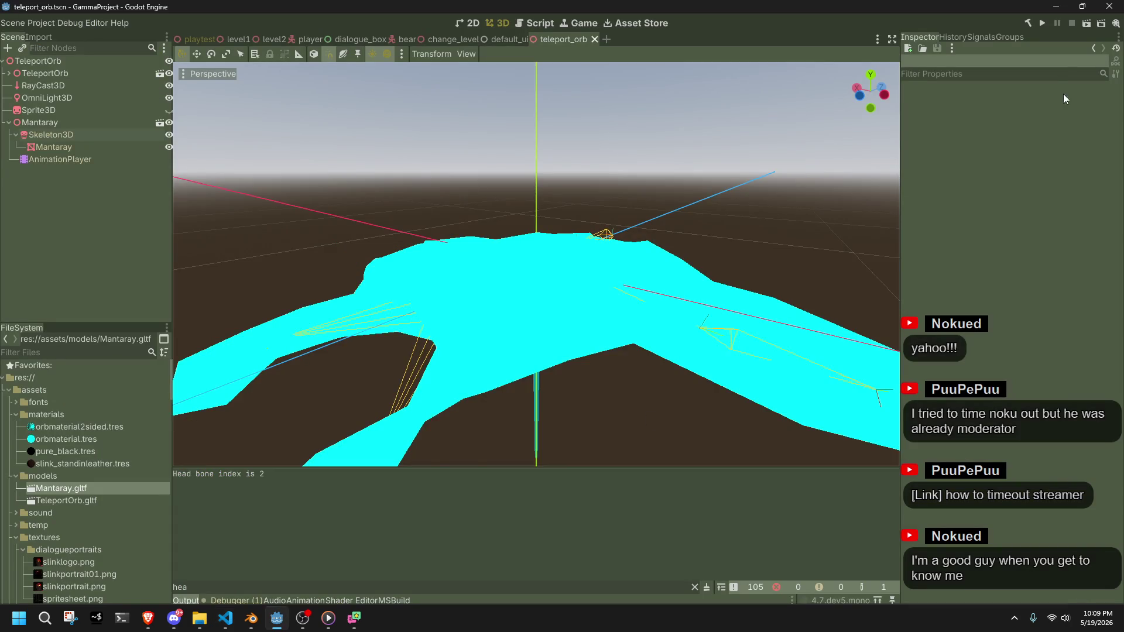
Run the project to test the orb's 4x head bending, then close the game
click(1041, 27)
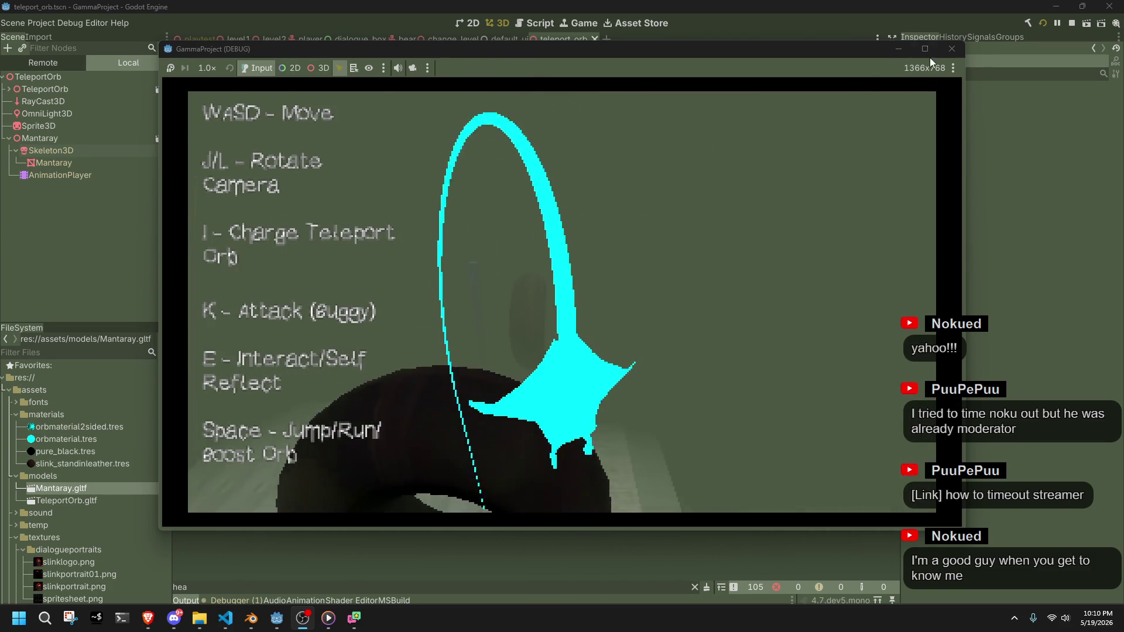
click(952, 48)
key(alt+Tab)
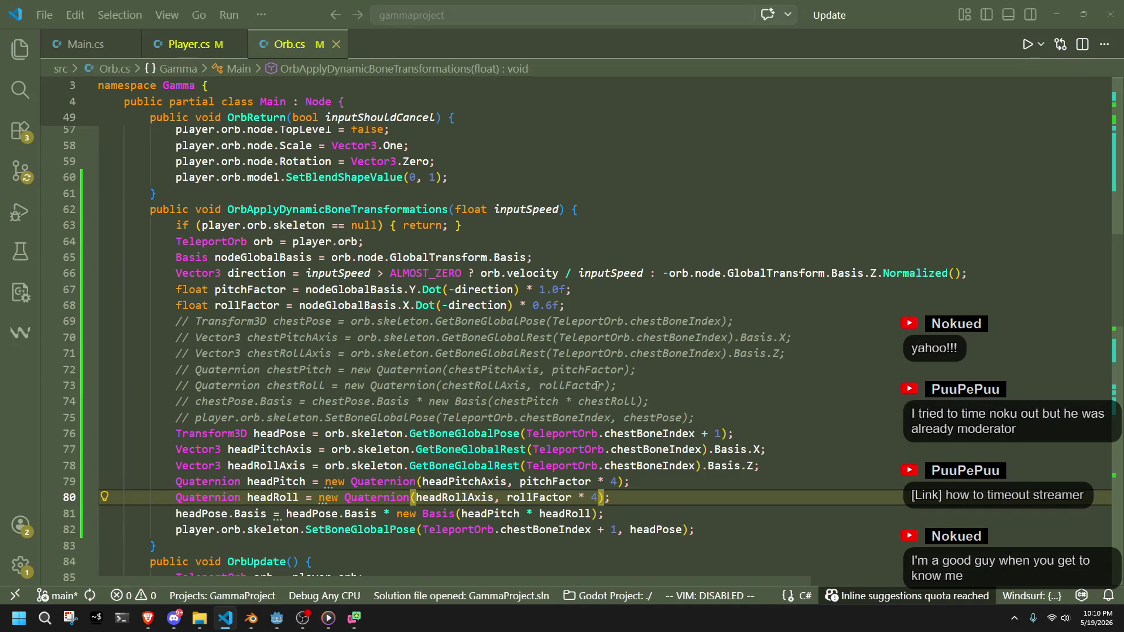
Change both head pitch and roll multipliers from 4 to 3
key(BackSpace)
text(2)
key(Up)
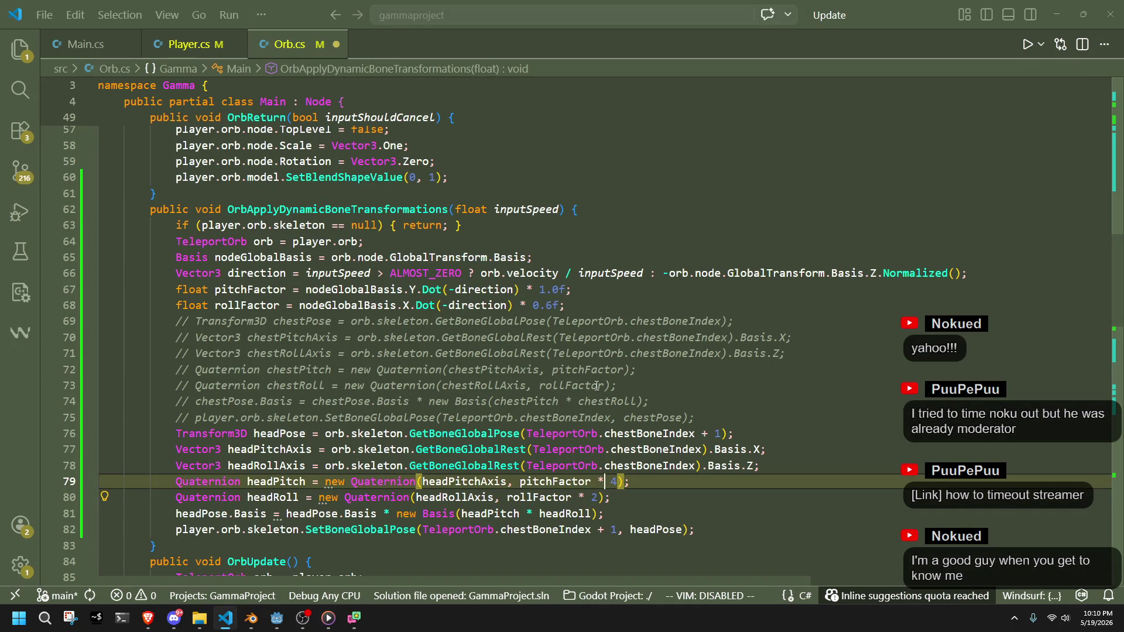
key(Down)
key(BackSpace)
text(3)
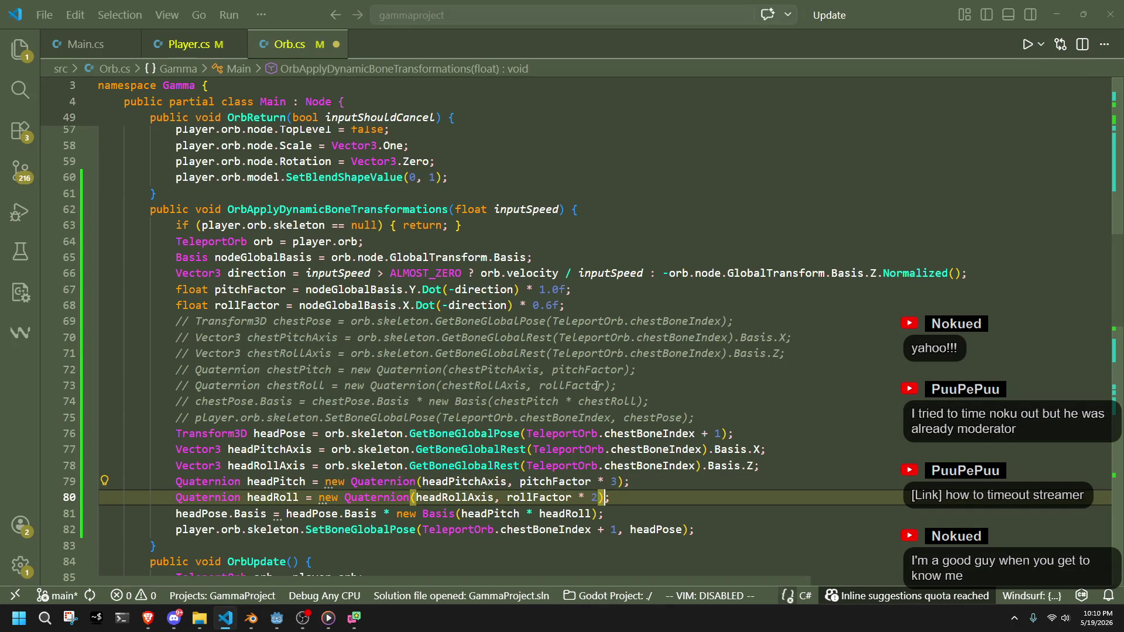
Uncomment the chest-bone rotation lines 69–75
mouse_move(694, 419)
mouse_down()
mouse_move(71, 353)
mouse_move(4, 321)
mouse_up()
key(ctrl+slash)
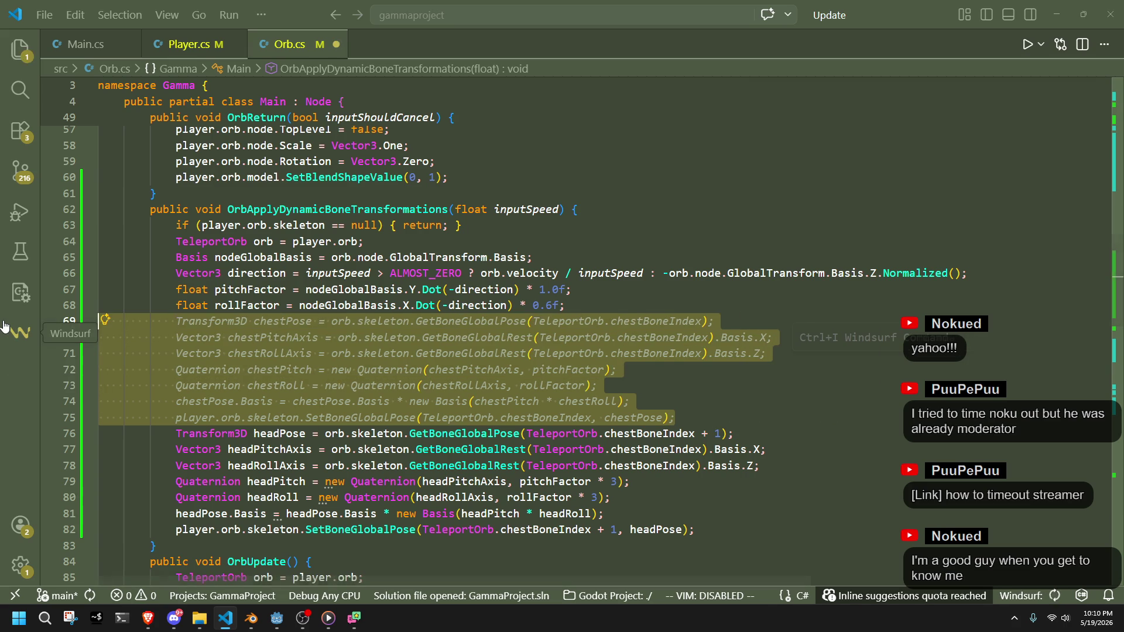
key(alt+Tab)
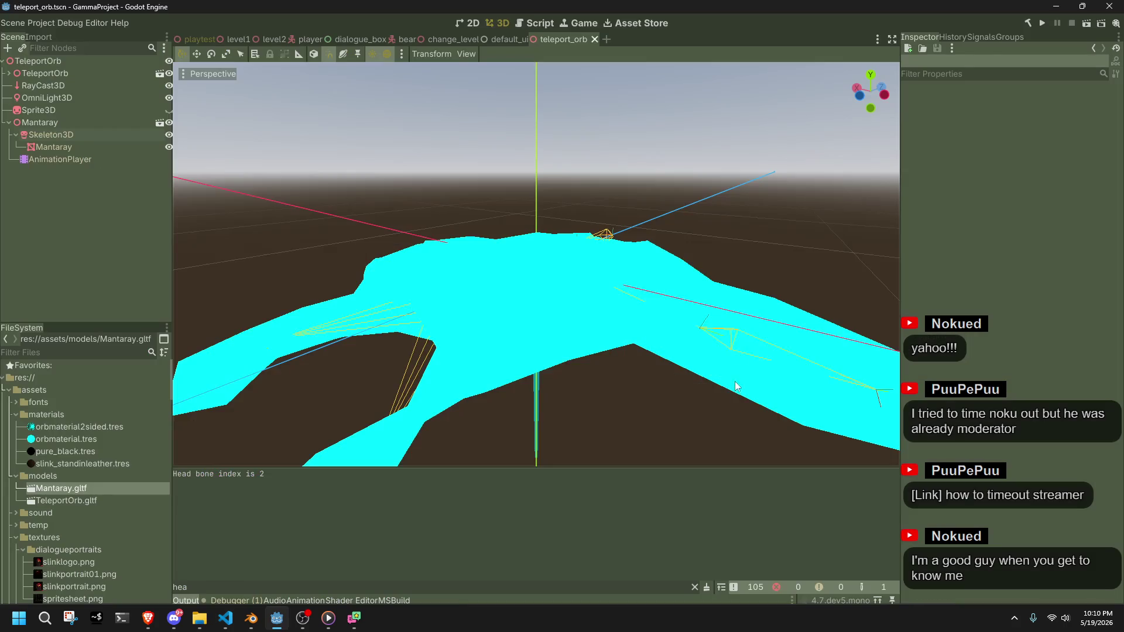
Run the project and fly the orb with 3x head bending plus chest rotation, then quit
click(1041, 24)
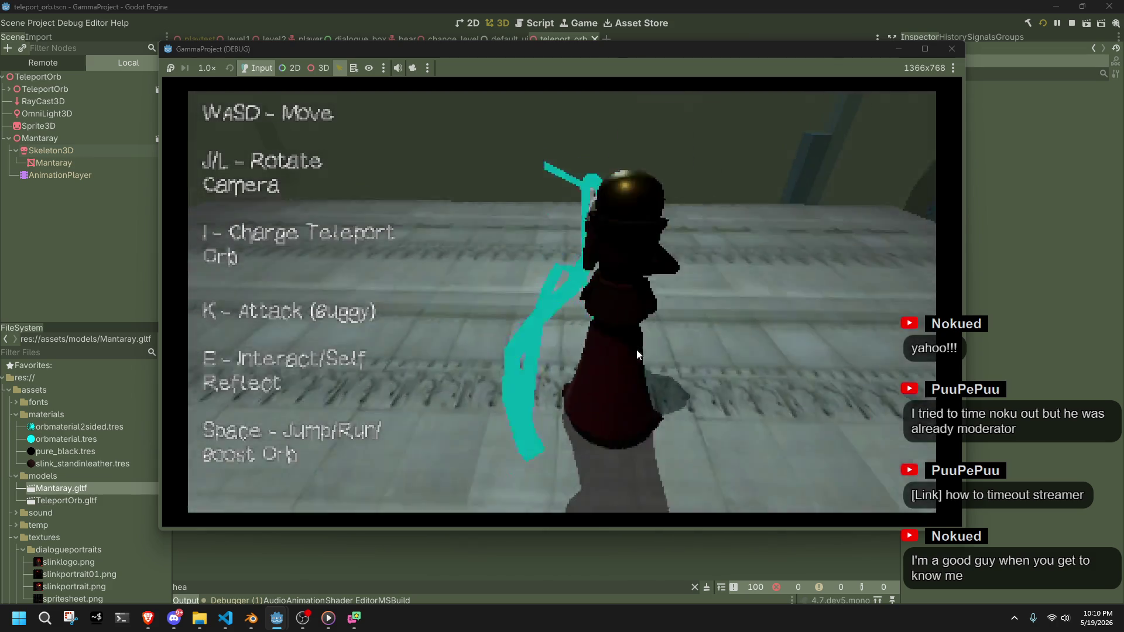
key(i)
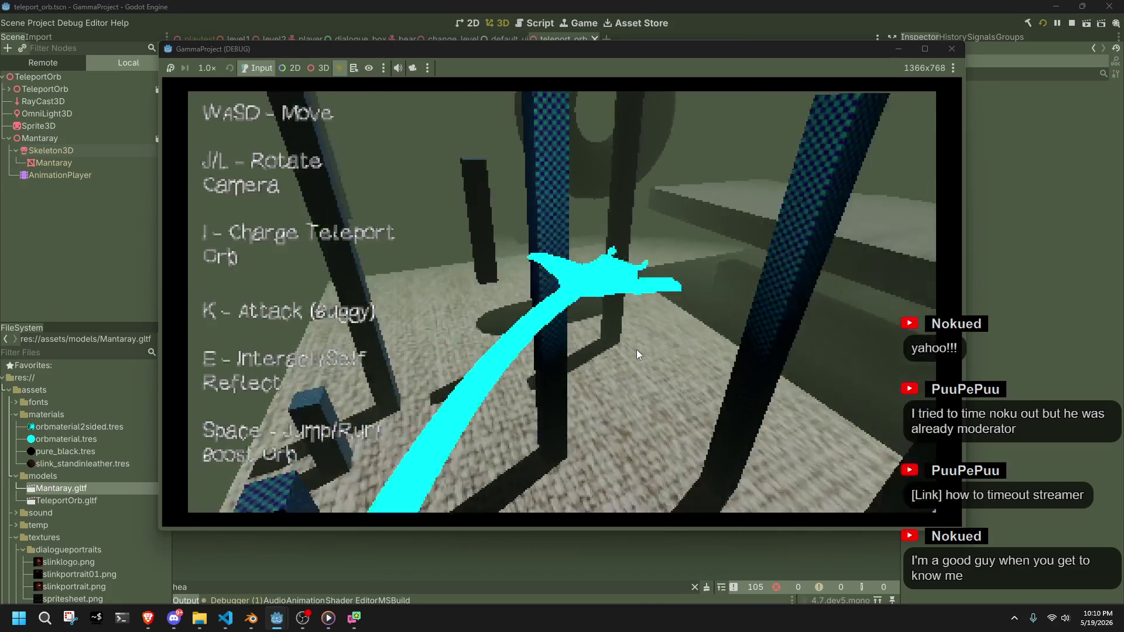
key(F8)
key(alt+Tab)
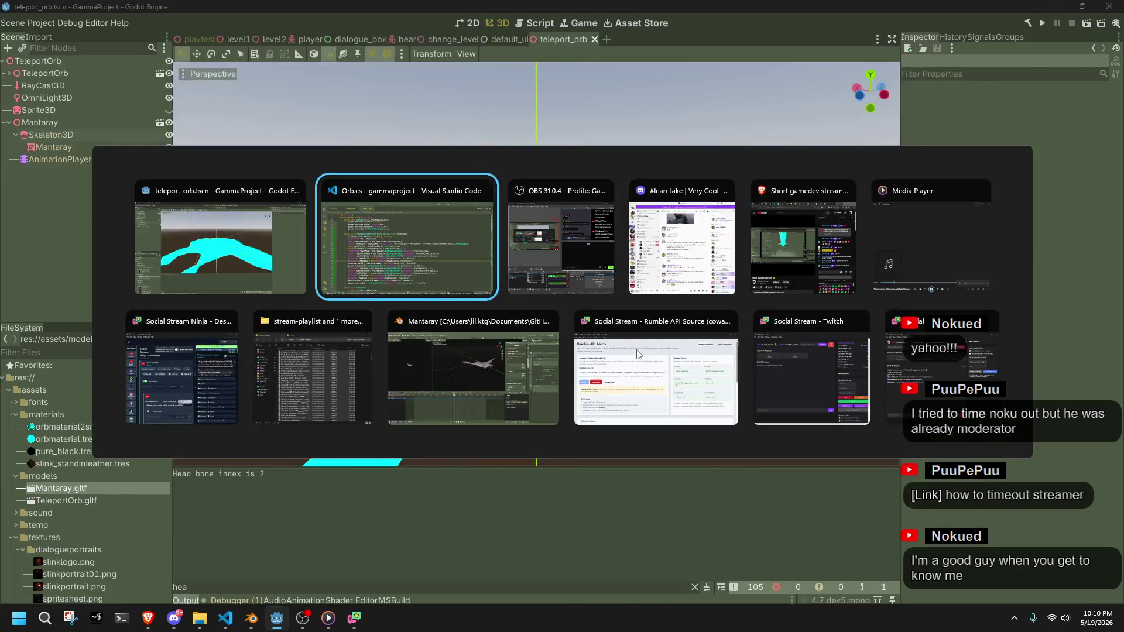
Duplicate the Vector3.Down rotation line into the steering else branch as line 115
scroll(495, 414, down, 10)
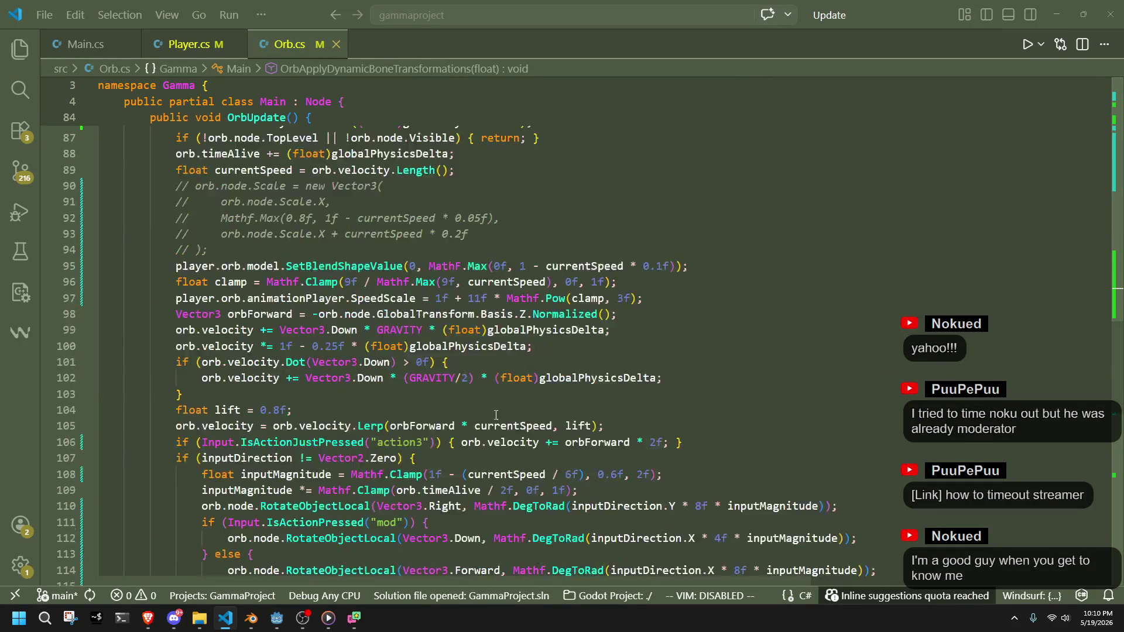
scroll(495, 414, down, 8)
scroll(629, 355, up, 4)
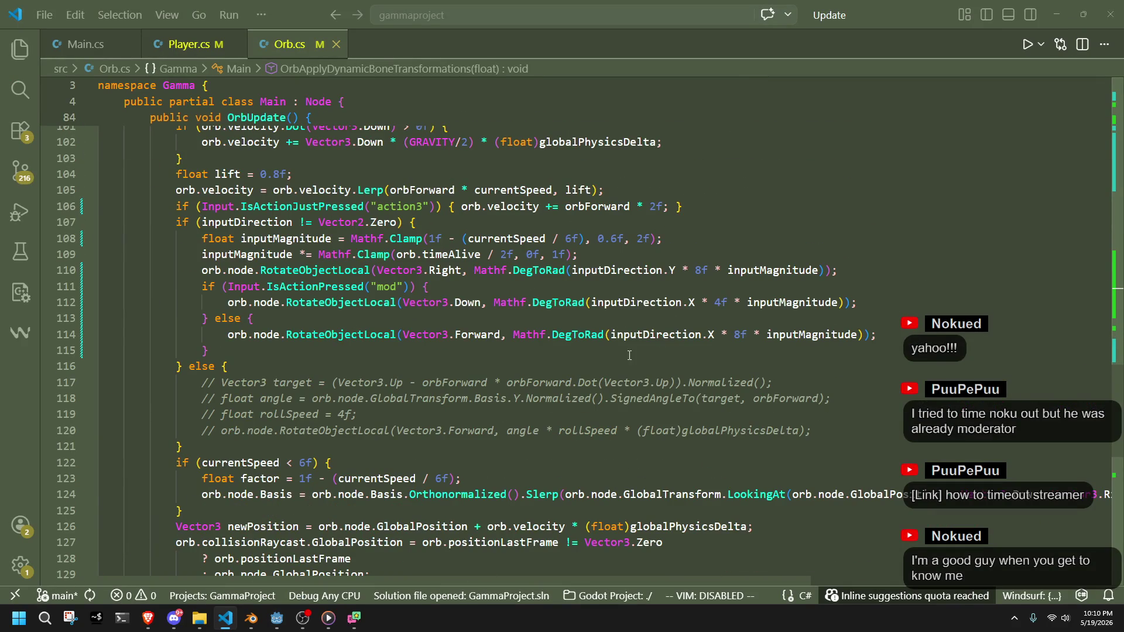
click(685, 355)
drag(872, 308, 100, 301)
key(ctrl+c)
click(723, 351)
key(ctrl+v)
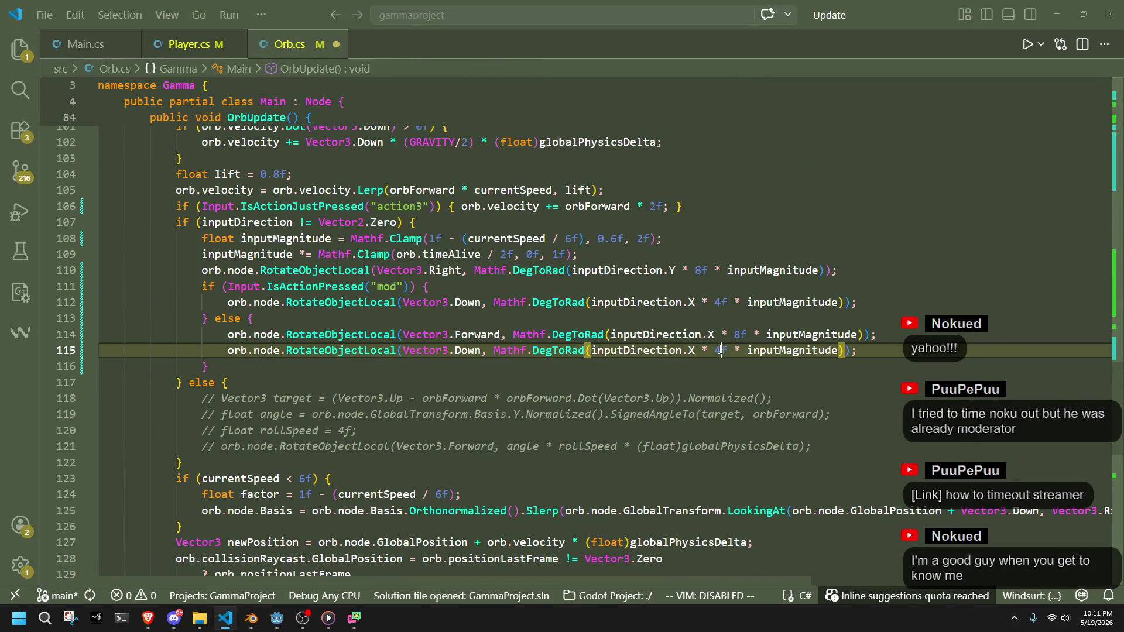
Raise the copied line's turn factor from 4f to 12f and start a Godot playtest
key(F11)
key(BackSpace)
text(12)
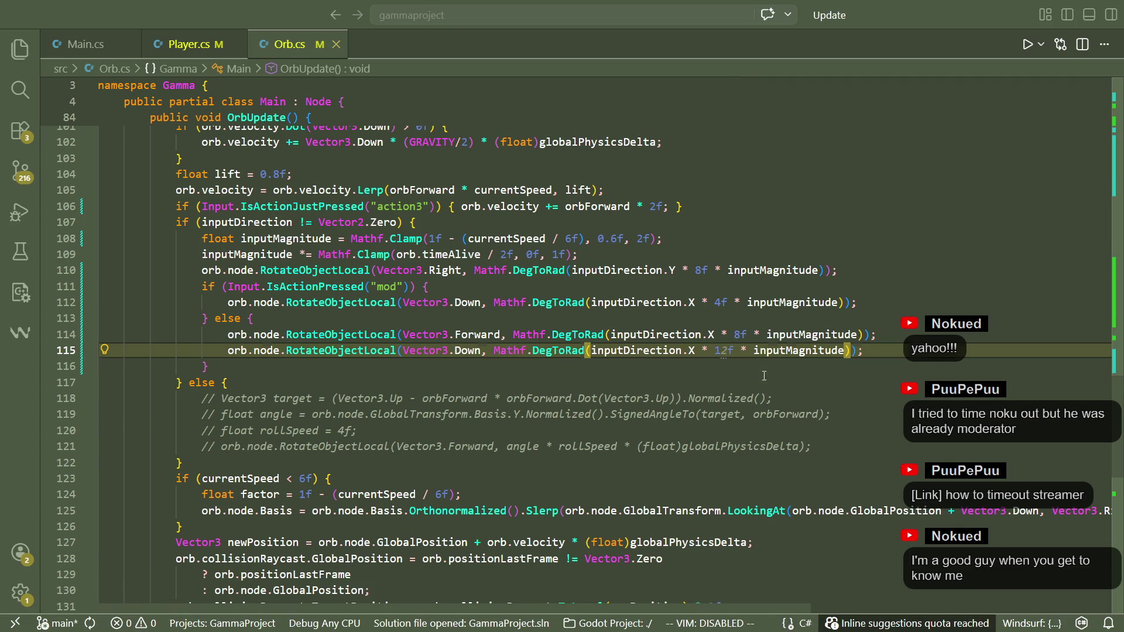
key(alt+Tab)
click(1039, 24)
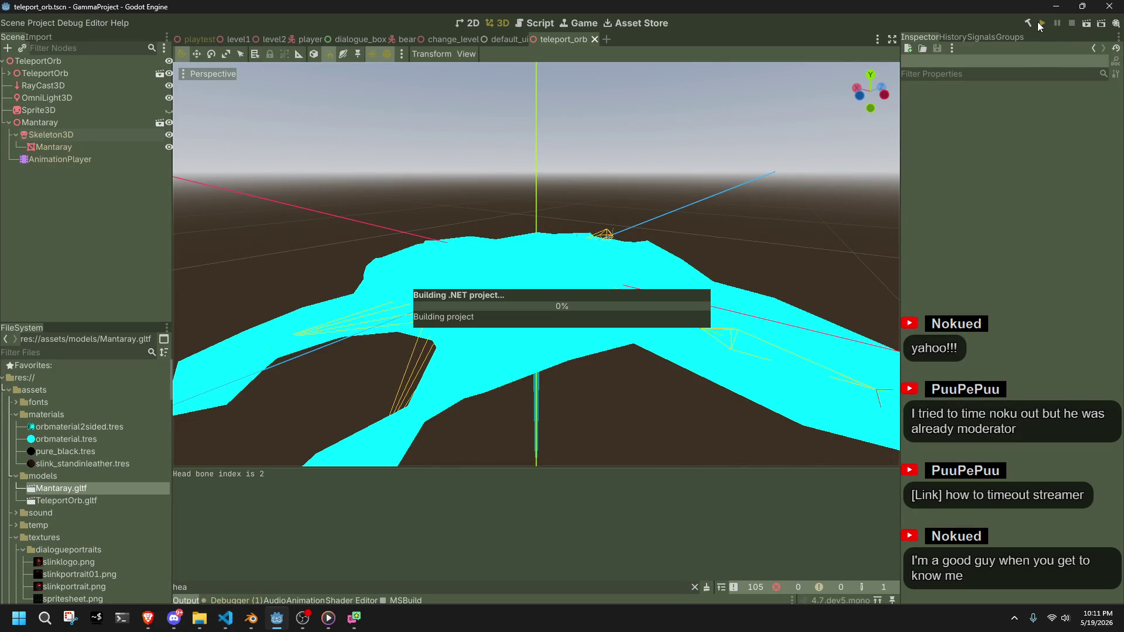
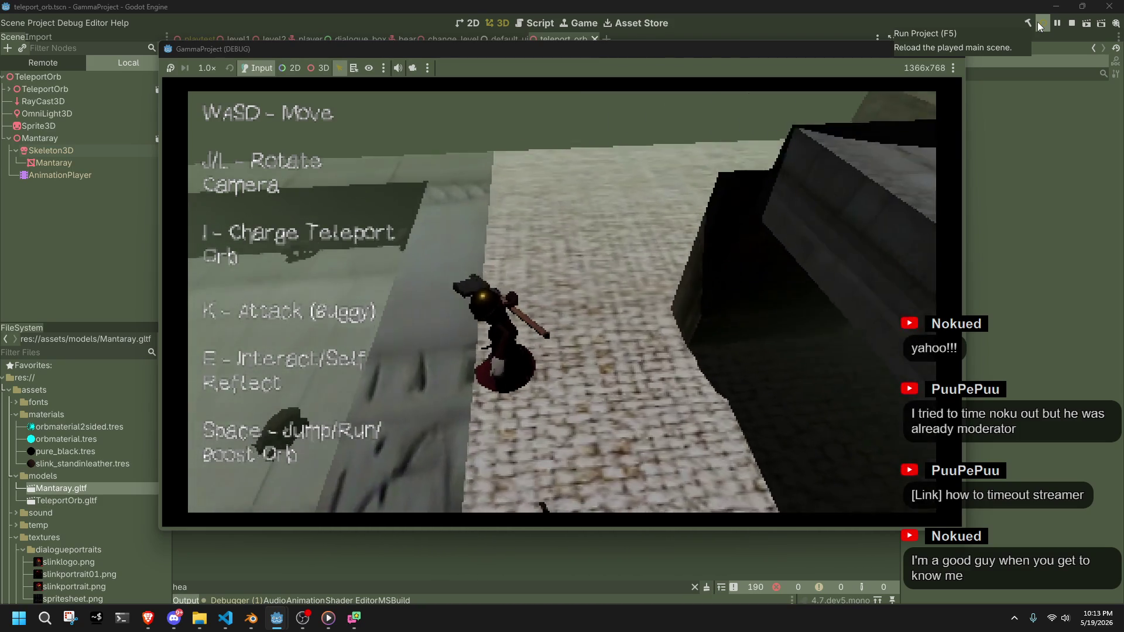
Stop the running game with F8 and bring the Godot editor's TeleportOrb scene back into focus
key(F8)
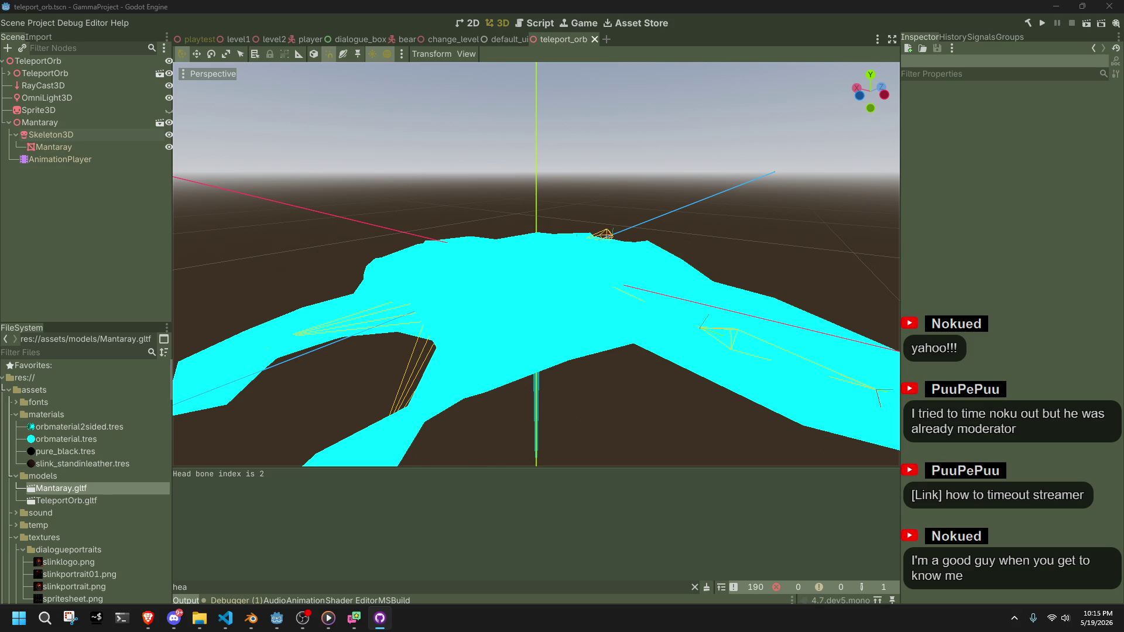
click(1049, 512)
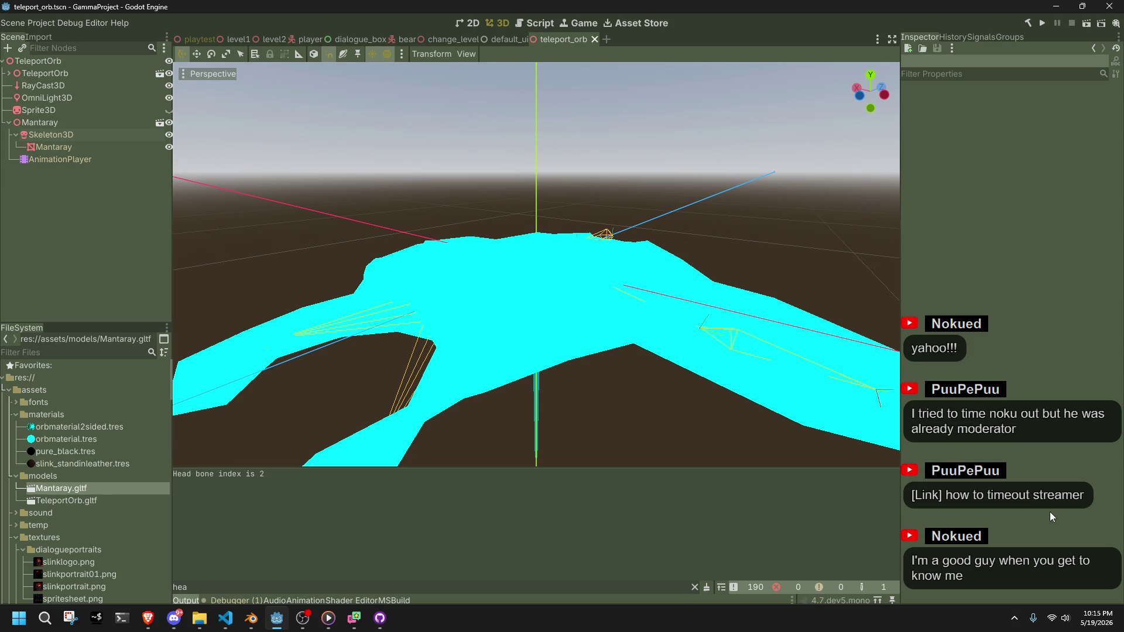
In VS Code, open Player.cs and scroll to the Run case in PlayerUpdate
click(225, 618)
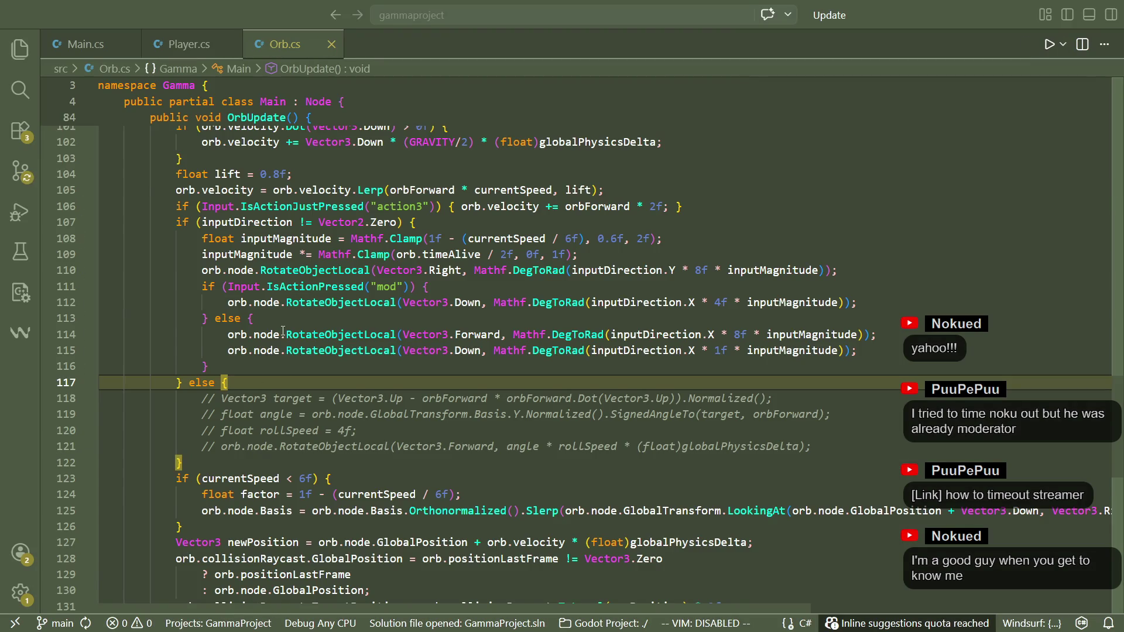
click(189, 44)
scroll(391, 400, down, 3)
scroll(391, 400, up, 7)
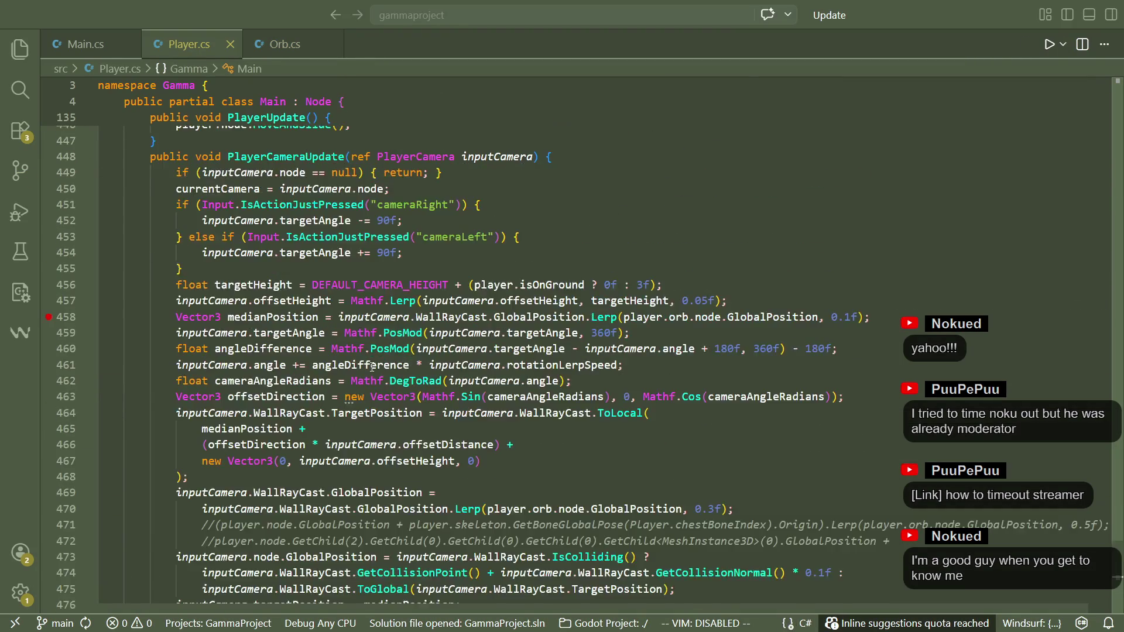
scroll(391, 400, up, 20)
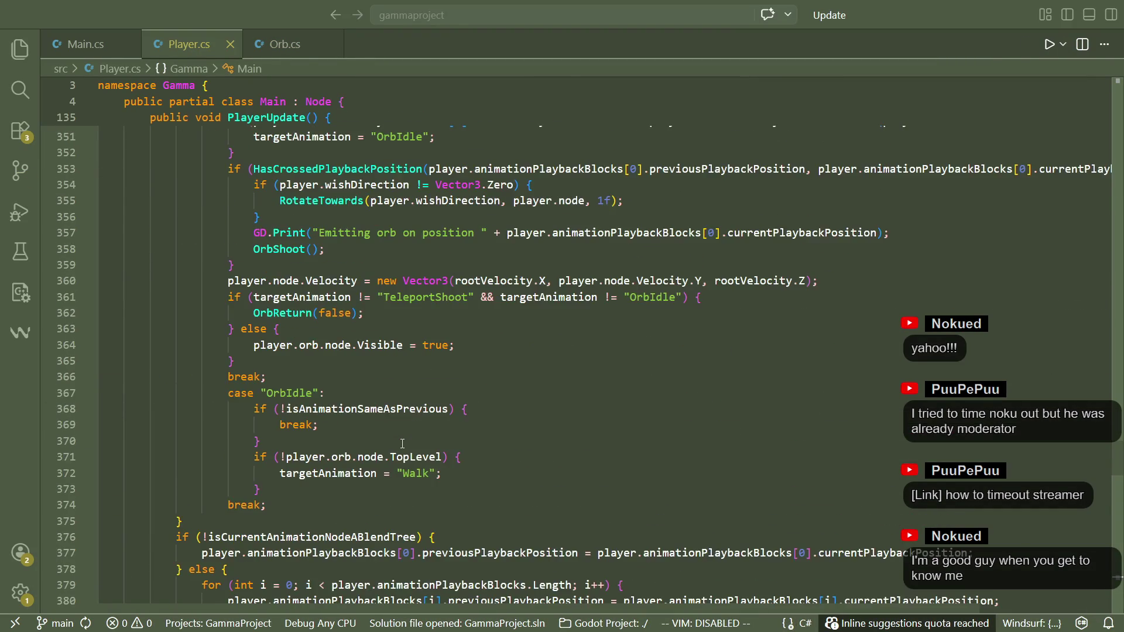
scroll(401, 443, up, 10)
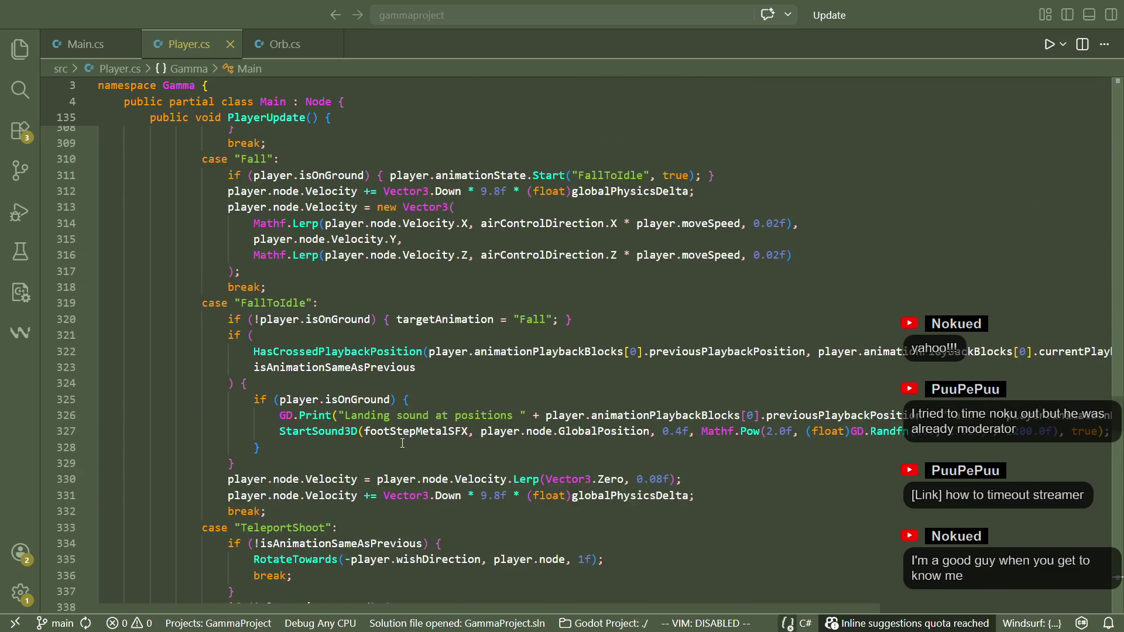
scroll(403, 443, up, 15)
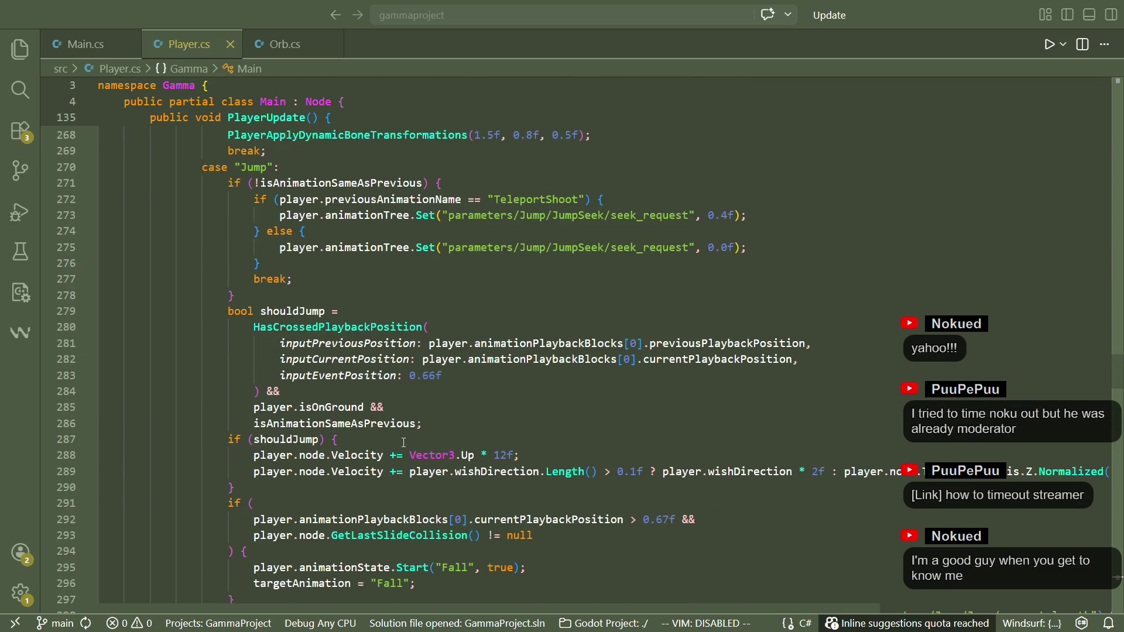
scroll(403, 443, up, 6)
scroll(342, 303, down, 2)
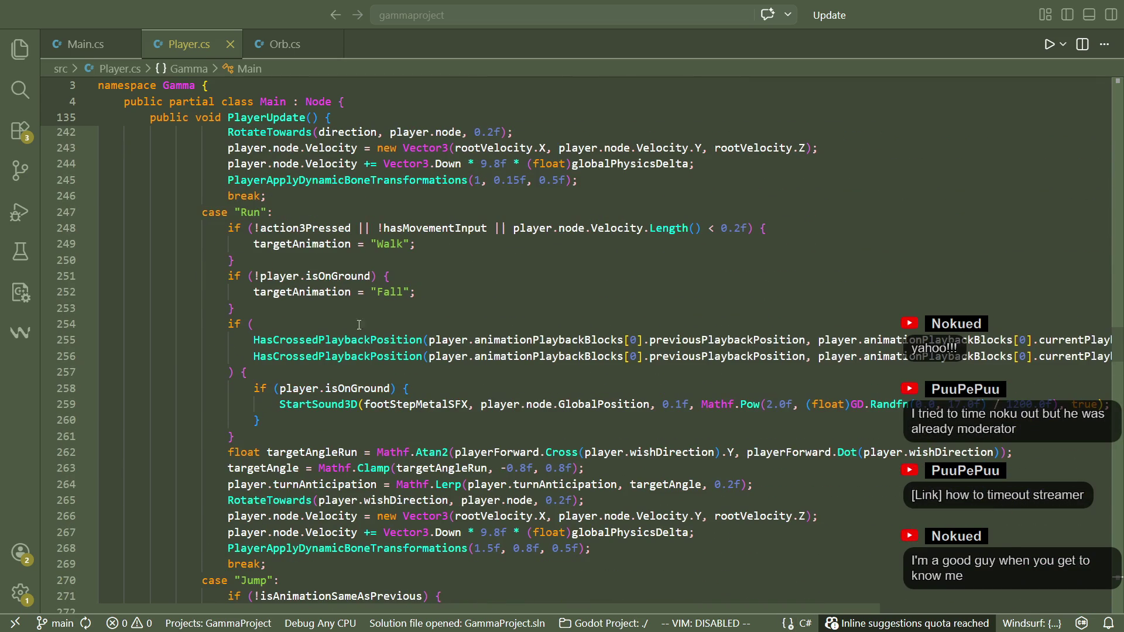
Select the !player.isOnGround Fall check lines below the footstep block
click(343, 303)
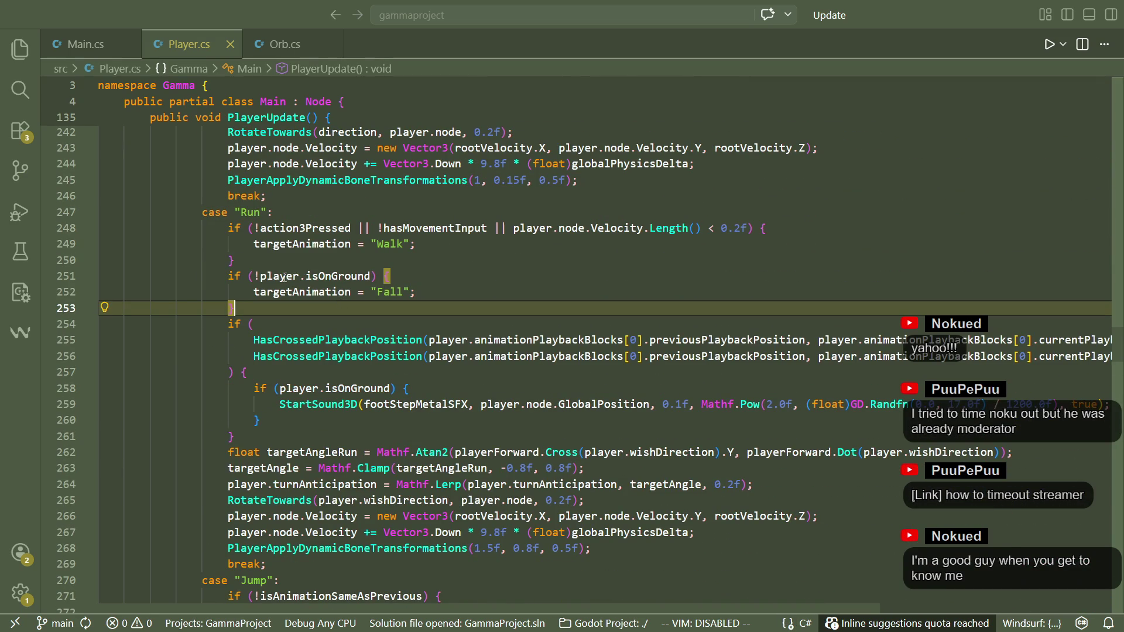
click(330, 371)
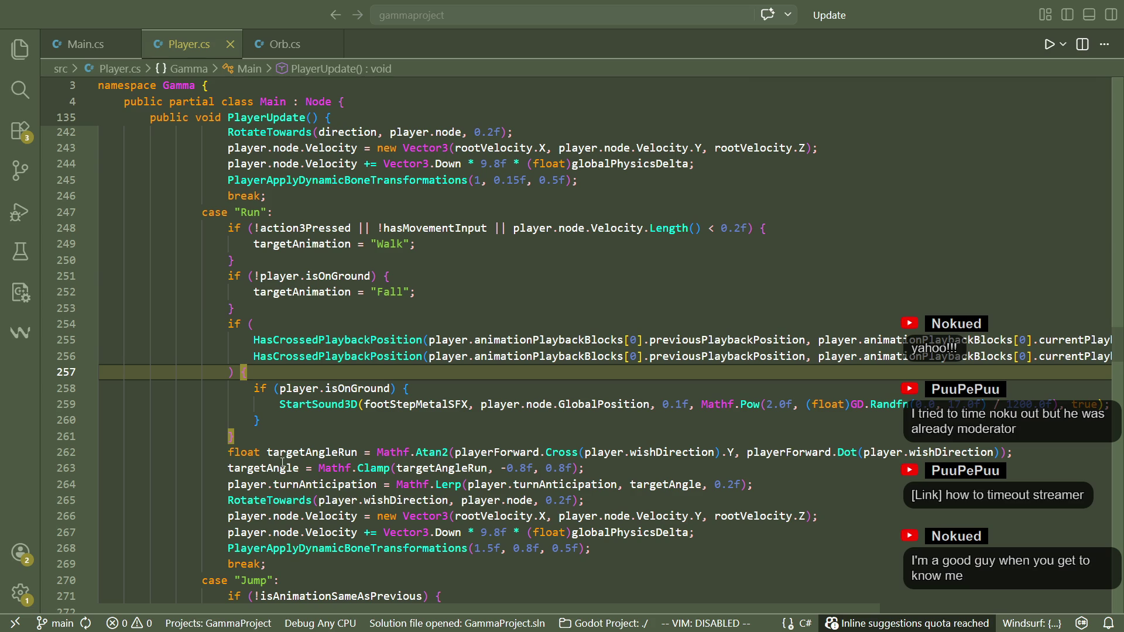
key(Down)
key(Down)
key(Down)
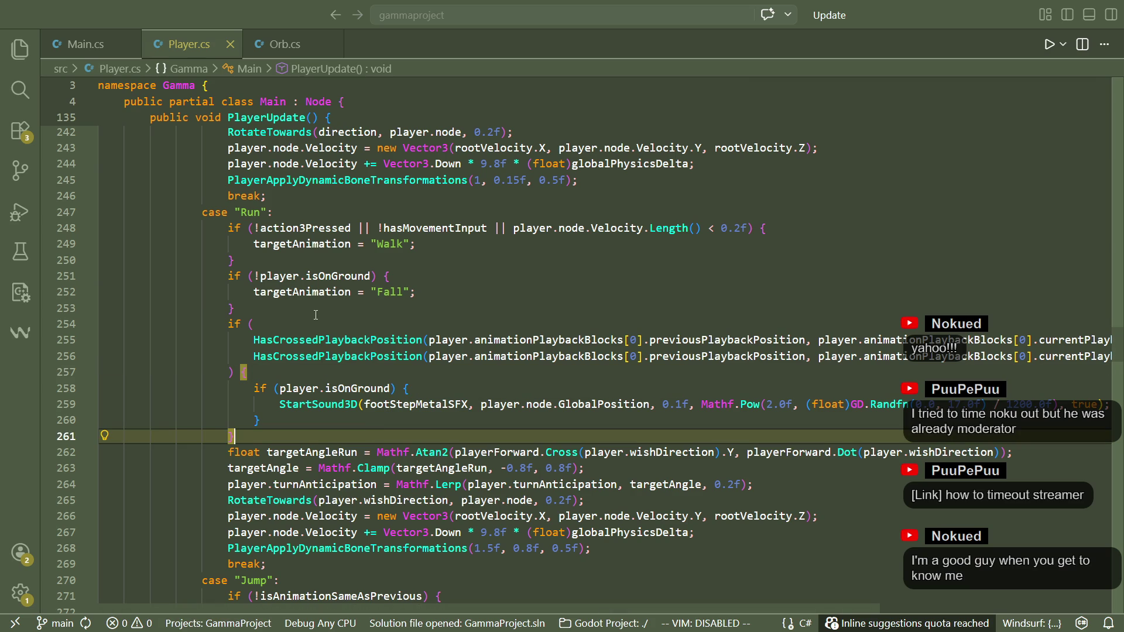
drag(316, 315, 302, 258)
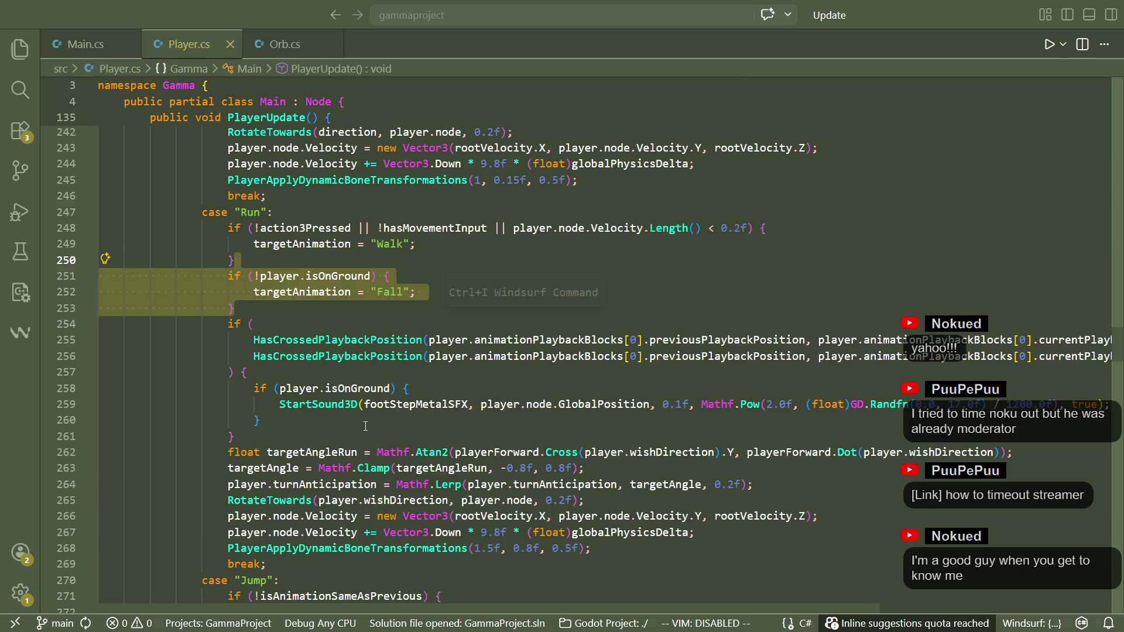
Delete the old isOnGround check and add an else branch to the footstep if
key(BackSpace)
click(306, 370)
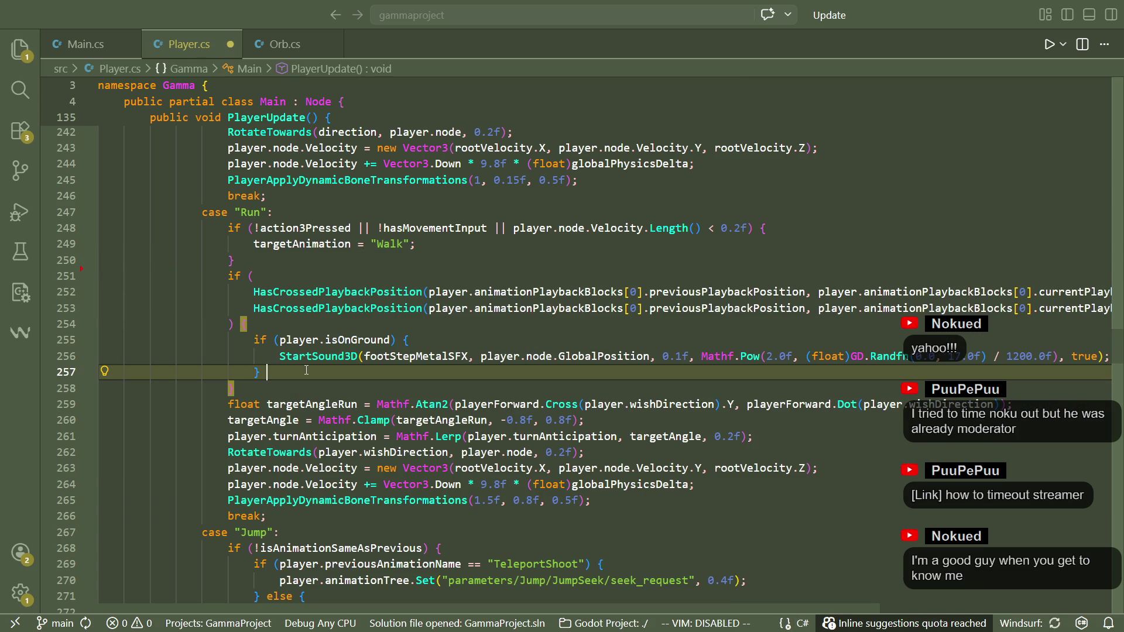
text(else)
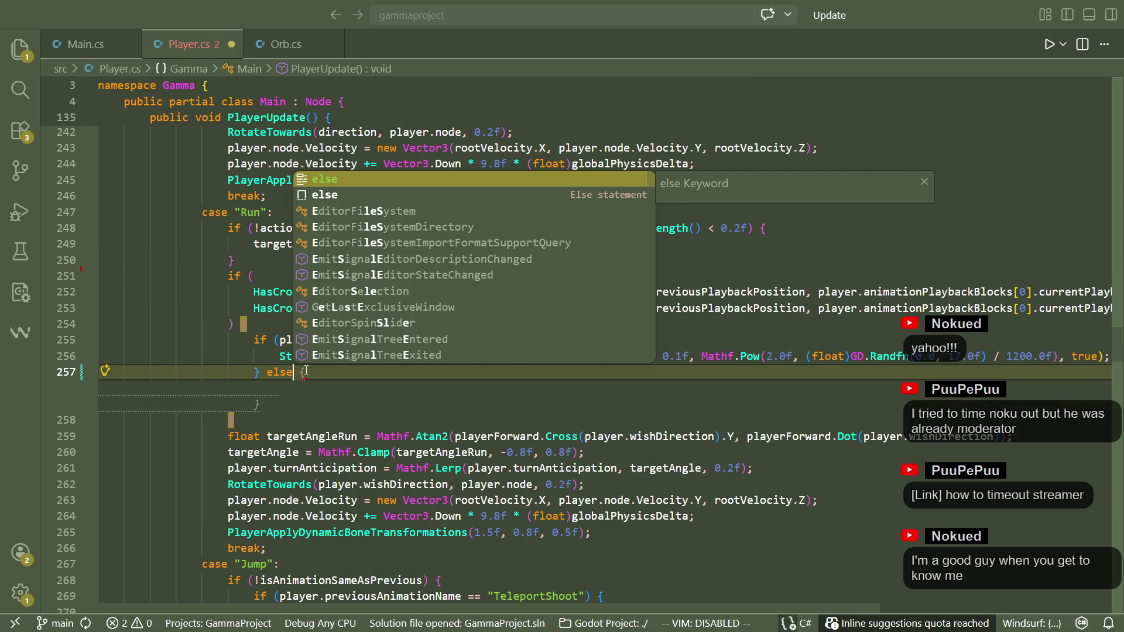
key(Tab)
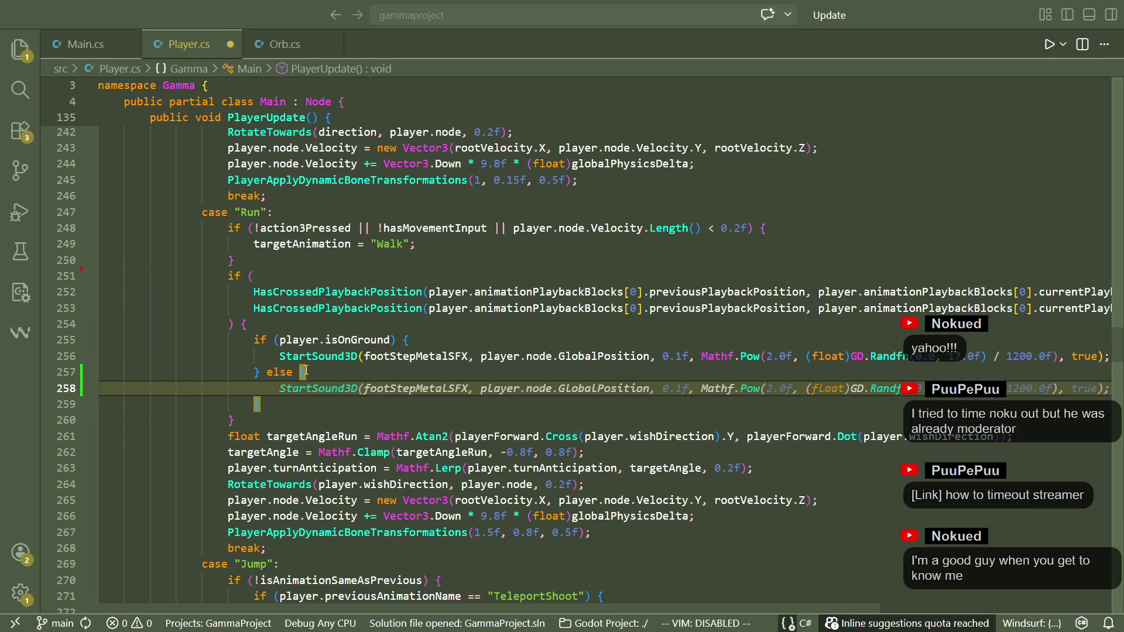
Inside the else branch, write targetAnimation = "Fall";
text(targetabn)
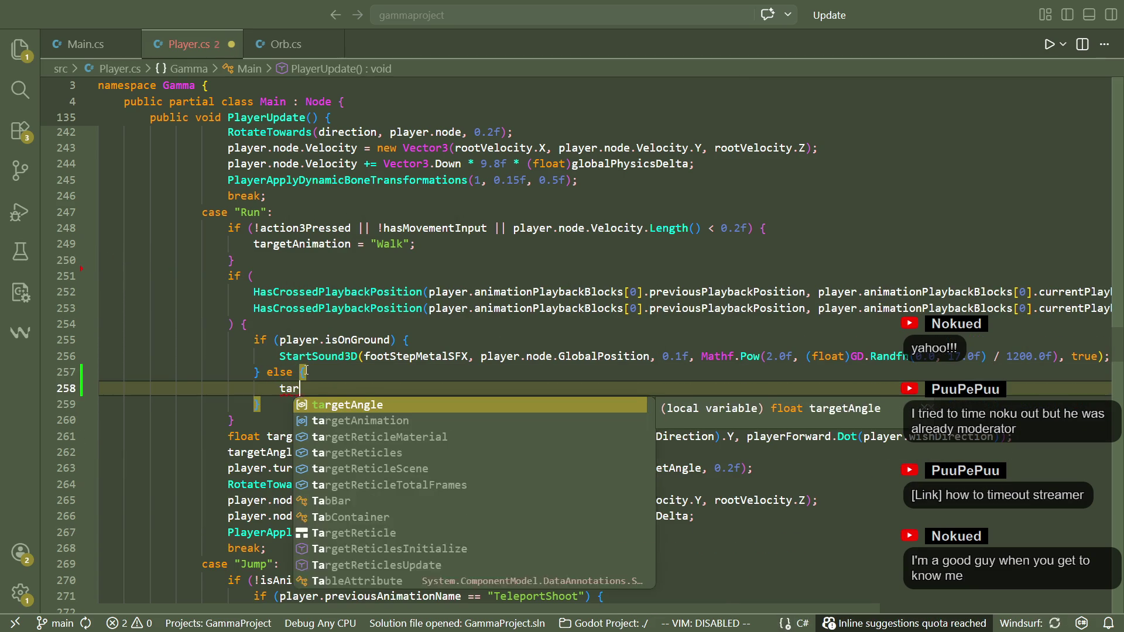
key(BackSpace)
key(BackSpace)
text(n)
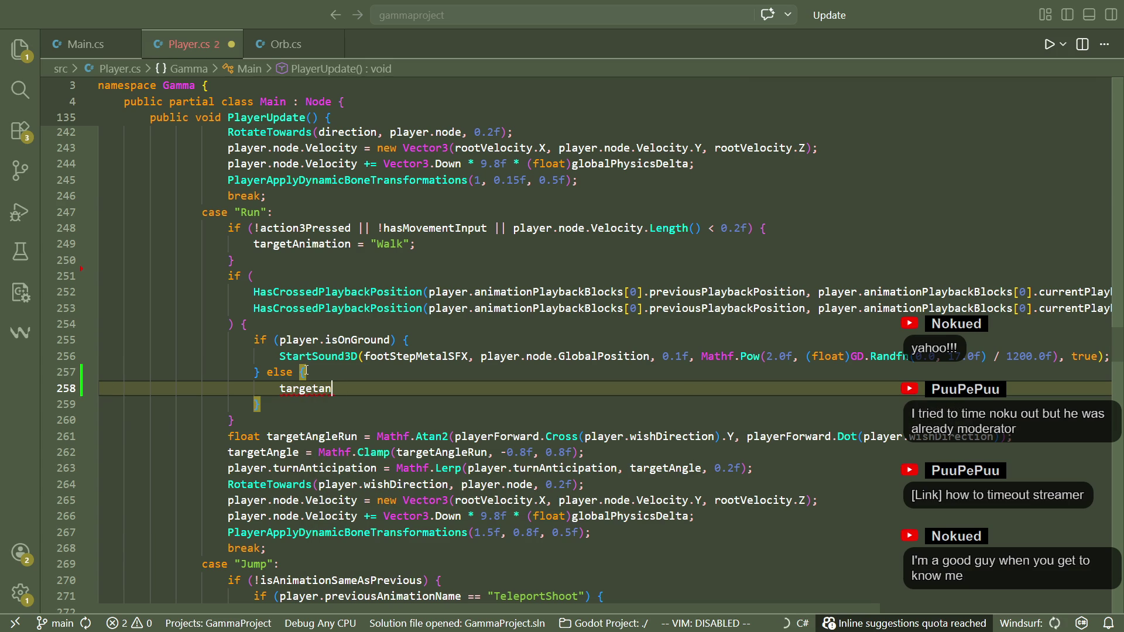
key(Down)
key(Tab)
text(= "Walk";)
key(Left)
key(BackSpace)
key(BackSpace)
key(BackSpace)
text(Fall)
Save Player.cs, then build and launch the game from Godot to test it
key(ctrl+s)
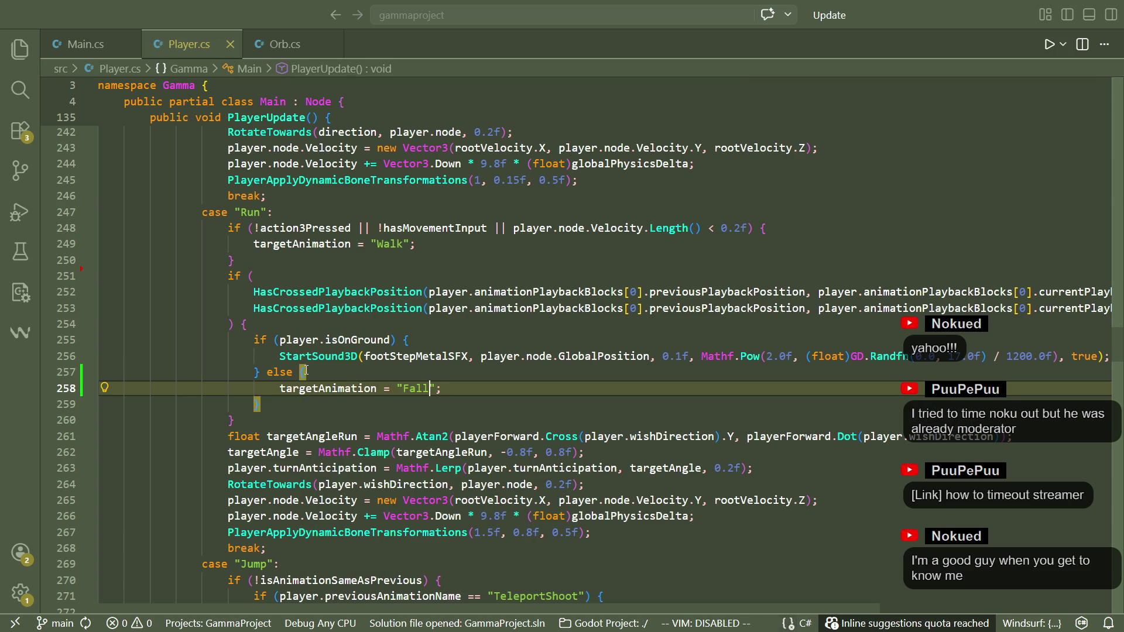
click(357, 412)
key(Up)
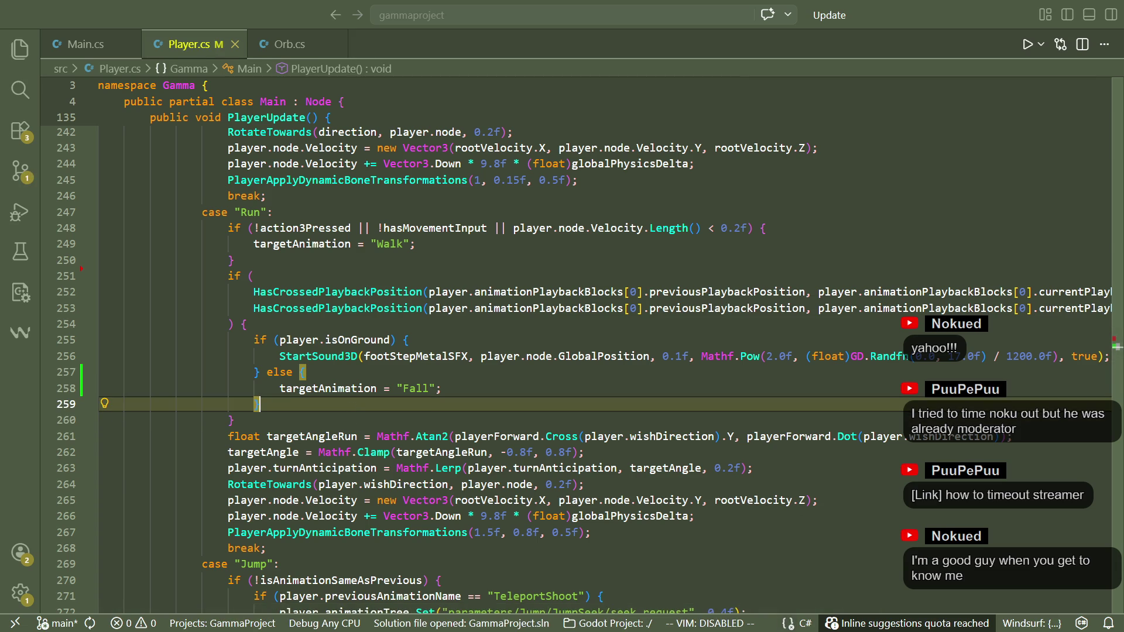
key(alt+Tab)
click(1043, 22)
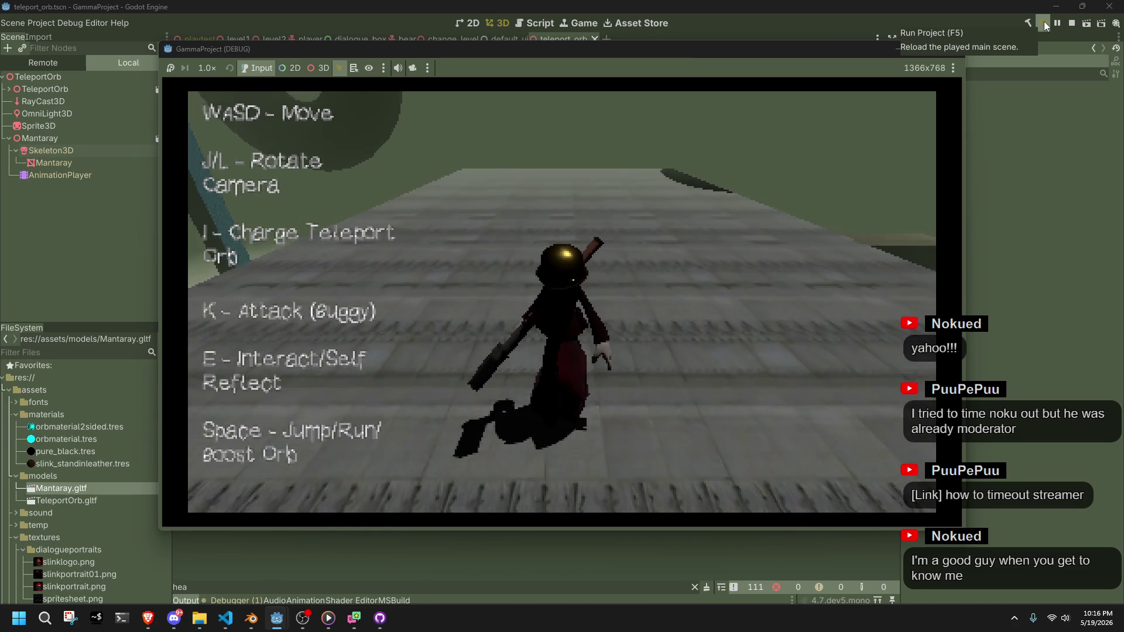
Run the character along the wall, past the enemies and off the ledge to test falling
key(a)
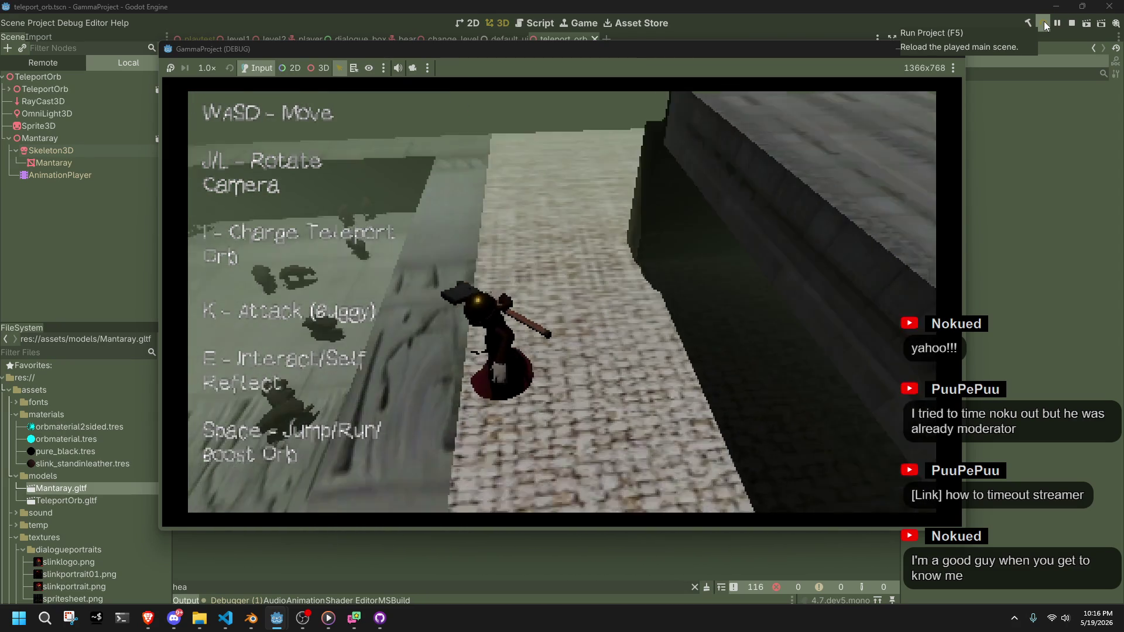
key(d)
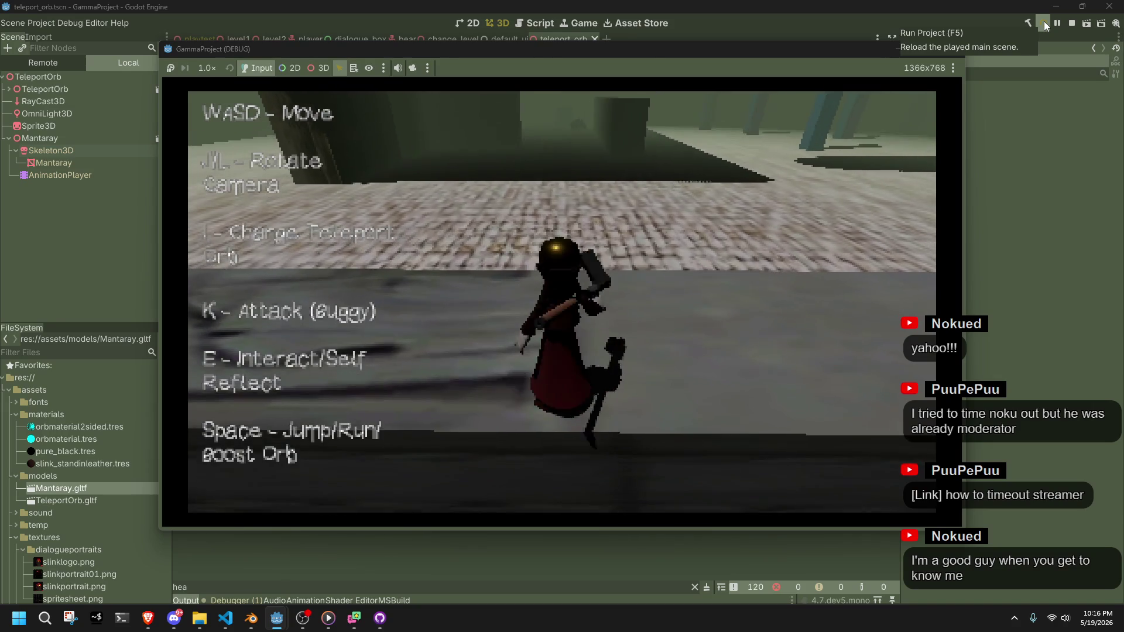
key(w)
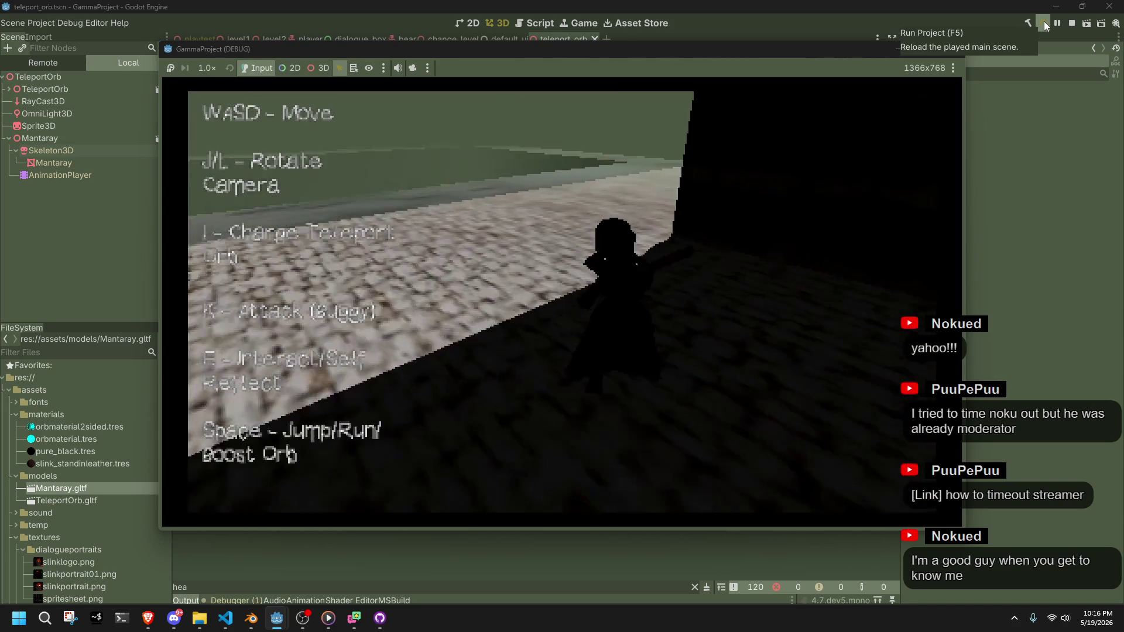
key(w)
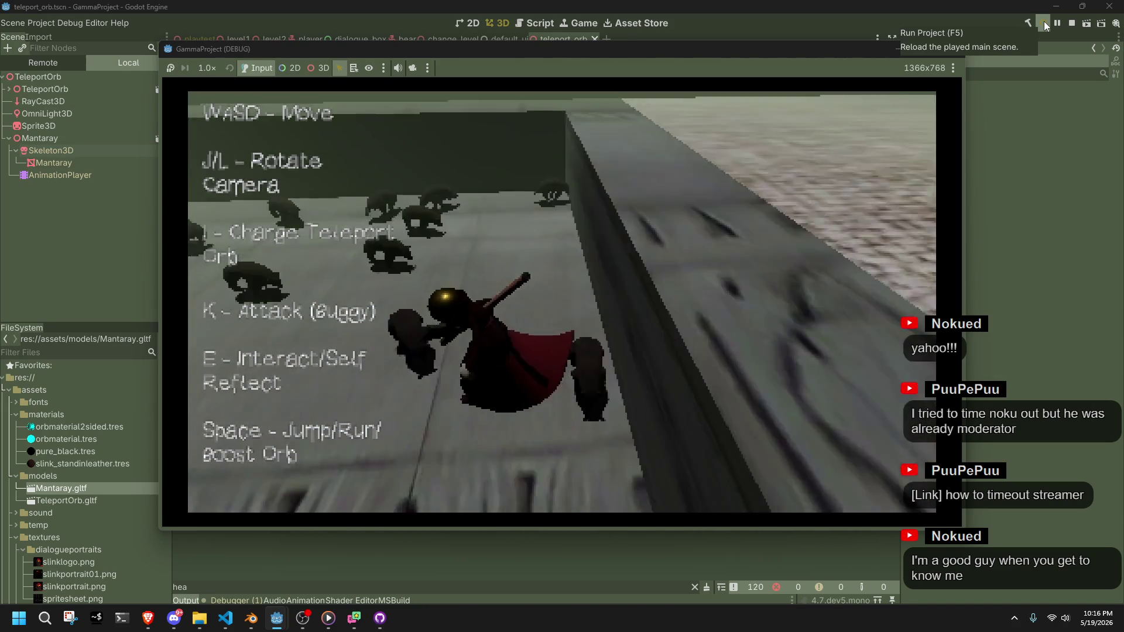
key(w)
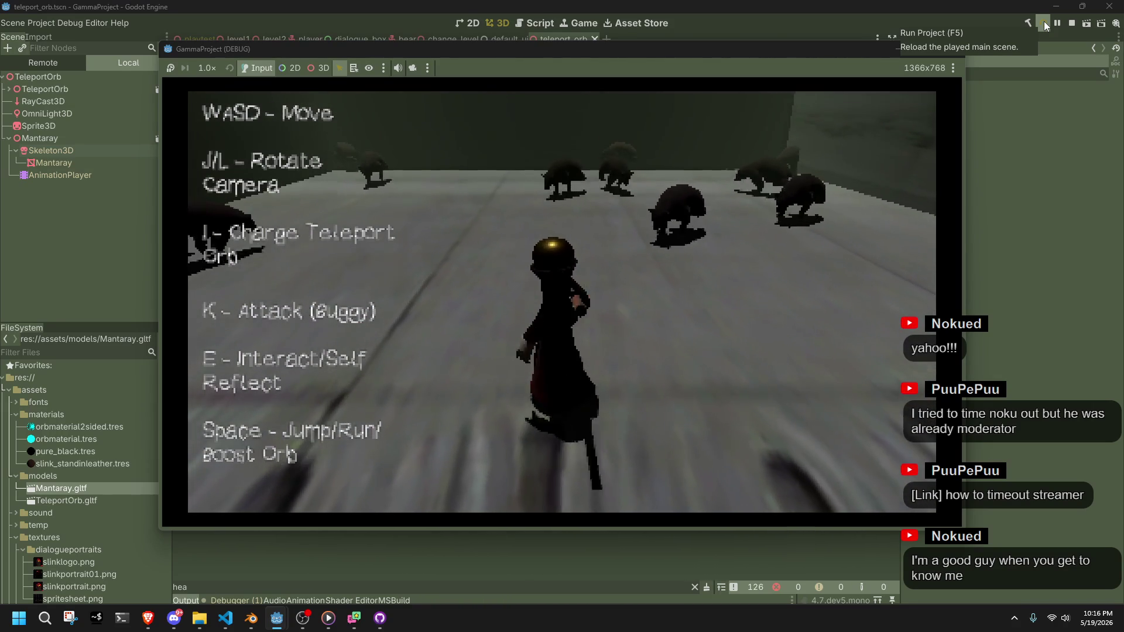
key(w)
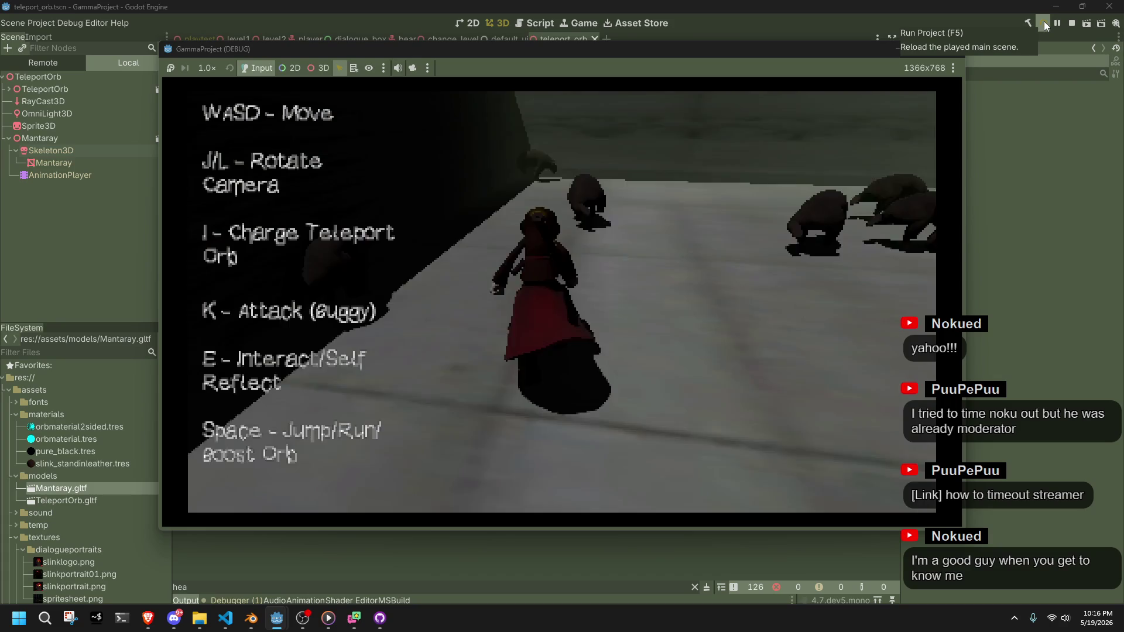
key(w)
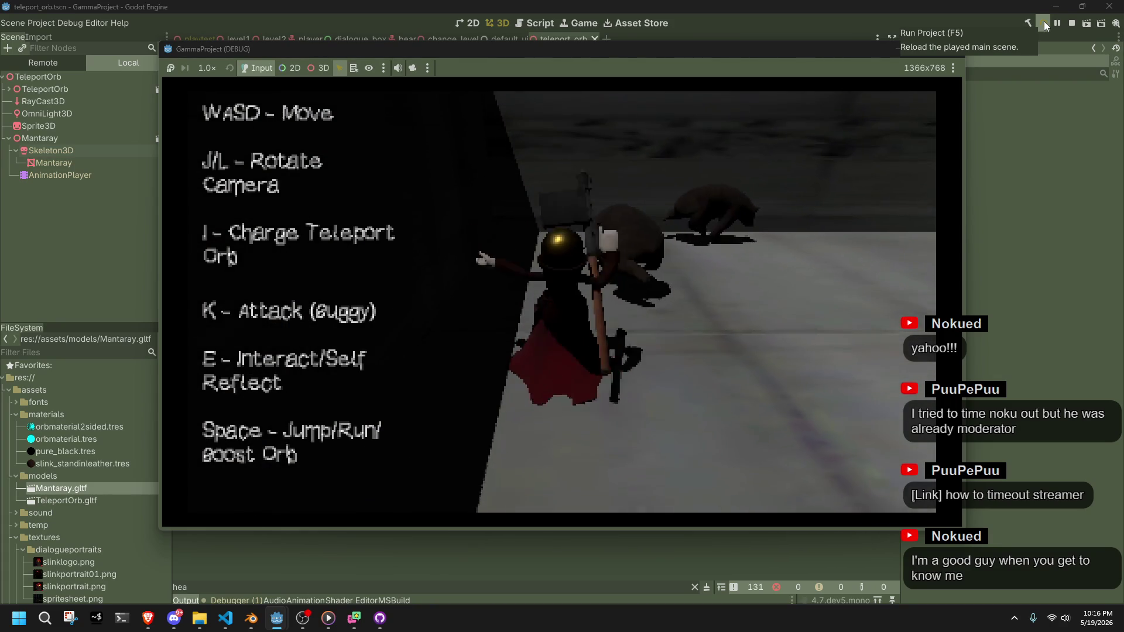
key(w)
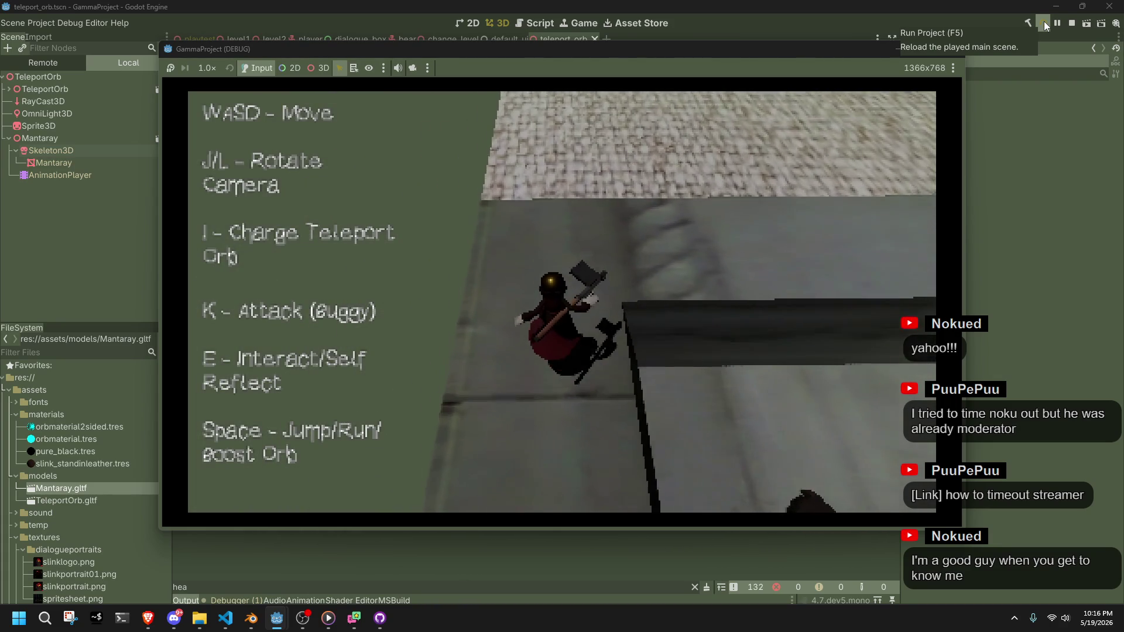
key(w)
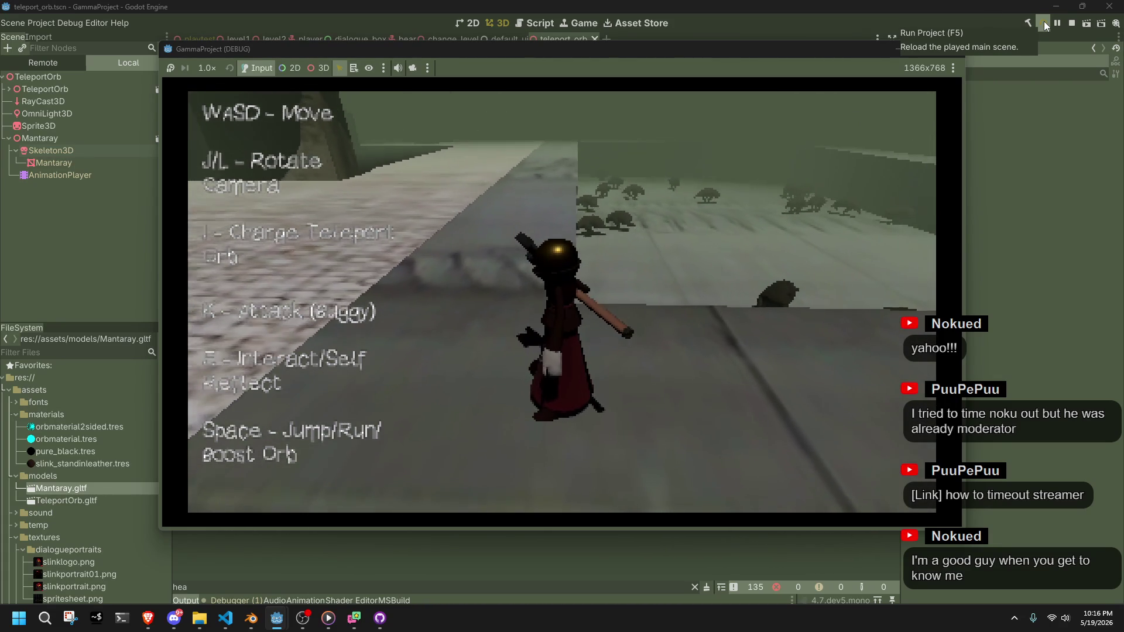
Slow the game to 1/4× speed, walk up the stone path, then stop the game
click(206, 69)
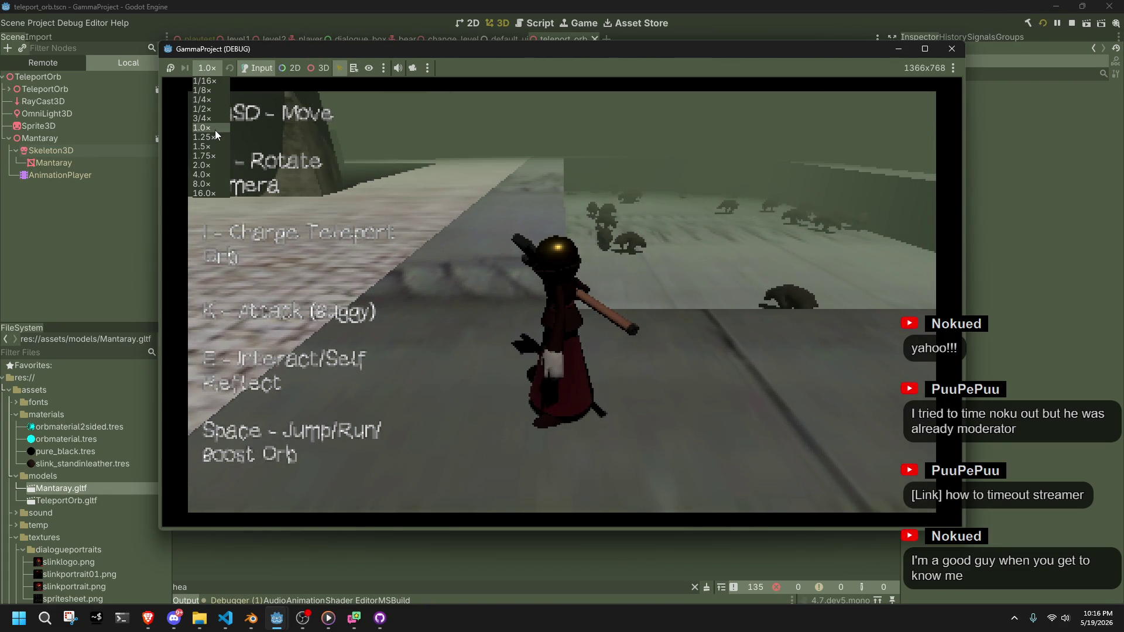
click(211, 99)
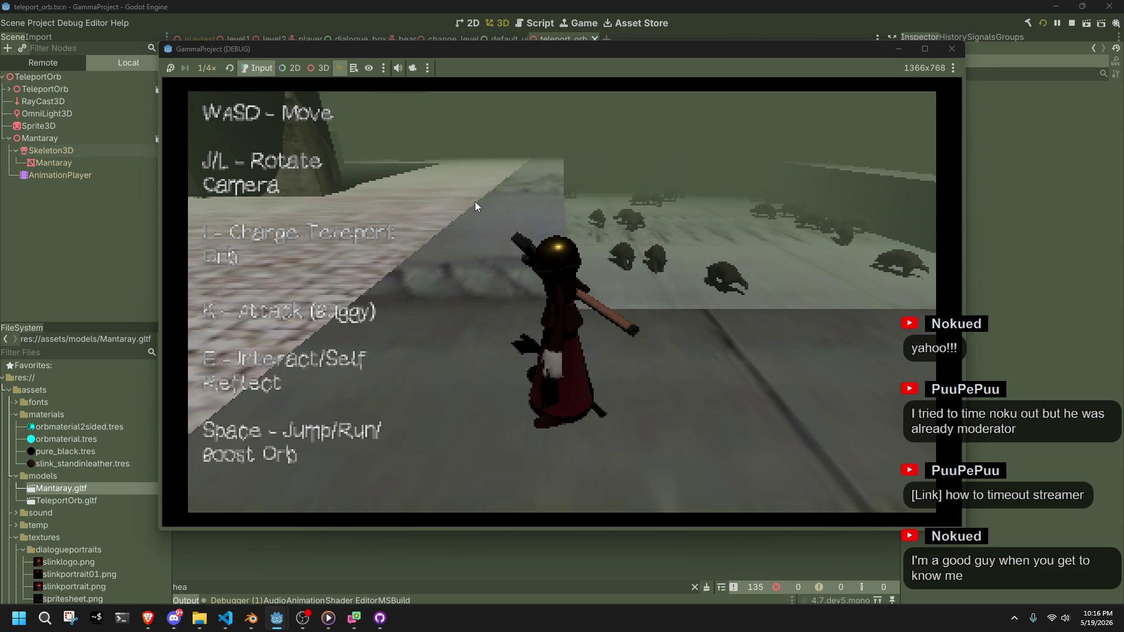
key(a)
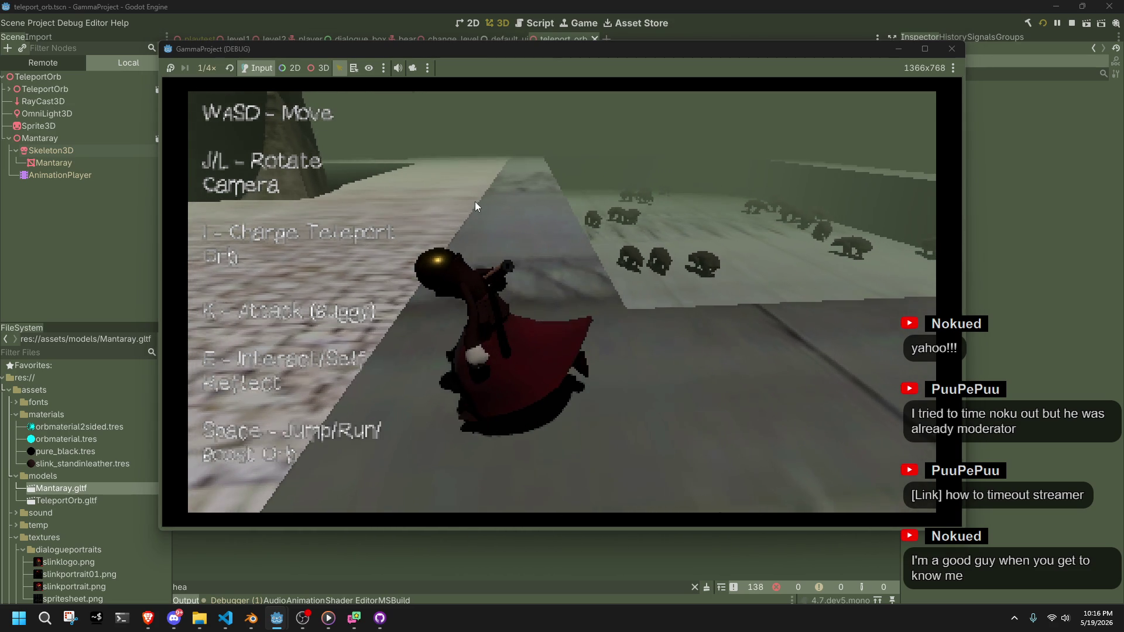
key(w)
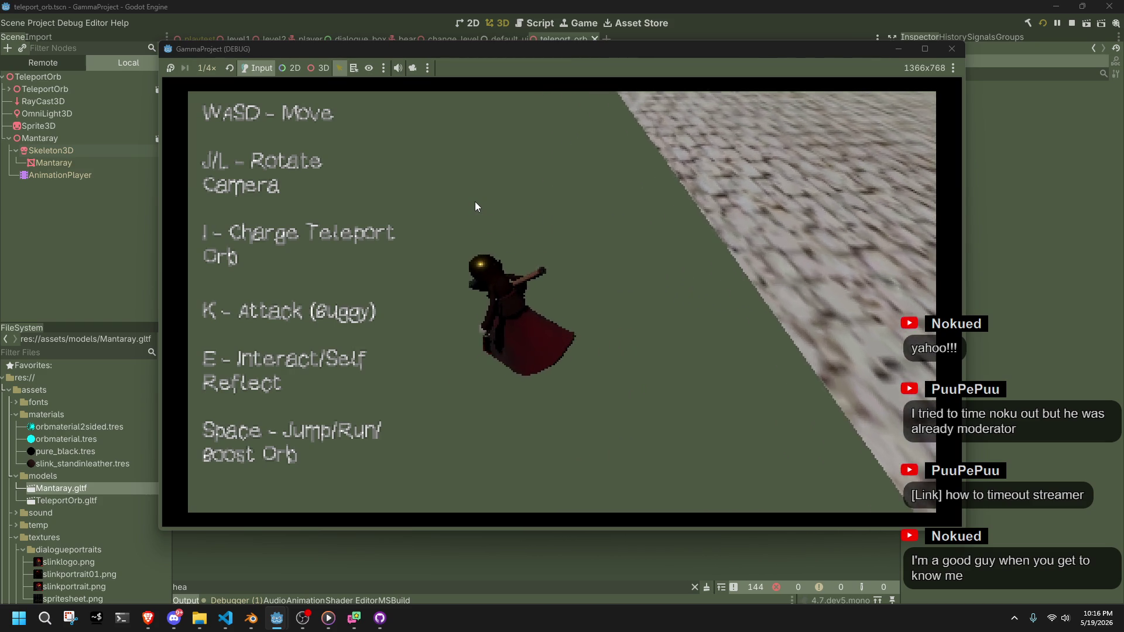
key(F8)
key(alt+Tab)
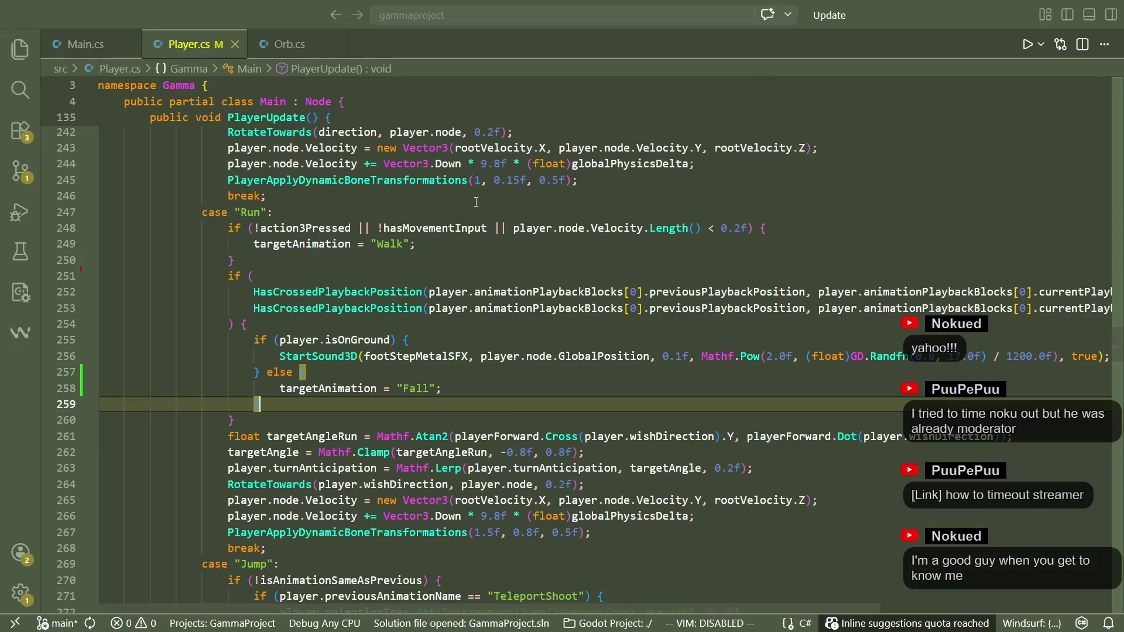
Open the player scene and bring up its AnimationTree state machine
scroll(514, 412, down, 4)
key(alt+Tab)
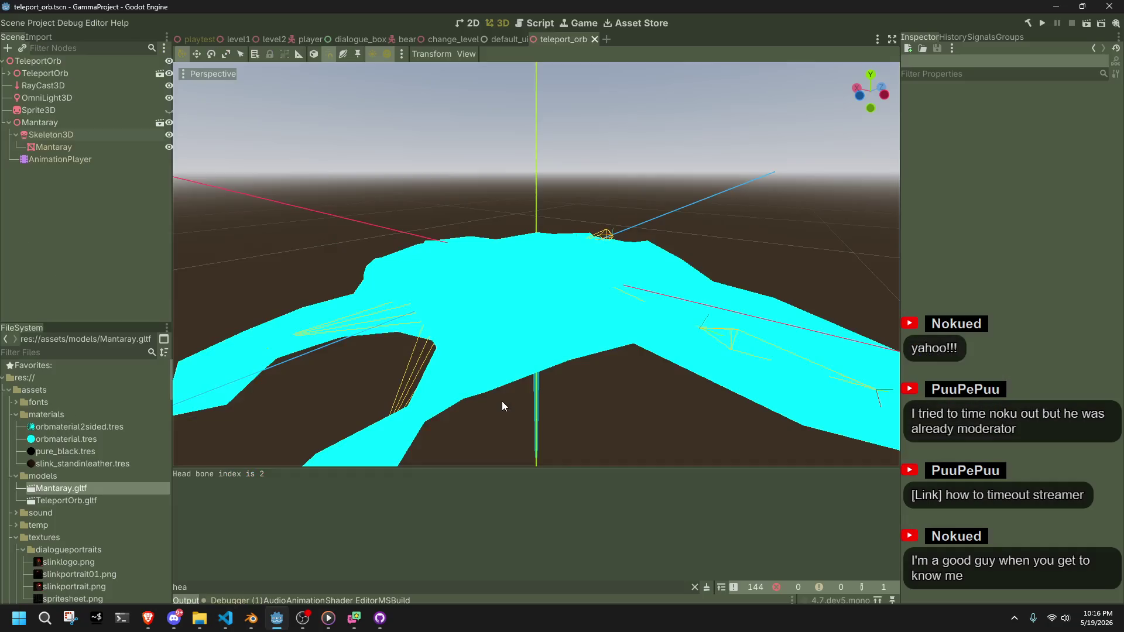
click(300, 36)
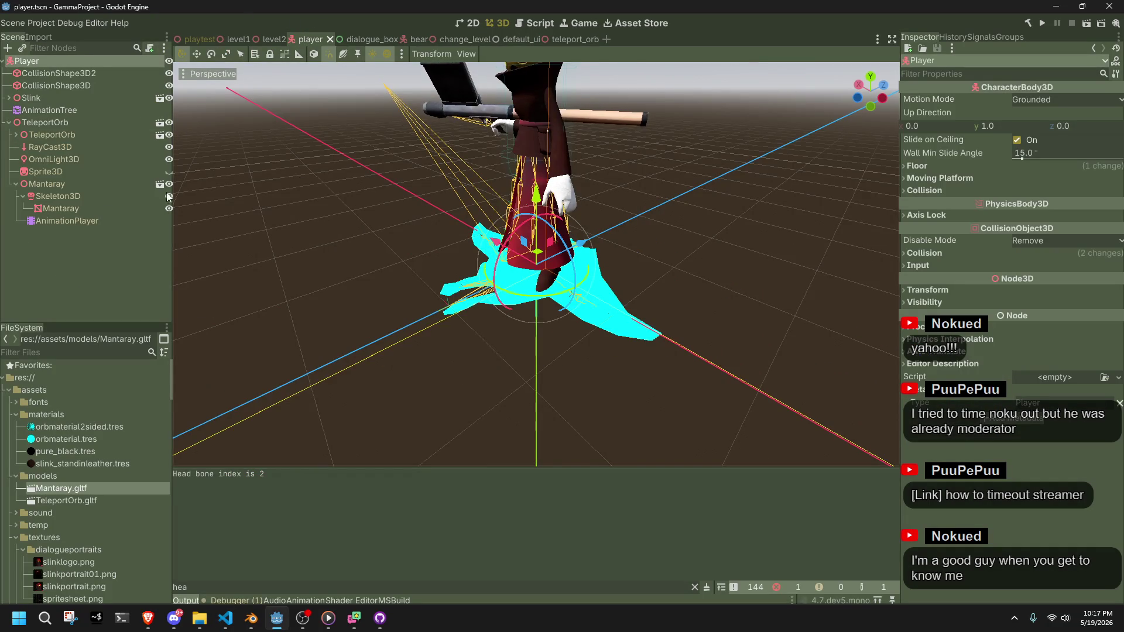
click(97, 195)
click(69, 220)
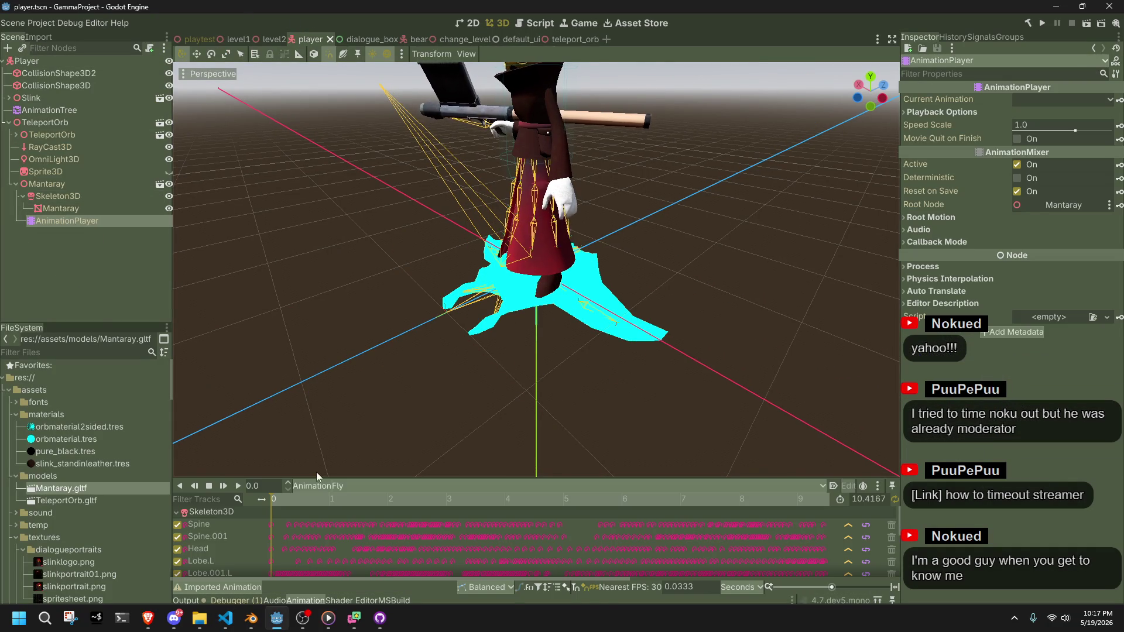
click(39, 63)
click(10, 122)
click(35, 112)
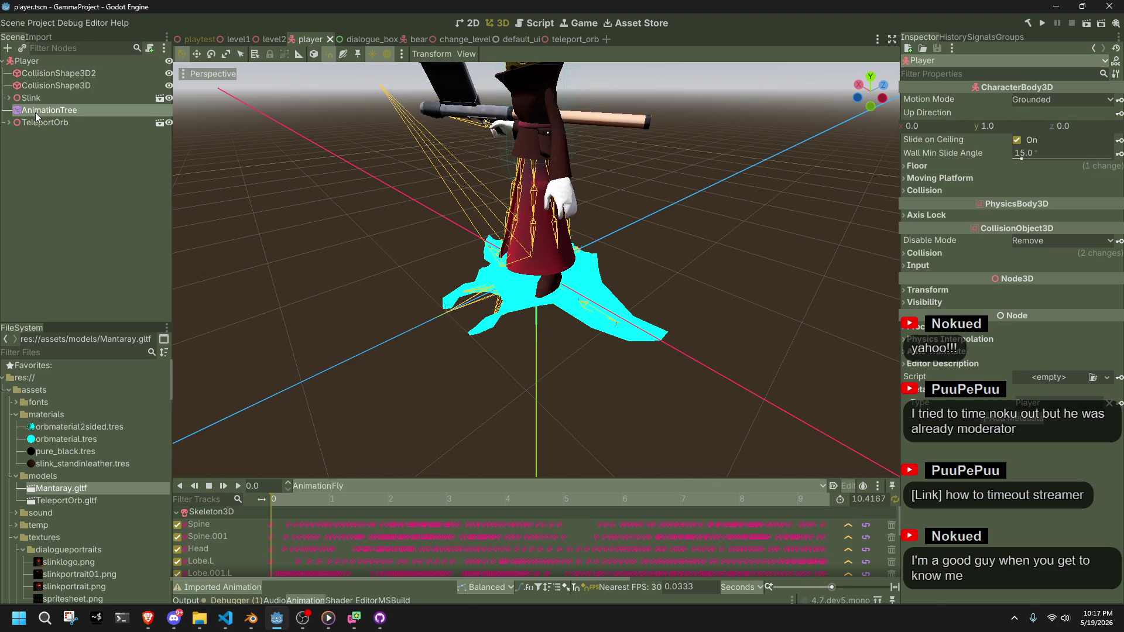
Set the Run→Fall transition's Xfade Time to 0.4 and save the player scene
click(459, 412)
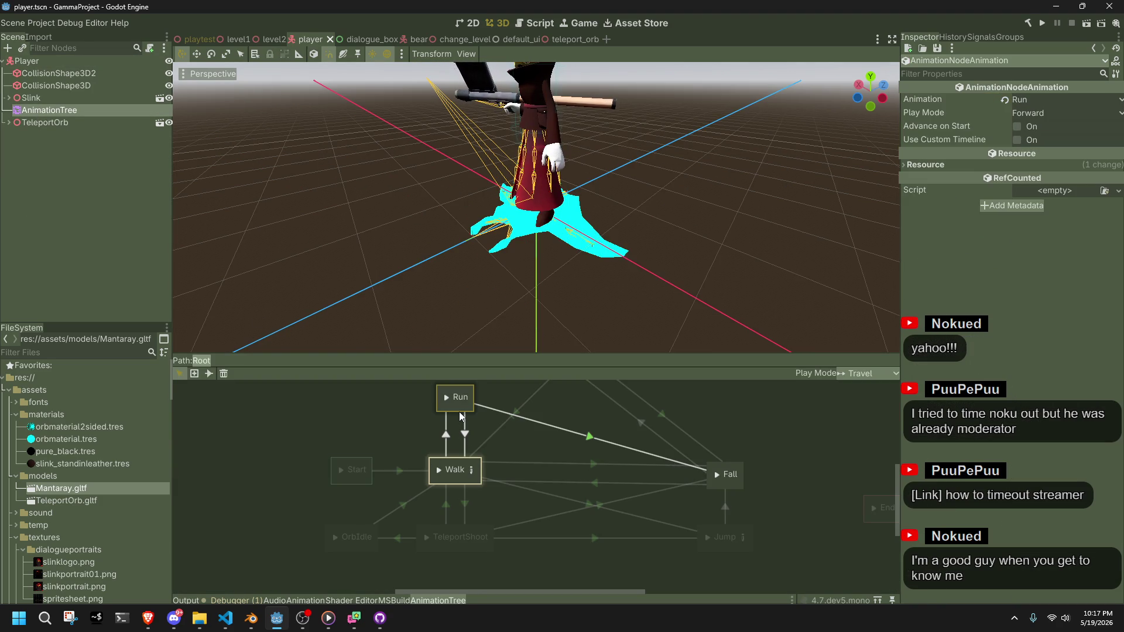
click(499, 414)
click(1026, 99)
text(0.4)
key(Return)
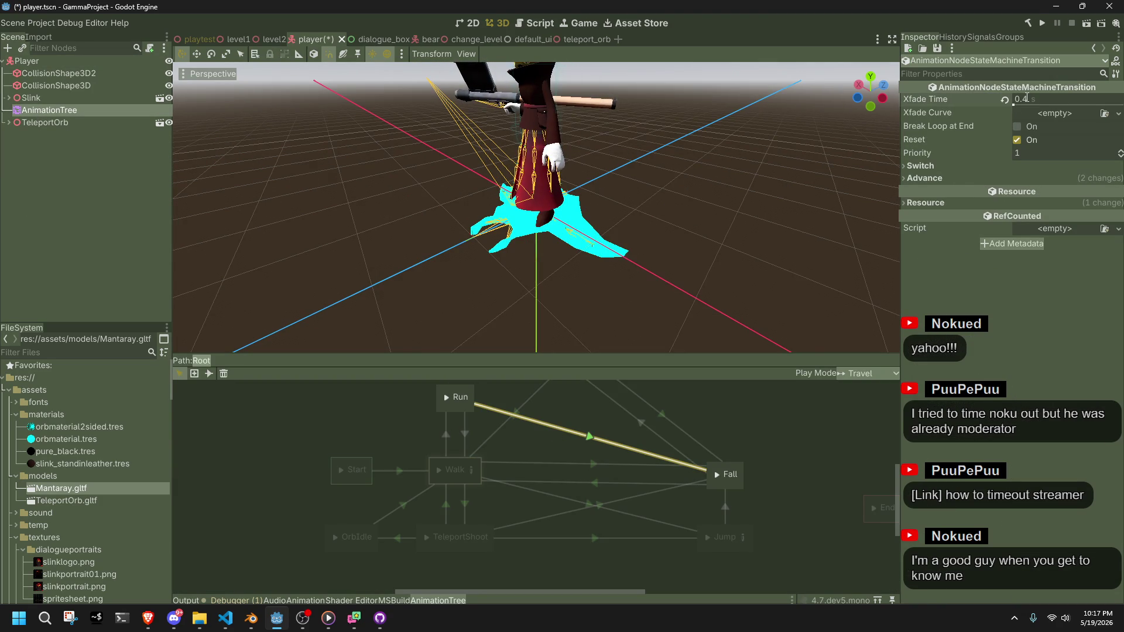
key(ctrl+s)
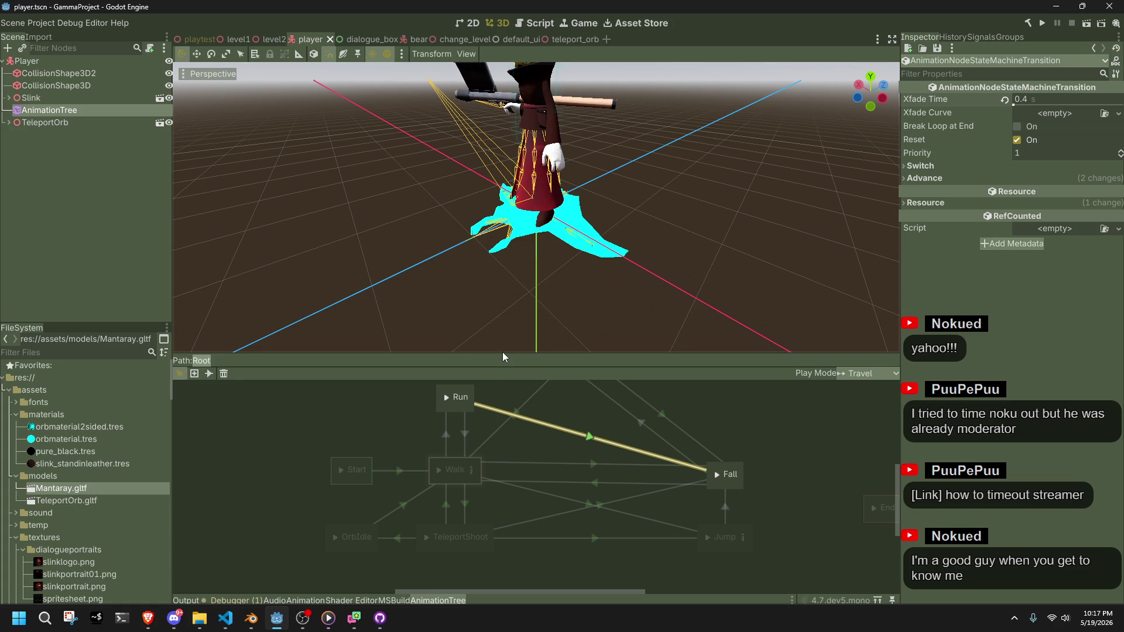
click(439, 313)
key(alt+Tab)
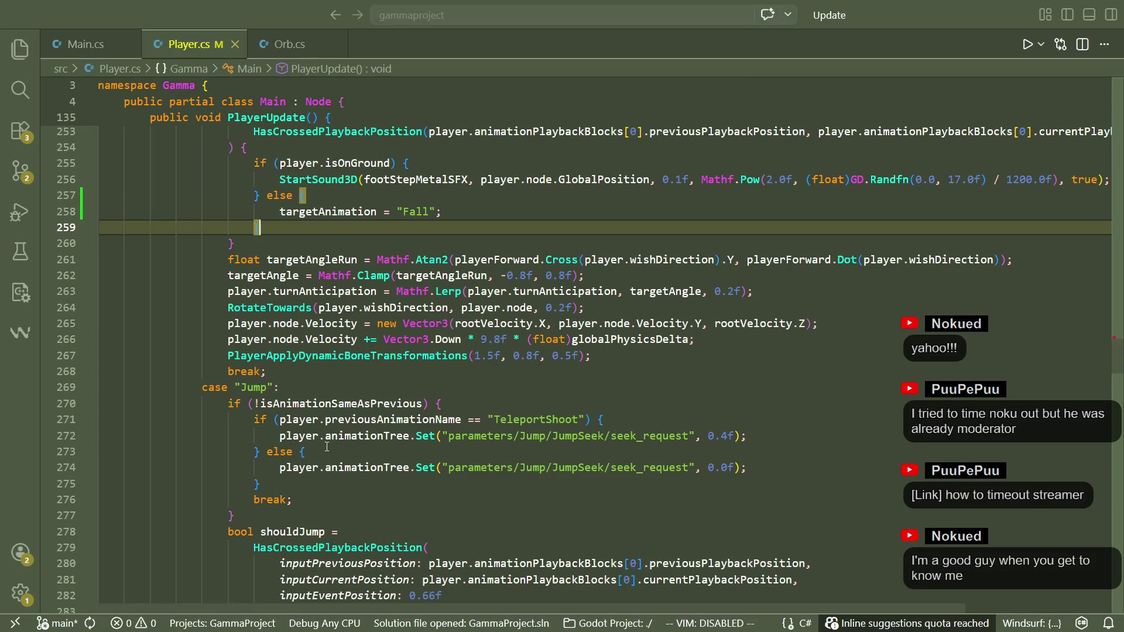
Change the Run-case gravity on line 266 from 9.8f to 1.8f and relaunch the game
click(416, 371)
scroll(414, 379, down, 1)
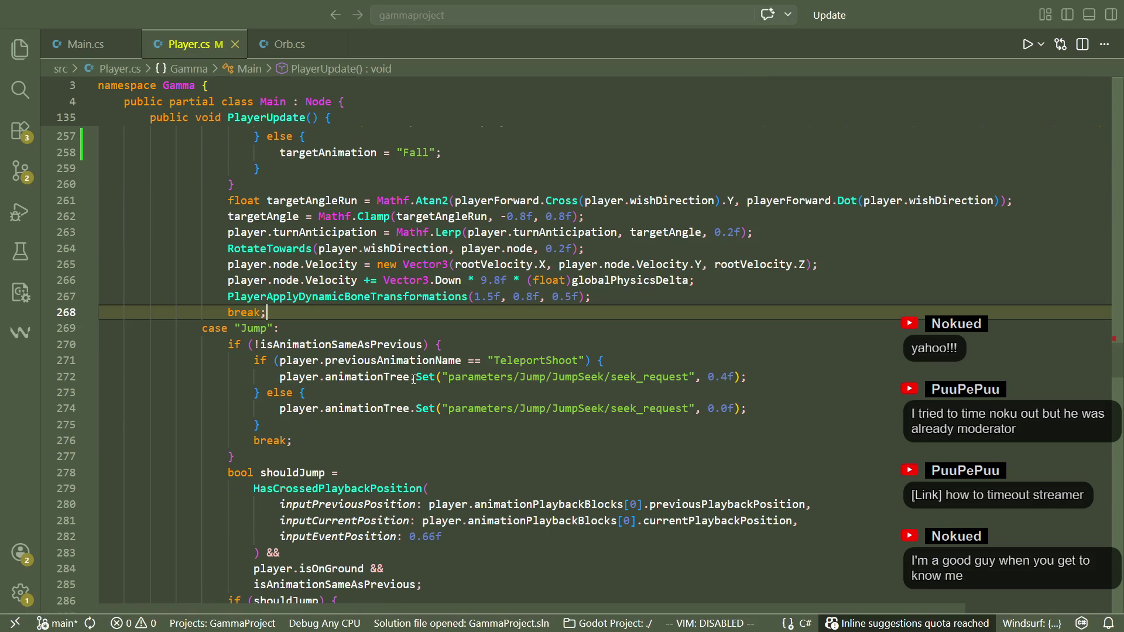
scroll(413, 379, up, 3)
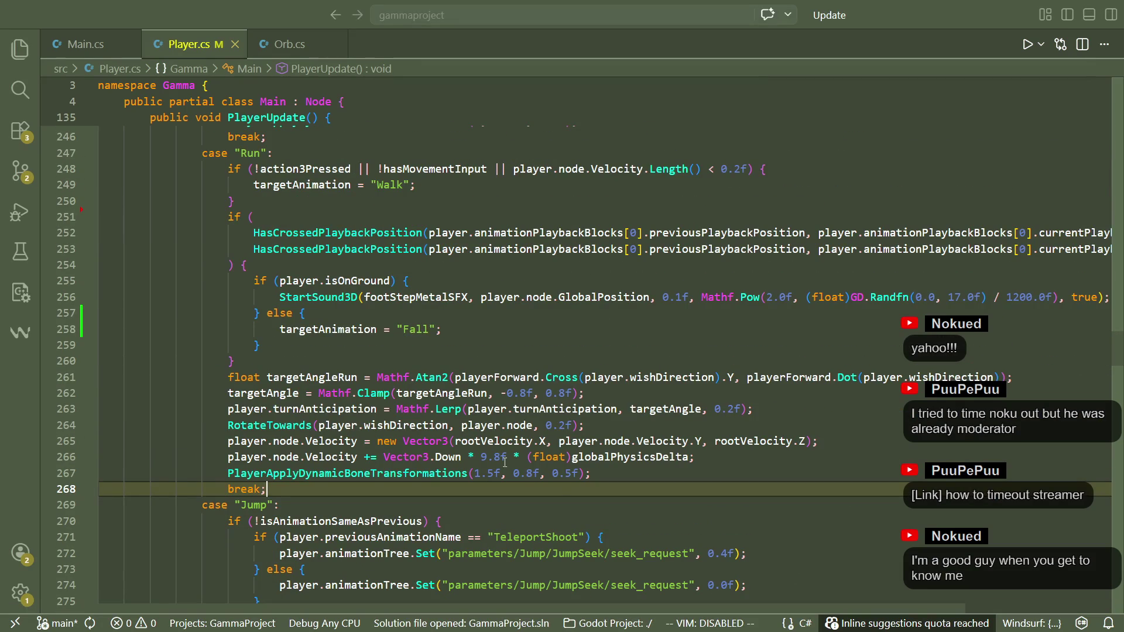
click(644, 479)
click(501, 456)
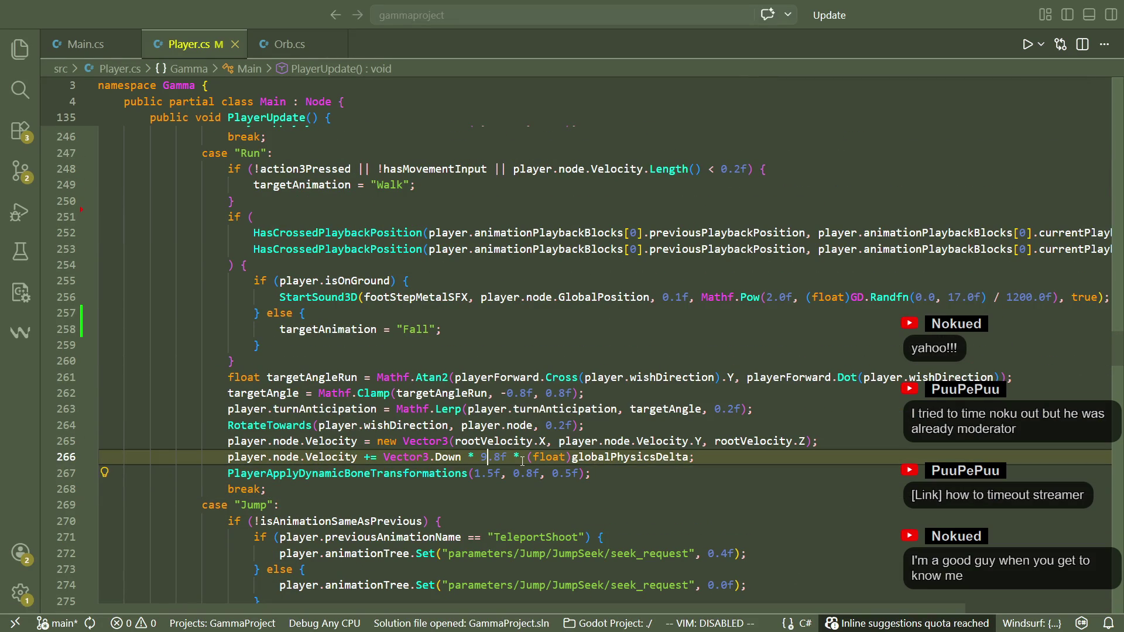
key(BackSpace)
text(1)
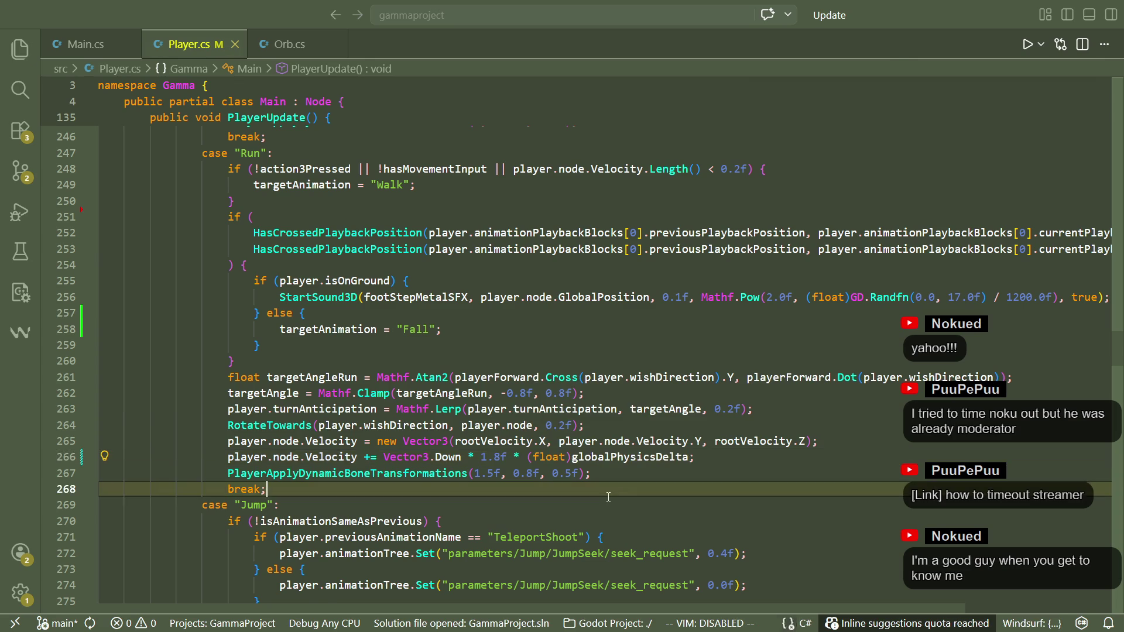
key(alt+Tab)
click(1047, 20)
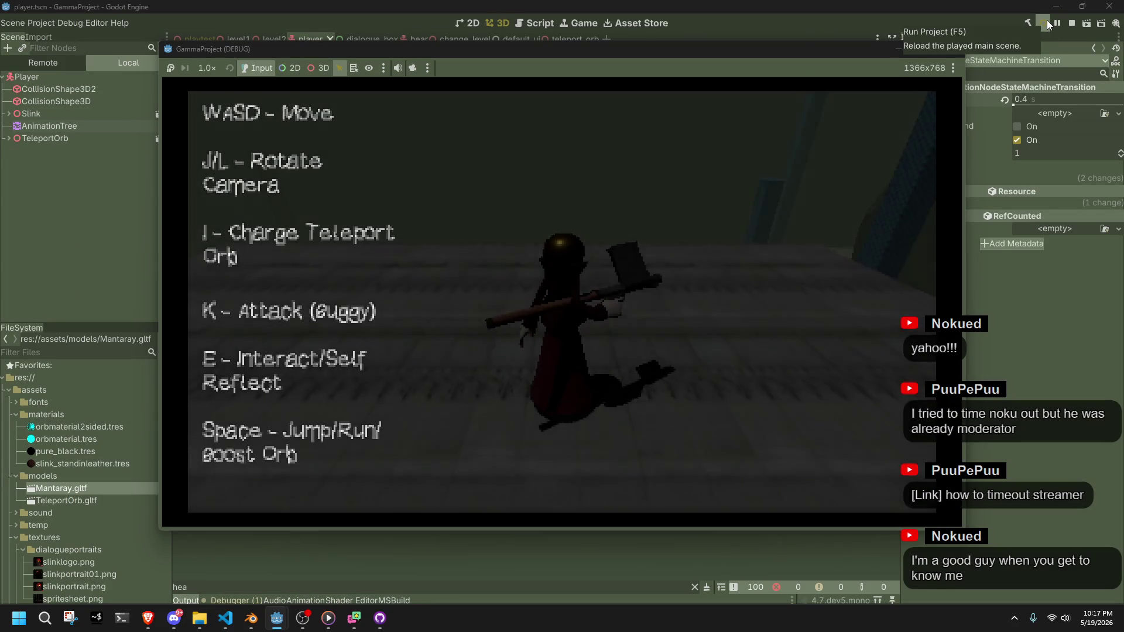
key(s)
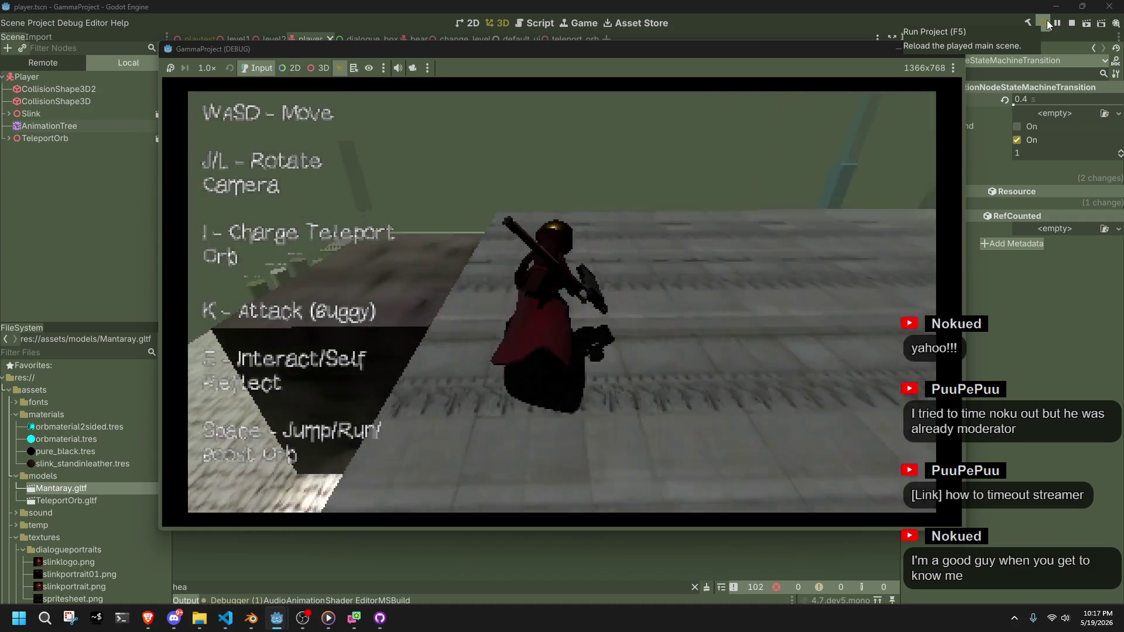
key(a)
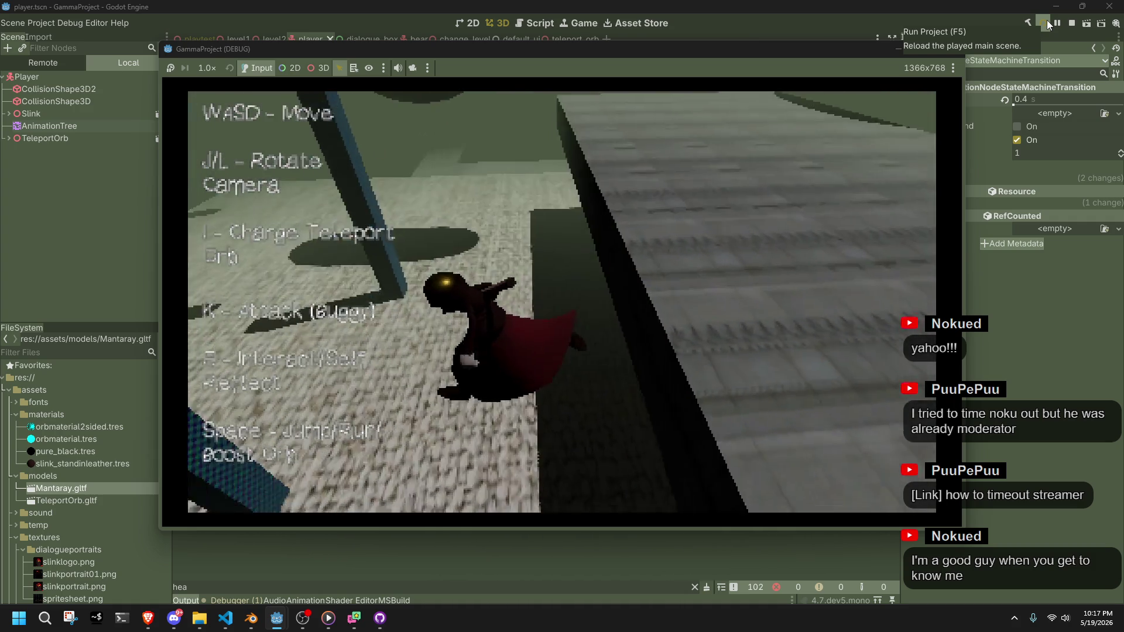
key(w)
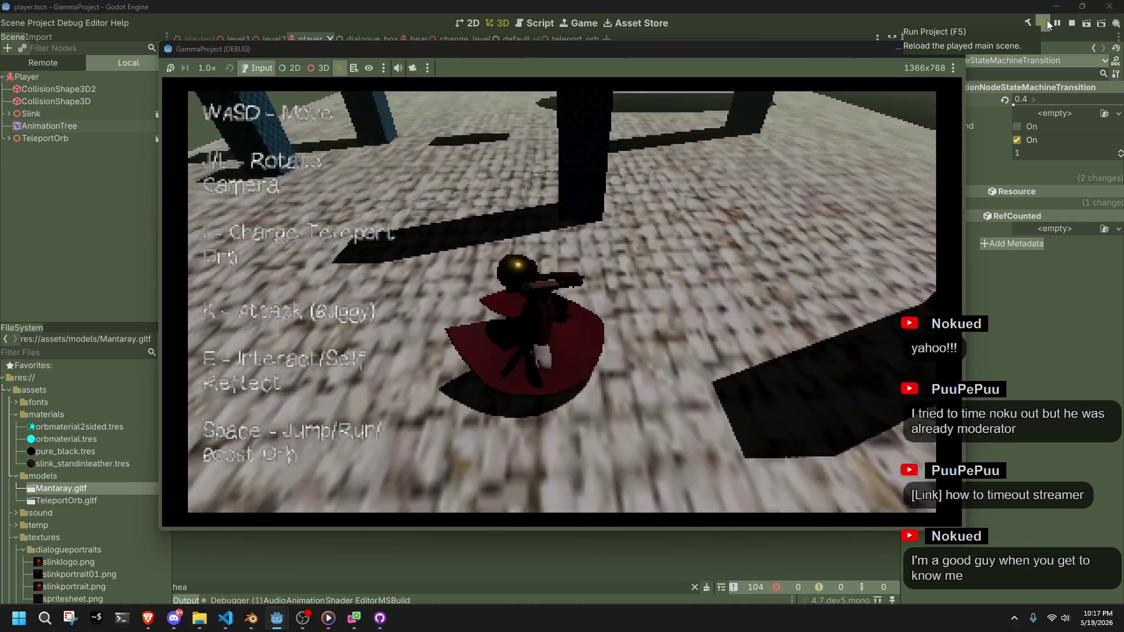
key(a)
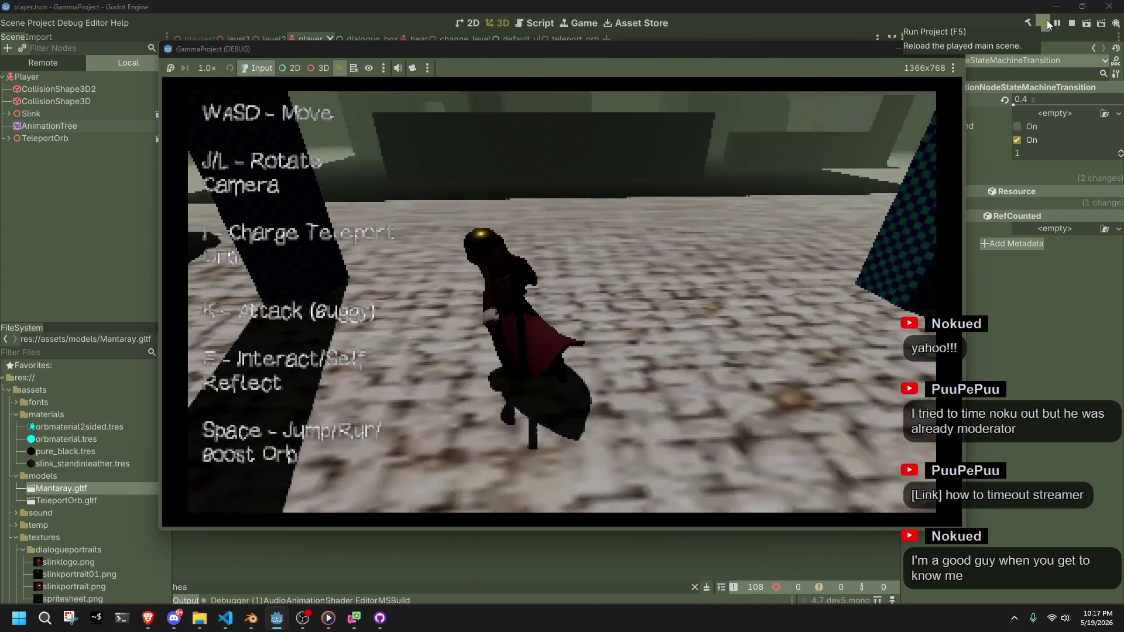
key(w)
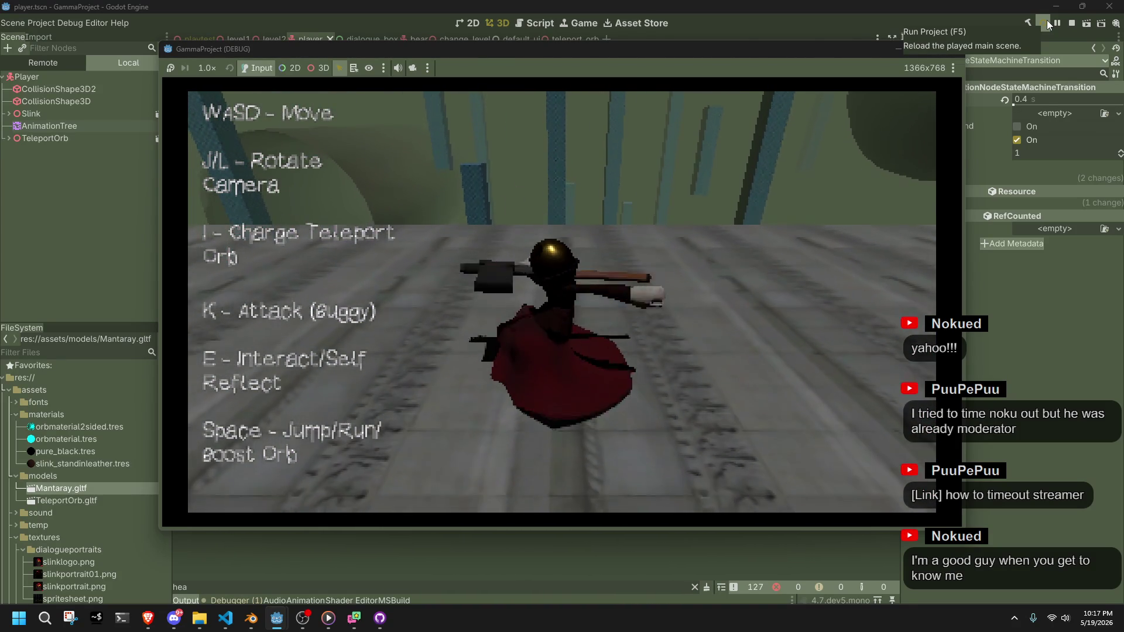
key(space)
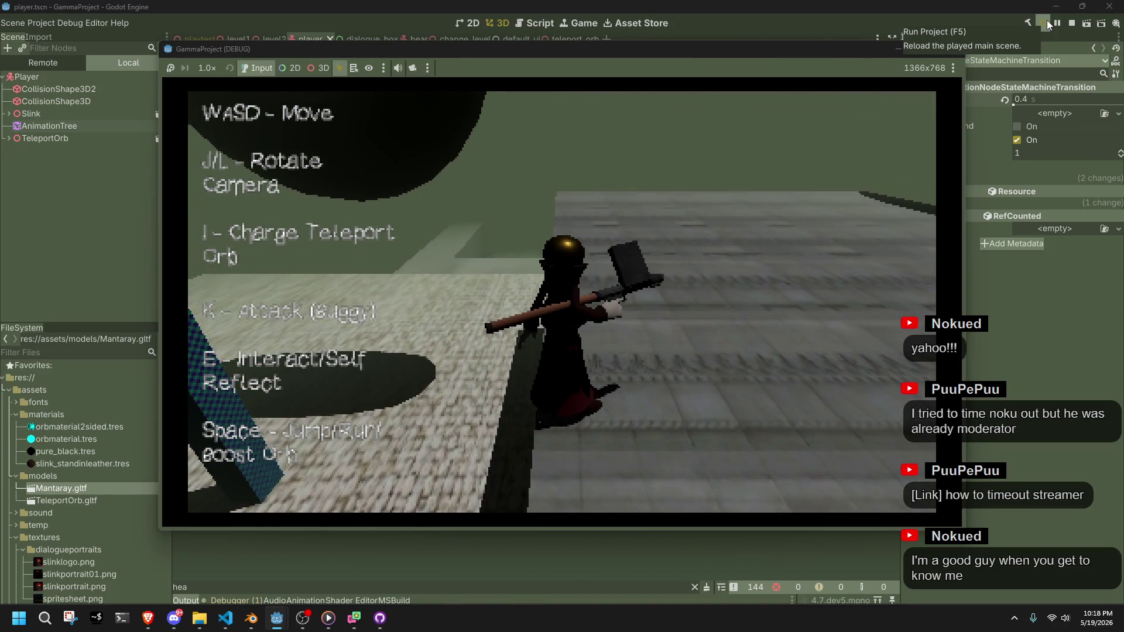
click(951, 49)
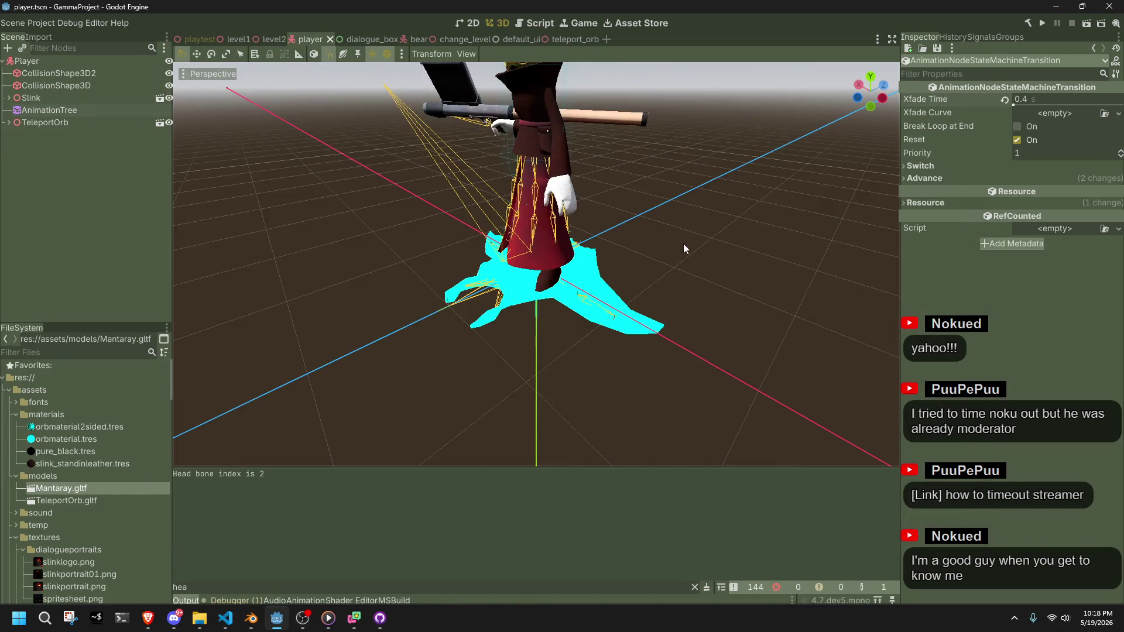
Zoom the 3D viewport around the player character, then bring Blender to the front
scroll(679, 252, down, 5)
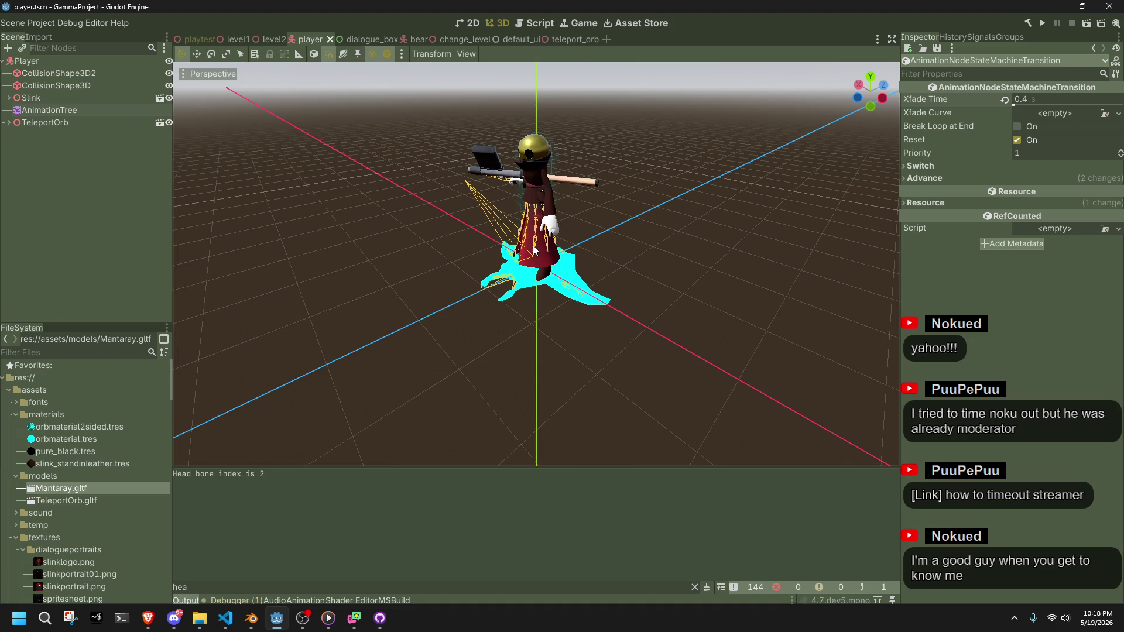
scroll(562, 227, up, 8)
scroll(561, 332, down, 5)
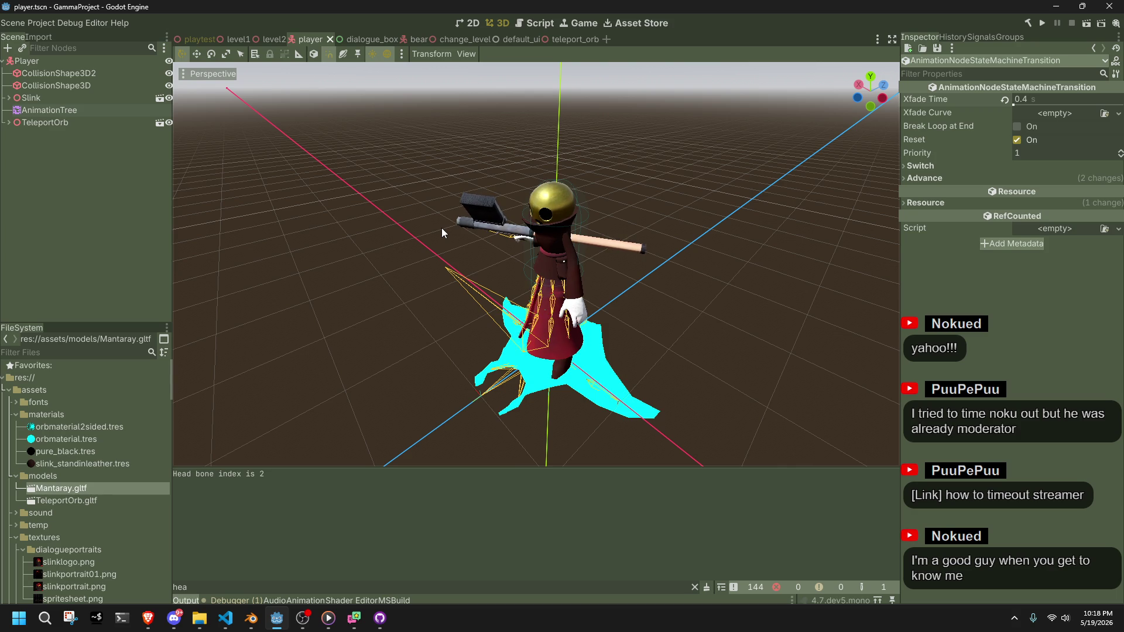
key(alt+Tab)
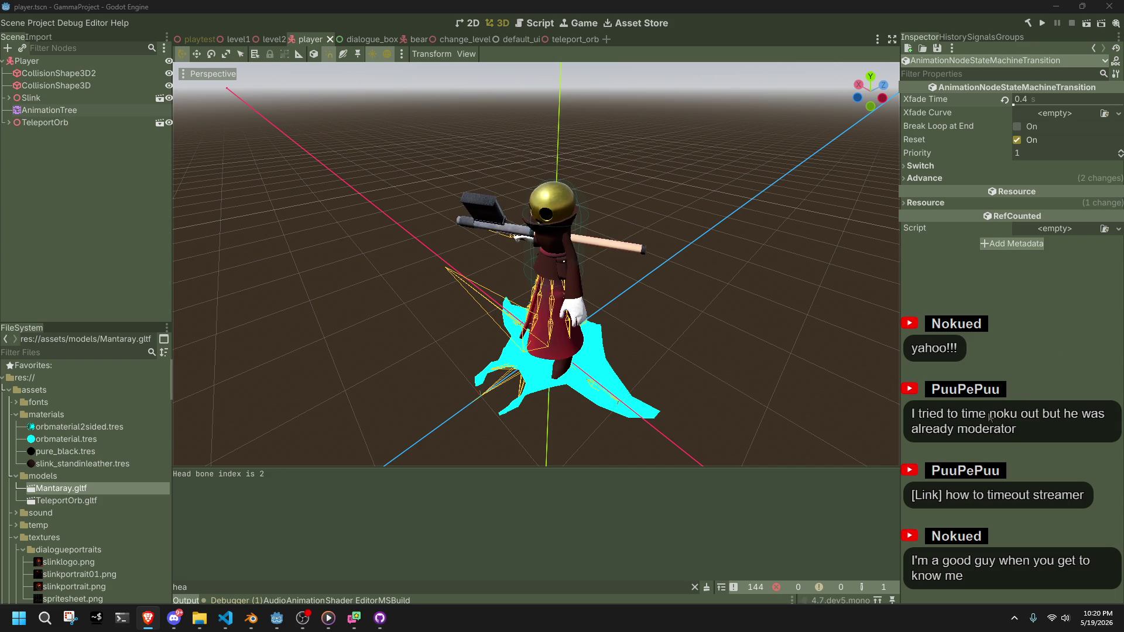
scroll(475, 320, down, 8)
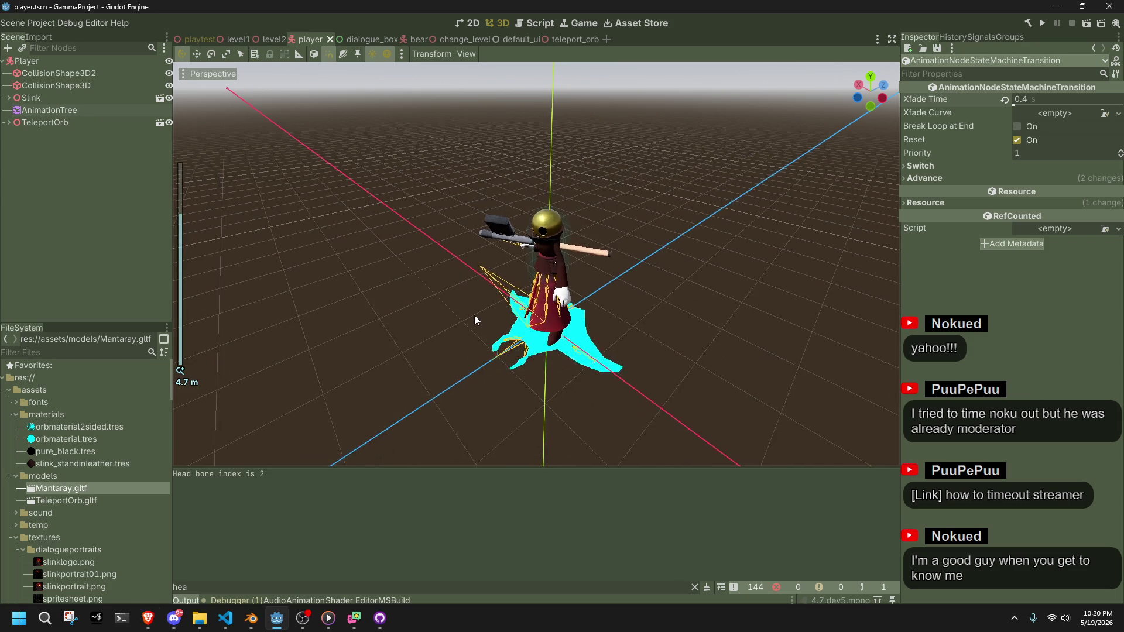
scroll(475, 320, up, 5)
scroll(475, 319, down, 4)
scroll(476, 319, up, 5)
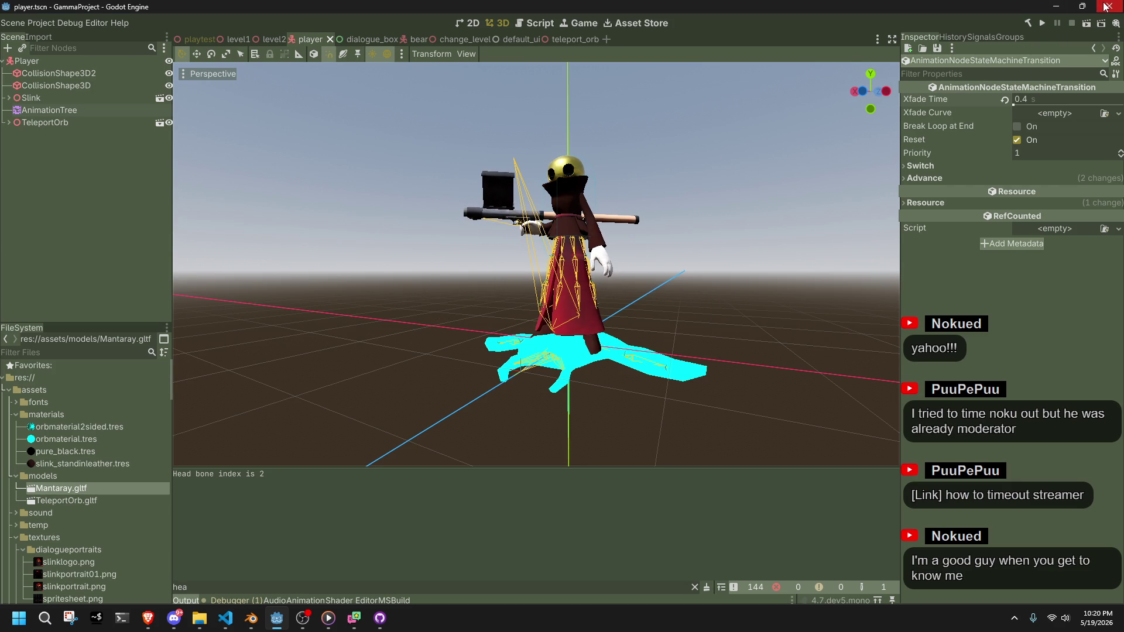
click(242, 627)
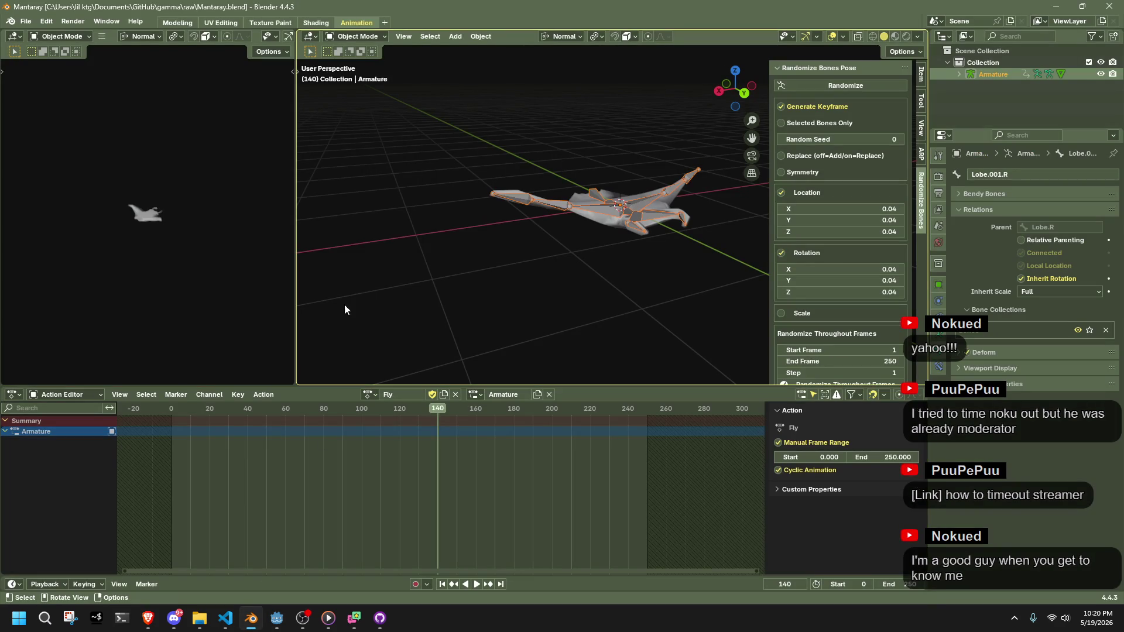
Start a new General file in Blender and orbit to a front view of the cube
click(24, 22)
click(24, 21)
click(23, 22)
mouse_move(33, 30)
click(162, 35)
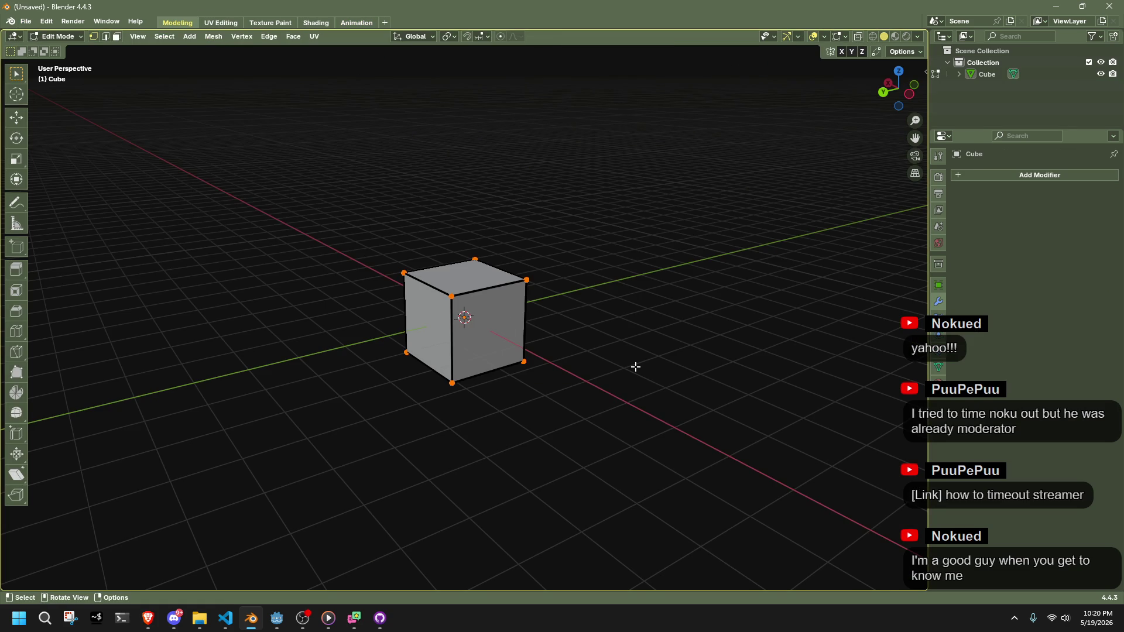
scroll(624, 368, up, 3)
mouse_move(610, 382)
mouse_down()
mouse_move(552, 435)
mouse_move(797, 130)
mouse_up()
click(898, 76)
drag(586, 258, 607, 396)
Delete the cube's bottom vertices, snap the top face to the cursor and flatten it on Z
drag(642, 456, 271, 351)
key(x)
click(714, 381)
key(a)
key(shift+s)
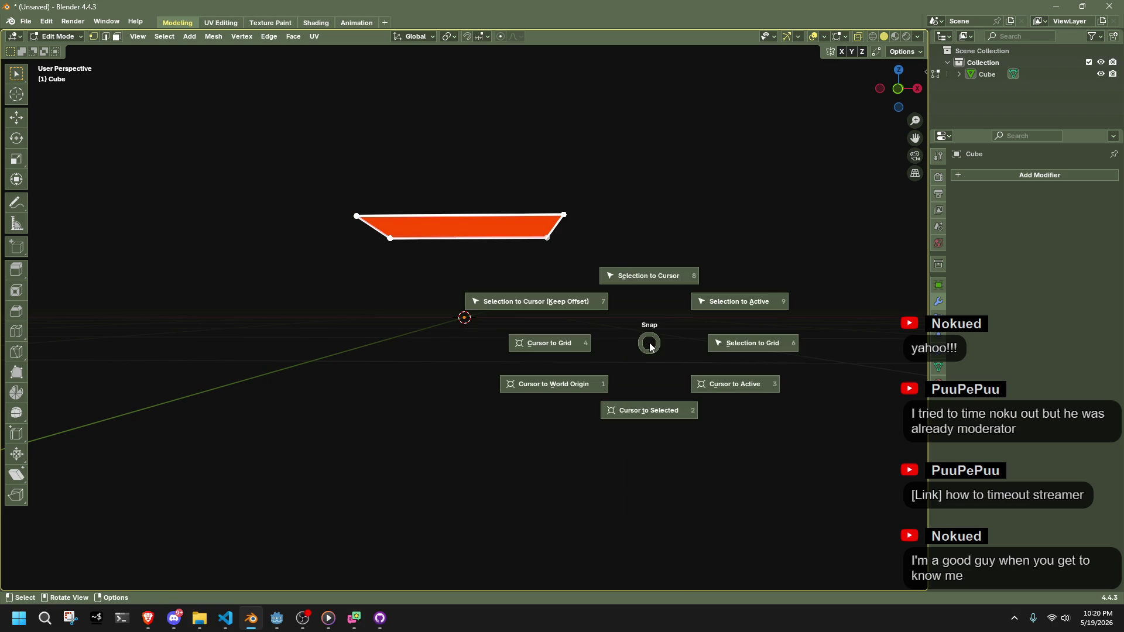
key(8)
key(s)
key(z)
click(647, 341)
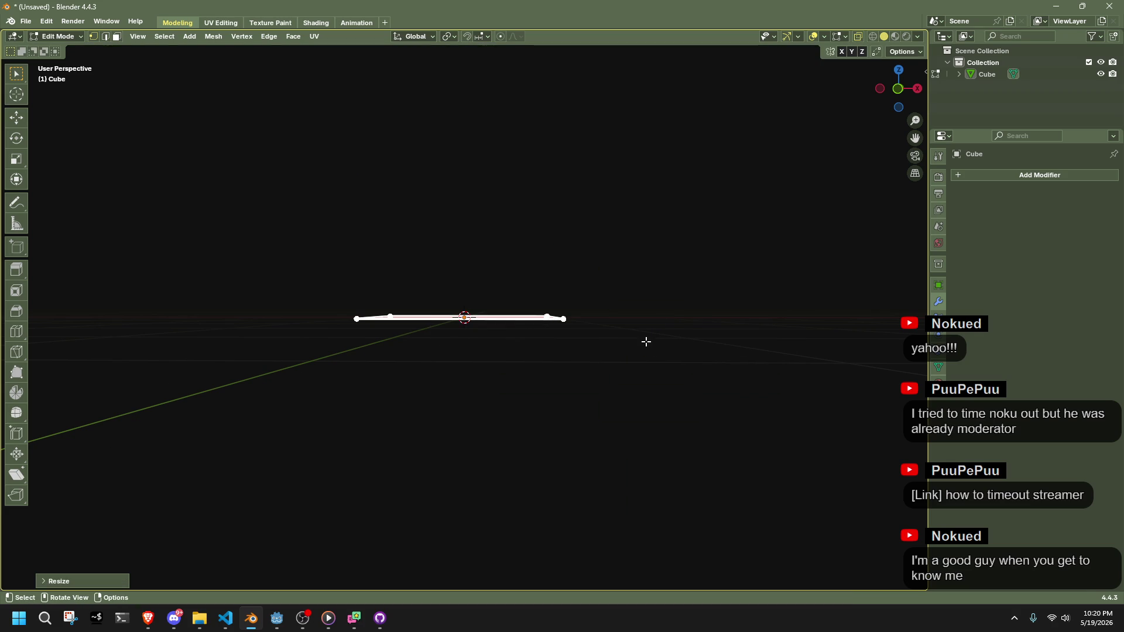
click(898, 69)
Symmetrize the face with direction +Y to -Y to split it into four quads
key(e)
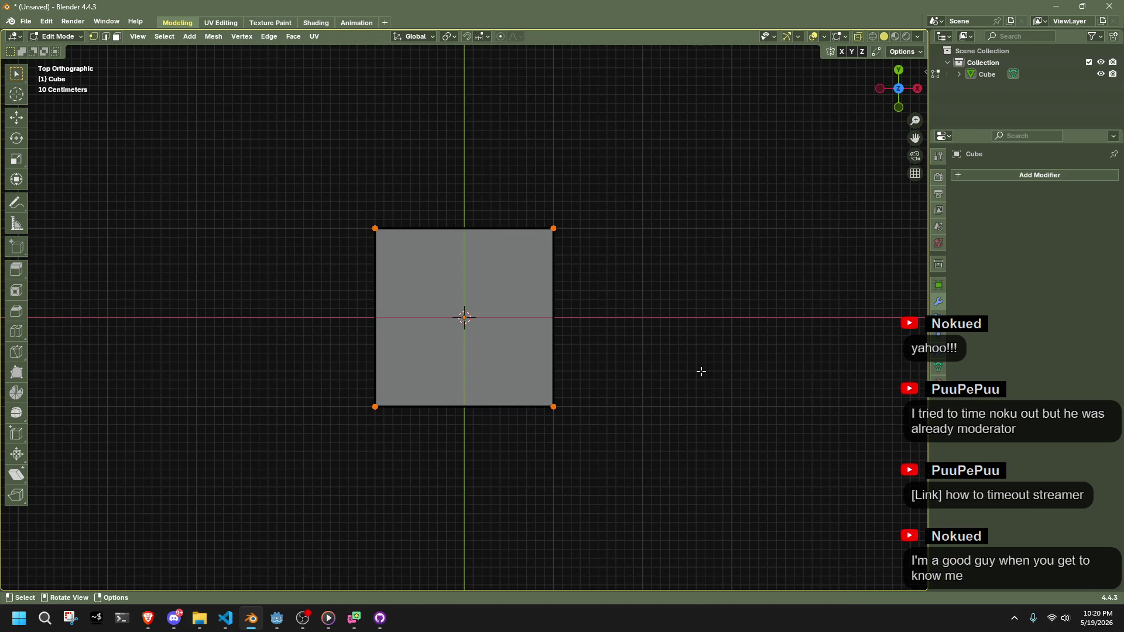
click(700, 370)
click(214, 36)
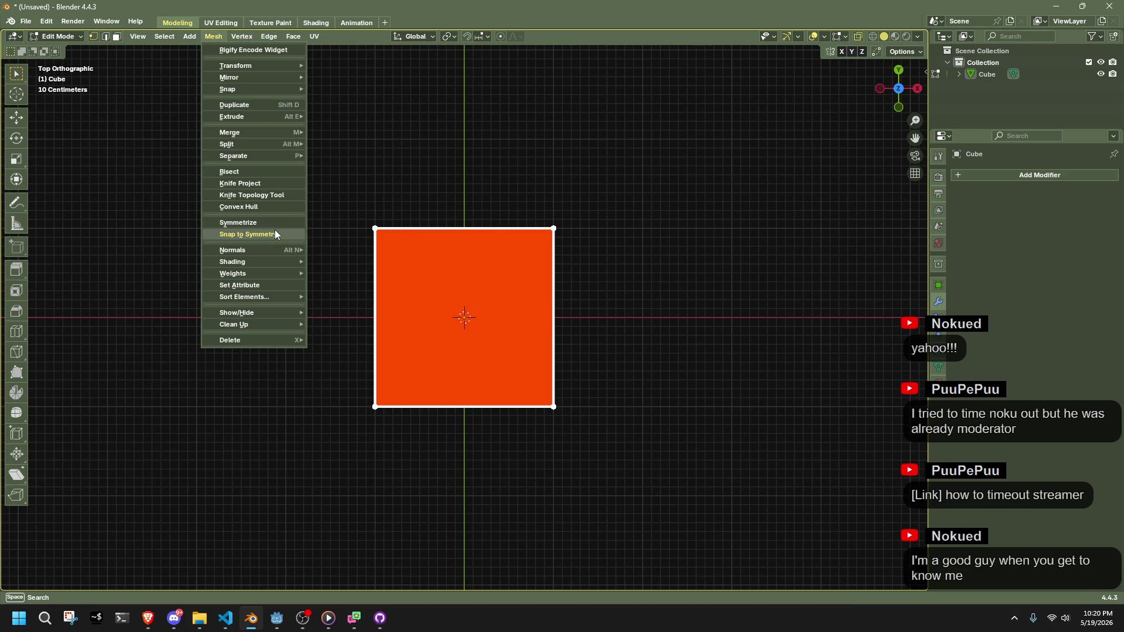
click(264, 225)
click(82, 581)
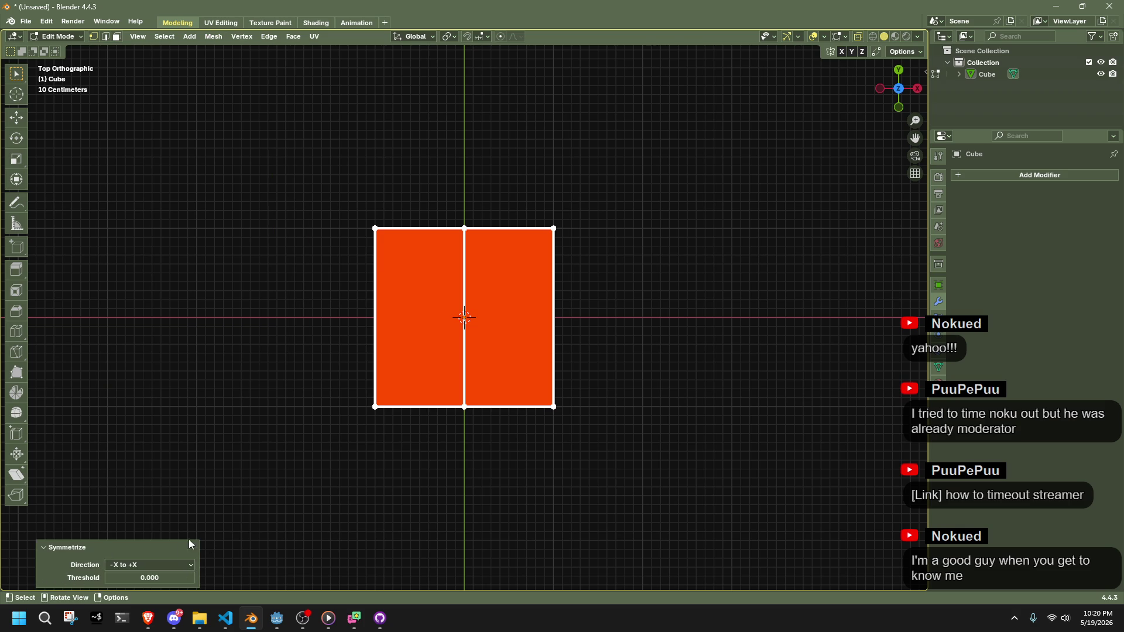
key(ctrl+z)
key(a)
click(211, 37)
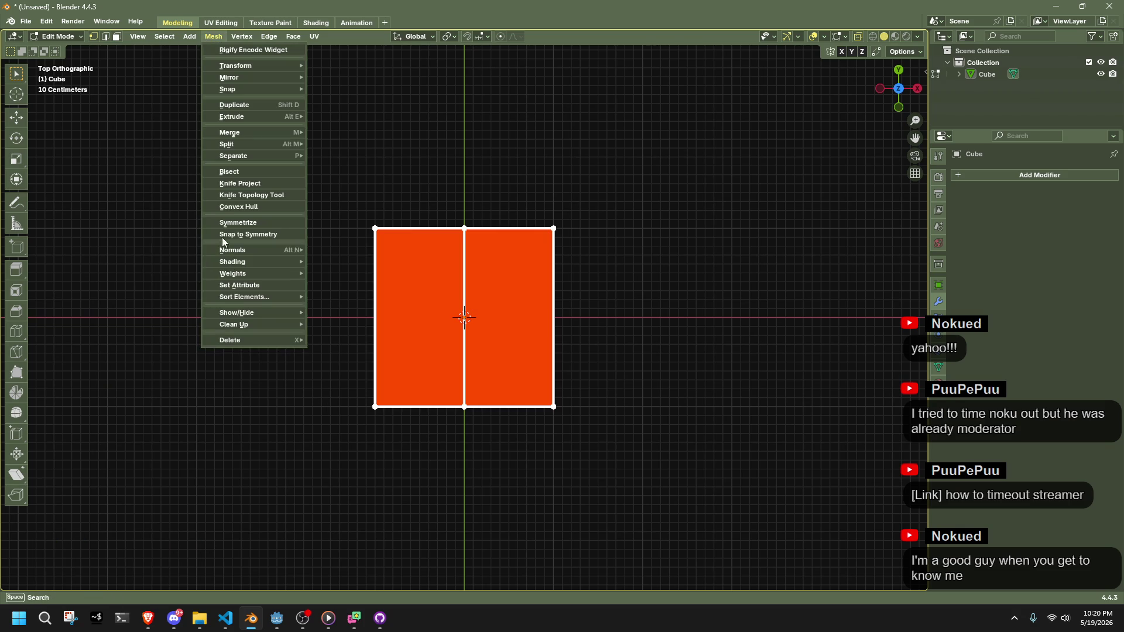
click(238, 224)
click(129, 565)
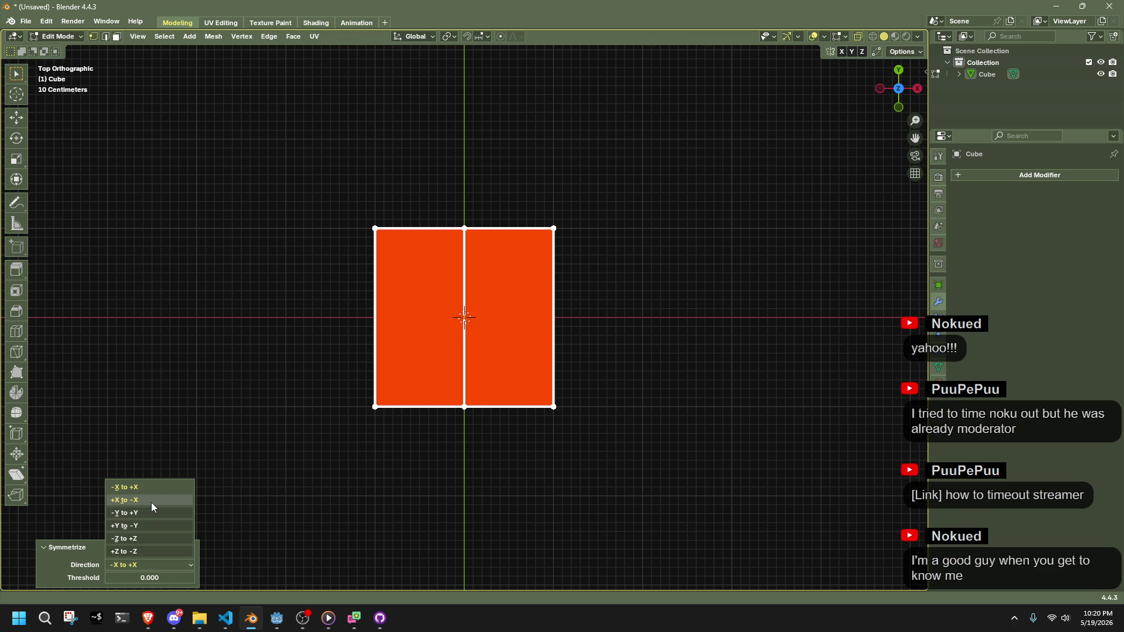
click(161, 530)
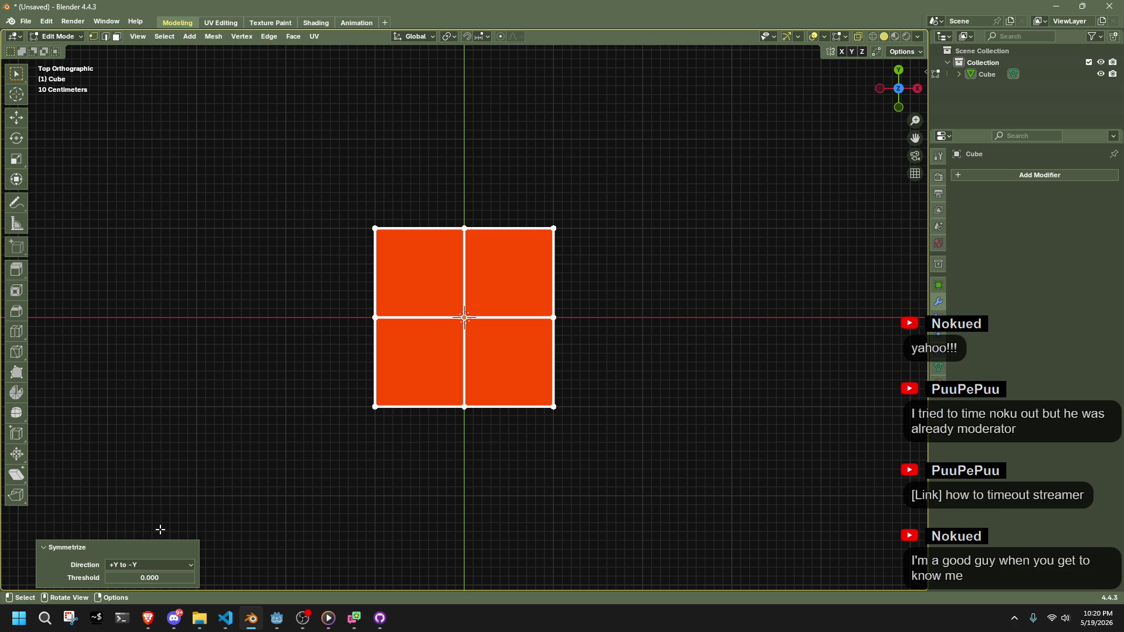
click(579, 461)
Select the outline vertices and apply To Sphere at factor 1 for a regular octagon
key(a)
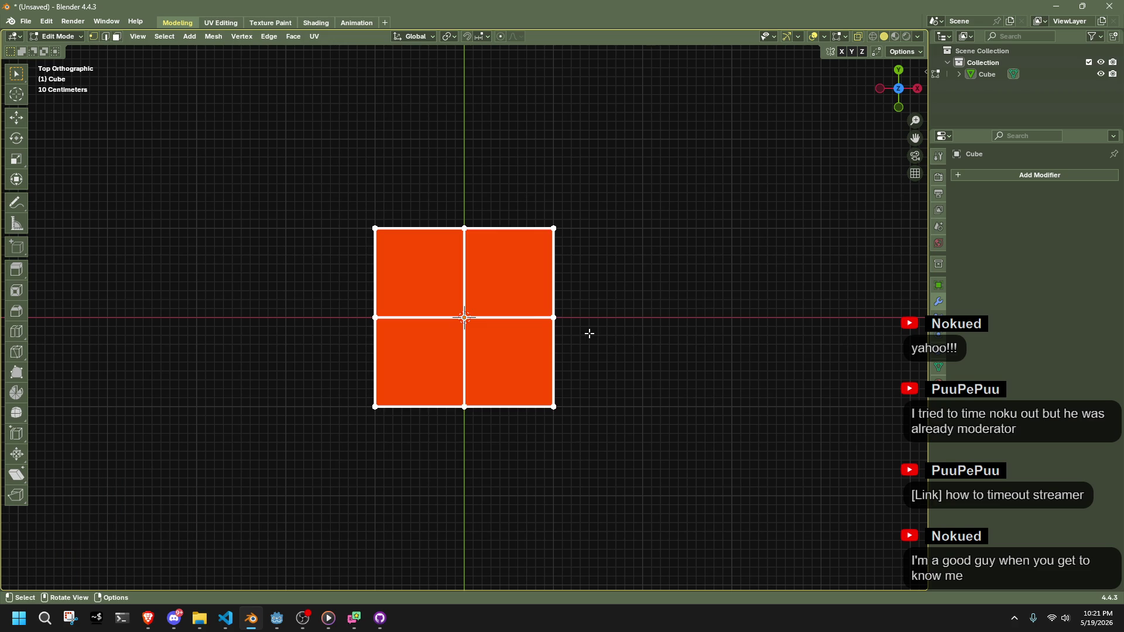
shift+click(464, 316)
drag(320, 183, 574, 253)
drag(706, 493, 544, 285)
drag(352, 278, 458, 496)
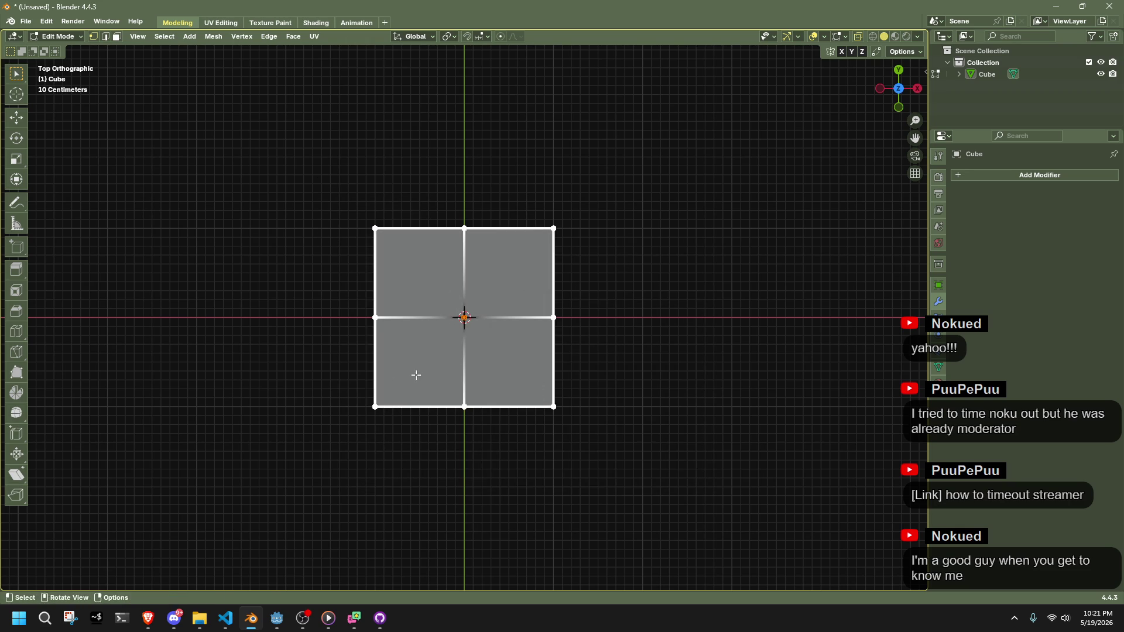
key(shift+alt+s)
click(693, 381)
key(shift+r)
mouse_move(480, 363)
mouse_down()
mouse_move(602, 254)
mouse_move(614, 210)
mouse_up()
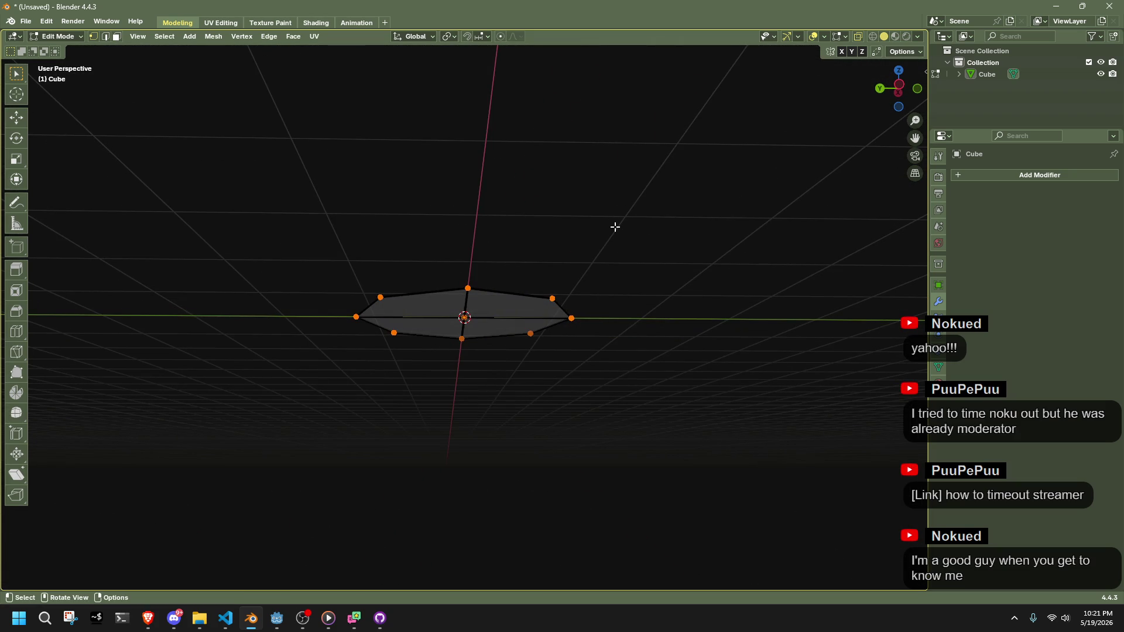
Select the whole octagon, subdivide it, and switch to Top Orthographic view
mouse_move(510, 310)
mouse_down()
mouse_move(650, 421)
mouse_move(770, 326)
mouse_move(632, 308)
mouse_up()
mouse_move(531, 310)
mouse_down()
mouse_move(642, 376)
mouse_move(722, 403)
mouse_up()
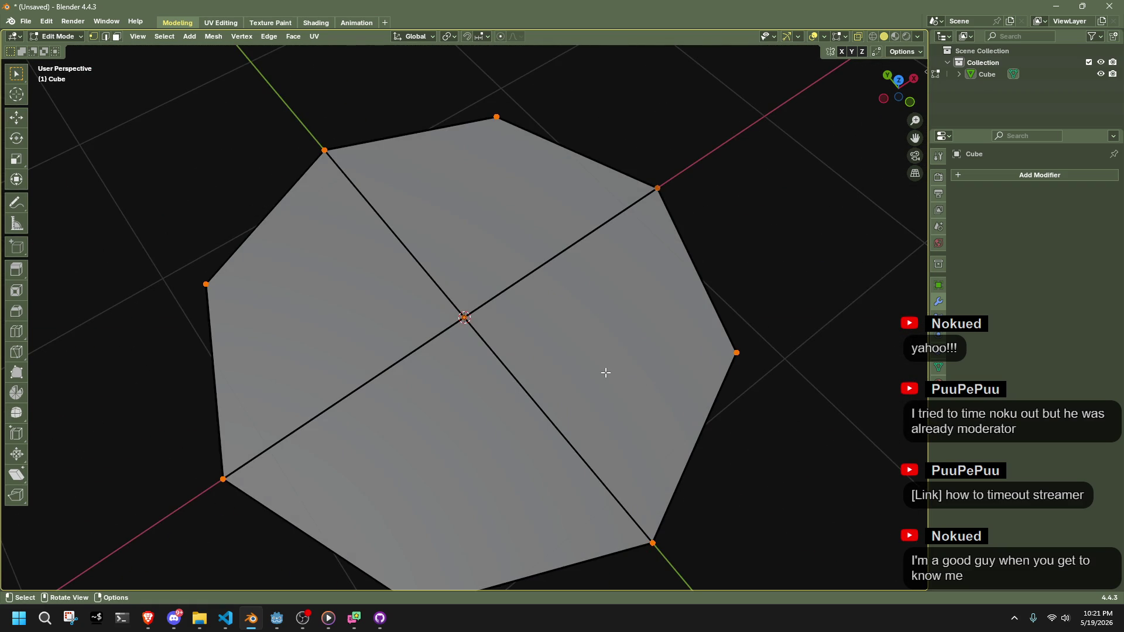
mouse_move(606, 372)
mouse_down()
mouse_move(521, 326)
mouse_move(504, 266)
mouse_up()
key(a)
right_click(504, 266)
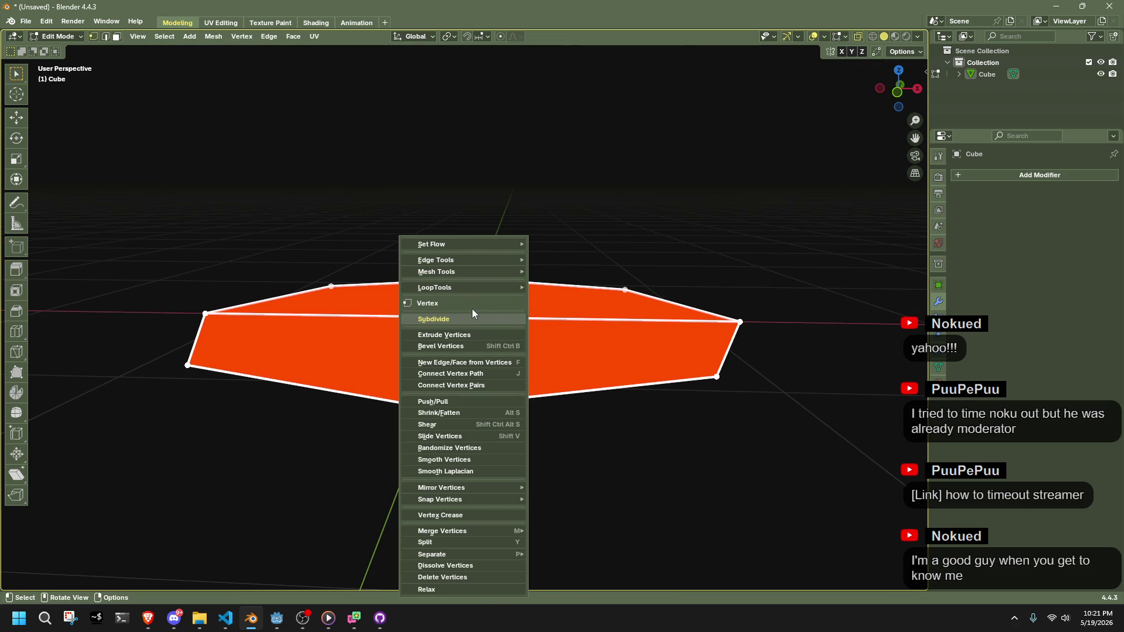
click(472, 317)
mouse_move(473, 317)
mouse_down()
mouse_move(521, 381)
mouse_move(792, 236)
mouse_move(862, 151)
mouse_up()
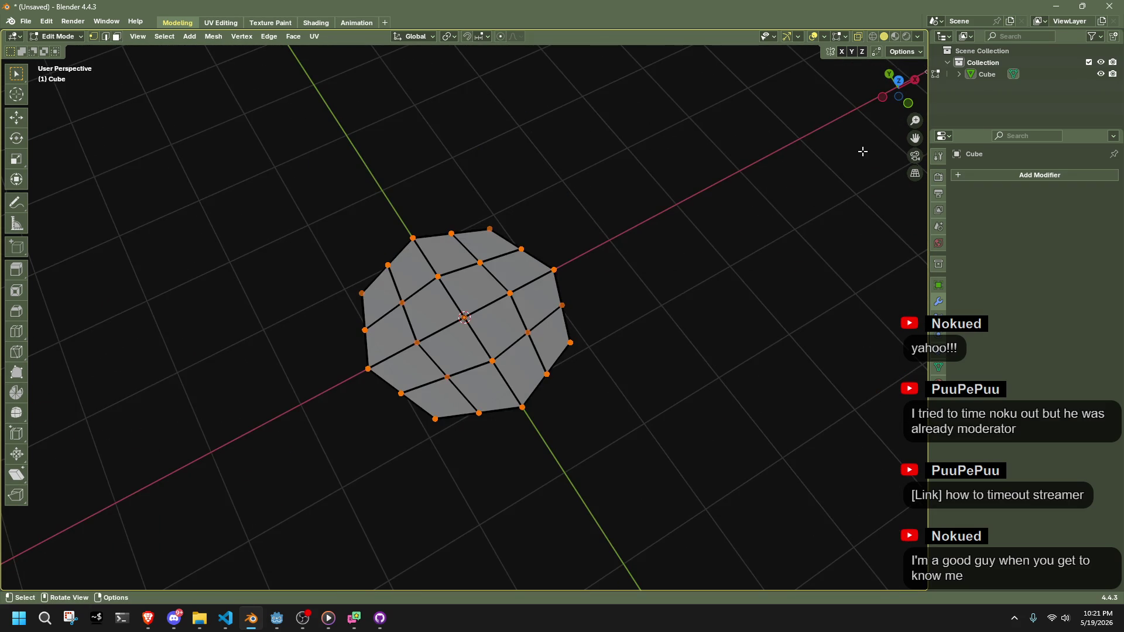
click(898, 81)
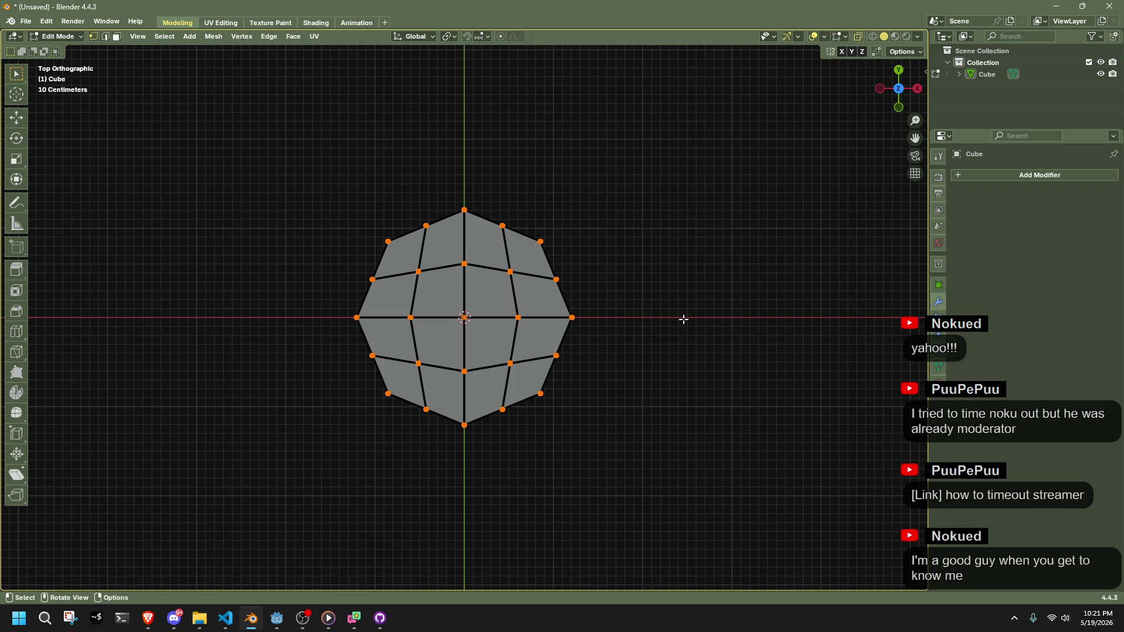
Select the disc's outer edge loop and apply To Sphere at factor 1 to make it circular
key(3)
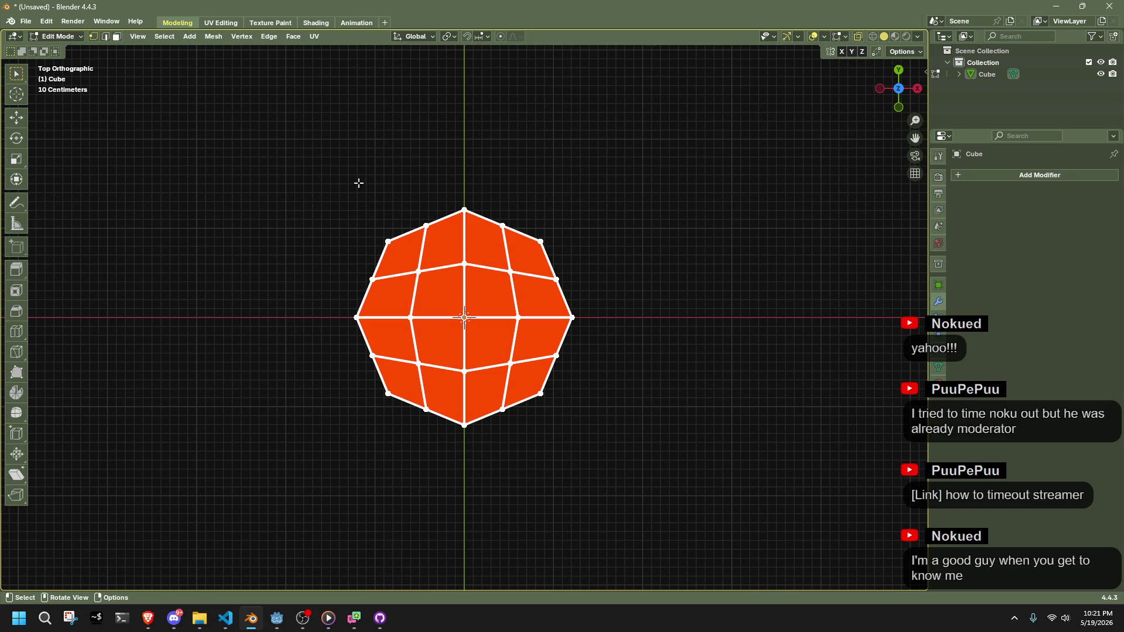
alt+click(404, 232)
alt+click(455, 410)
alt+click(562, 352)
alt+click(562, 351)
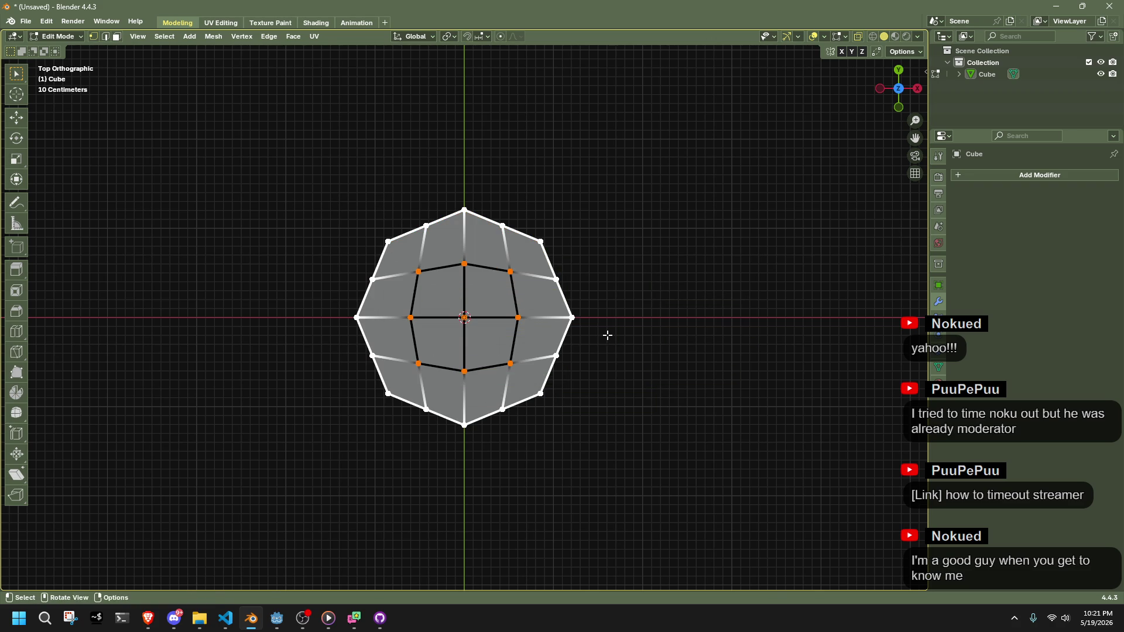
key(shift+alt+s)
text(1)
key(Return)
Return to Blender and recentre the view on the rounded disc
key(alt+Tab)
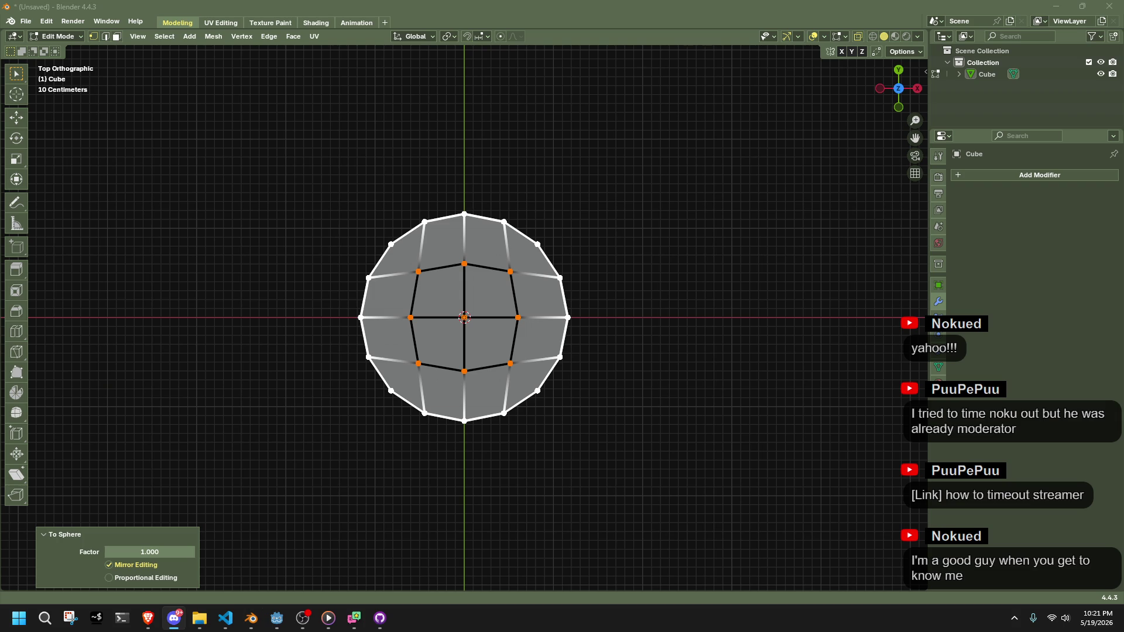
click(827, 394)
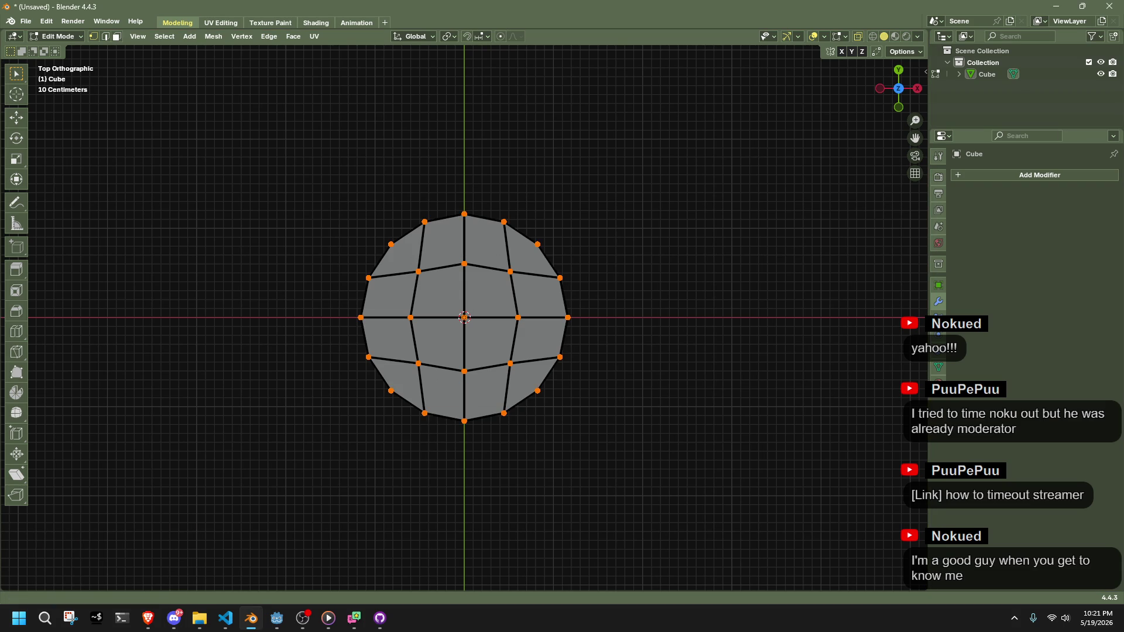
key(alt+Tab)
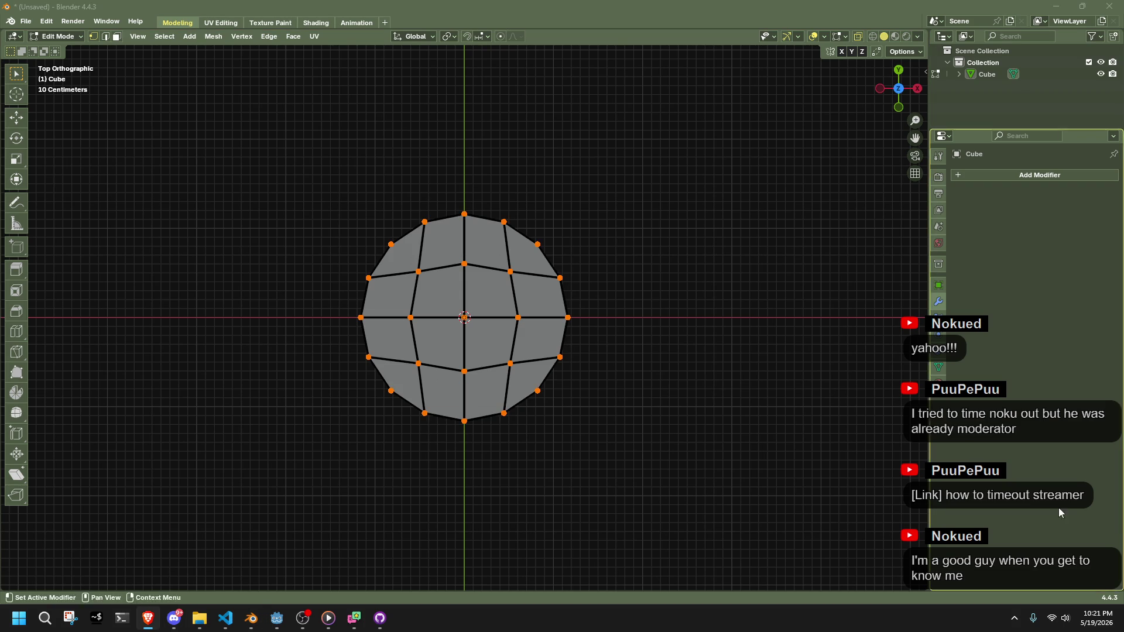
scroll(634, 431, up, 2)
scroll(591, 448, down, 2)
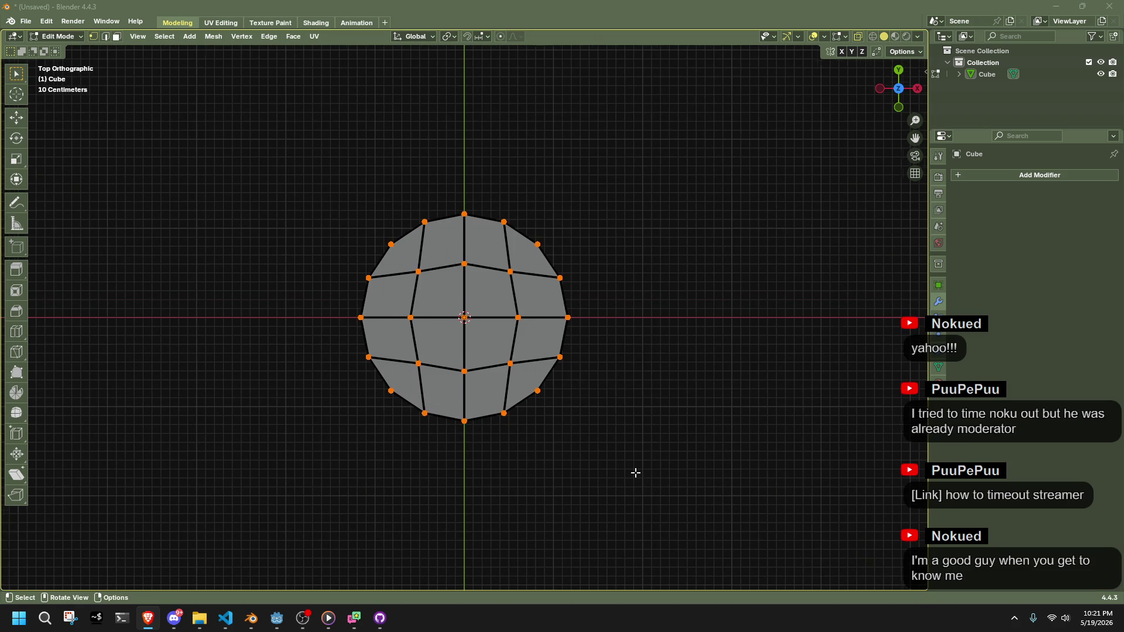
scroll(572, 337, up, 1)
drag(573, 337, 627, 447)
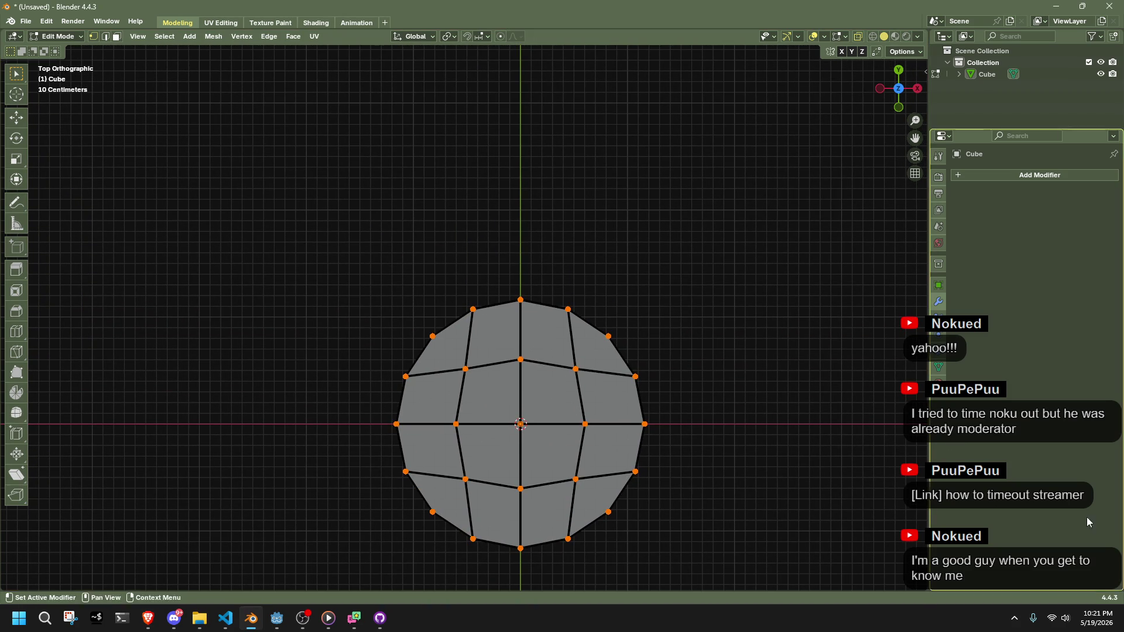
key(alt+Tab)
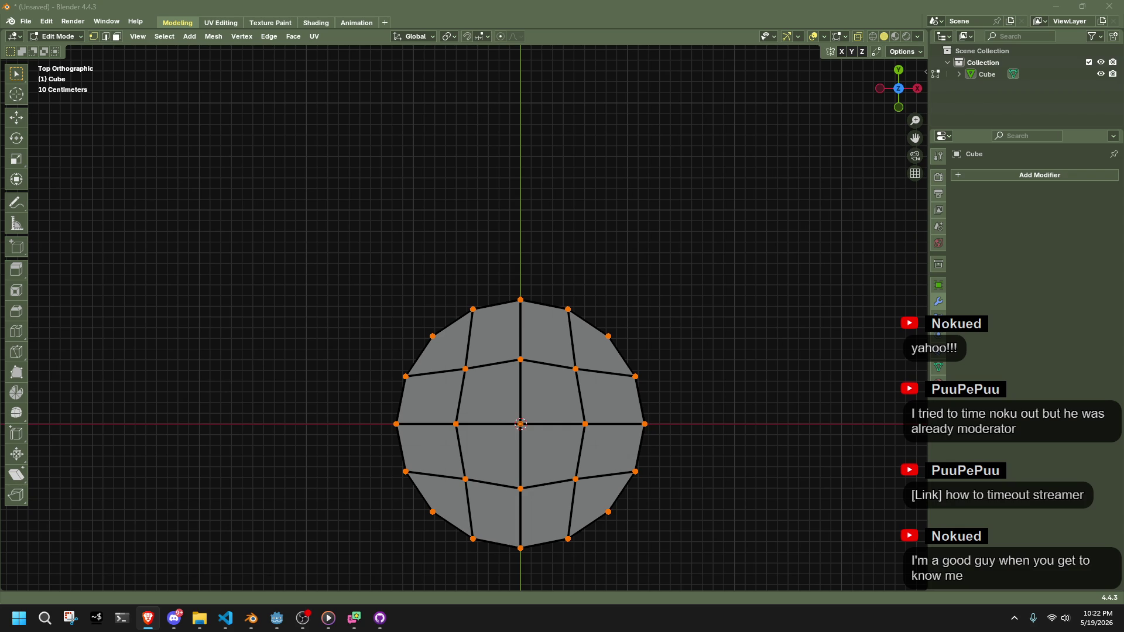
Zoom in on the disc, make the top vertex active, and show the Add menu
click(220, 150)
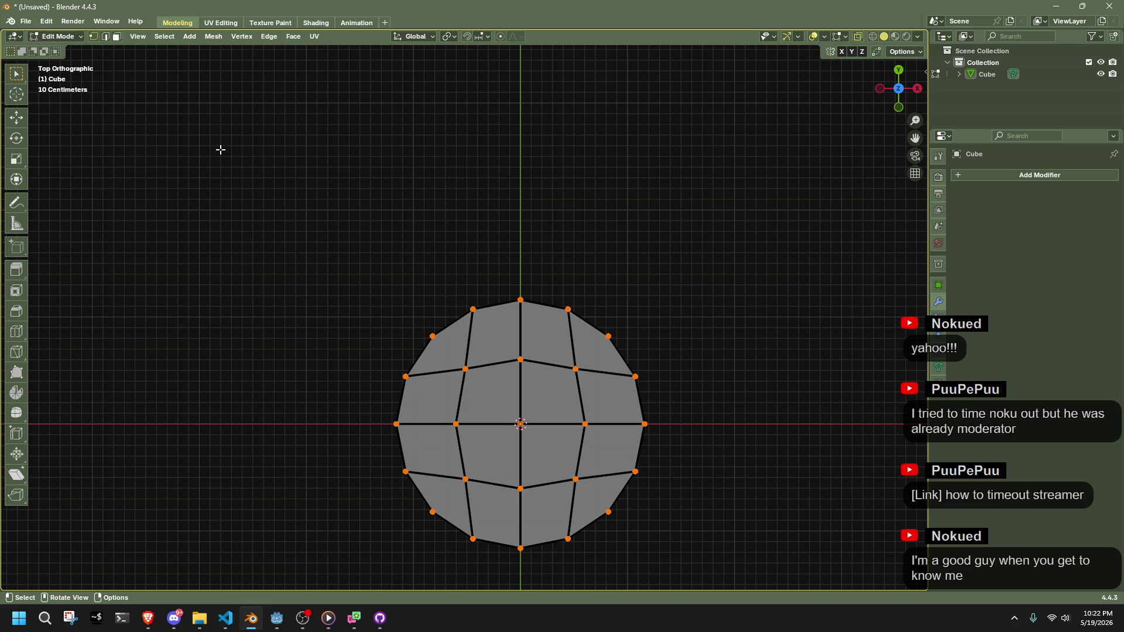
scroll(582, 422, up, 2)
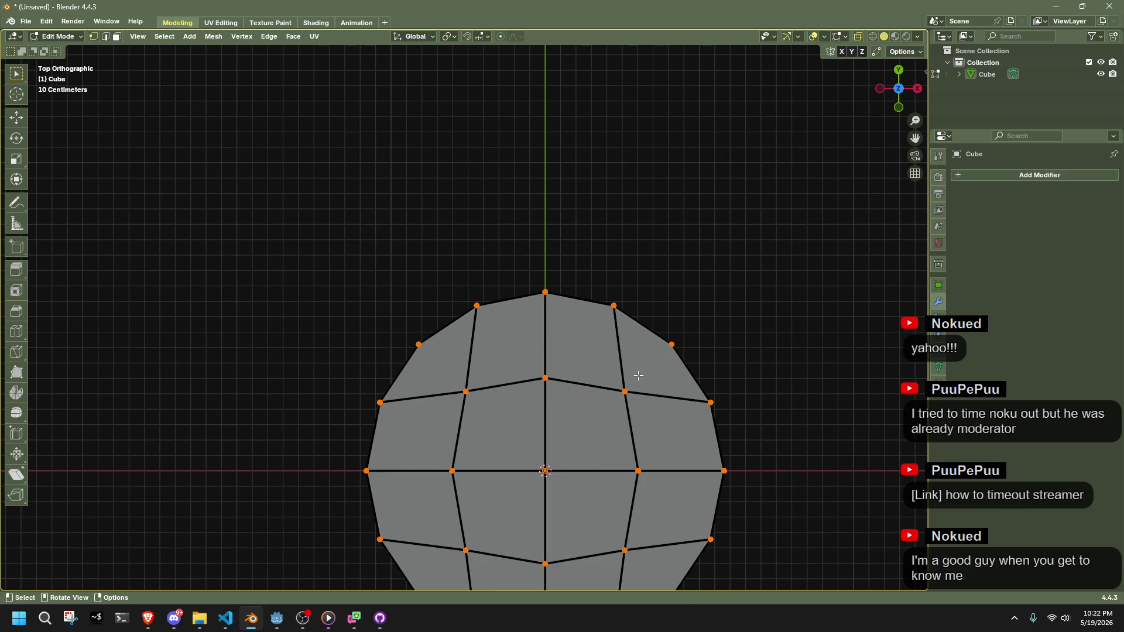
shift+click(521, 304)
key(ctrl+z)
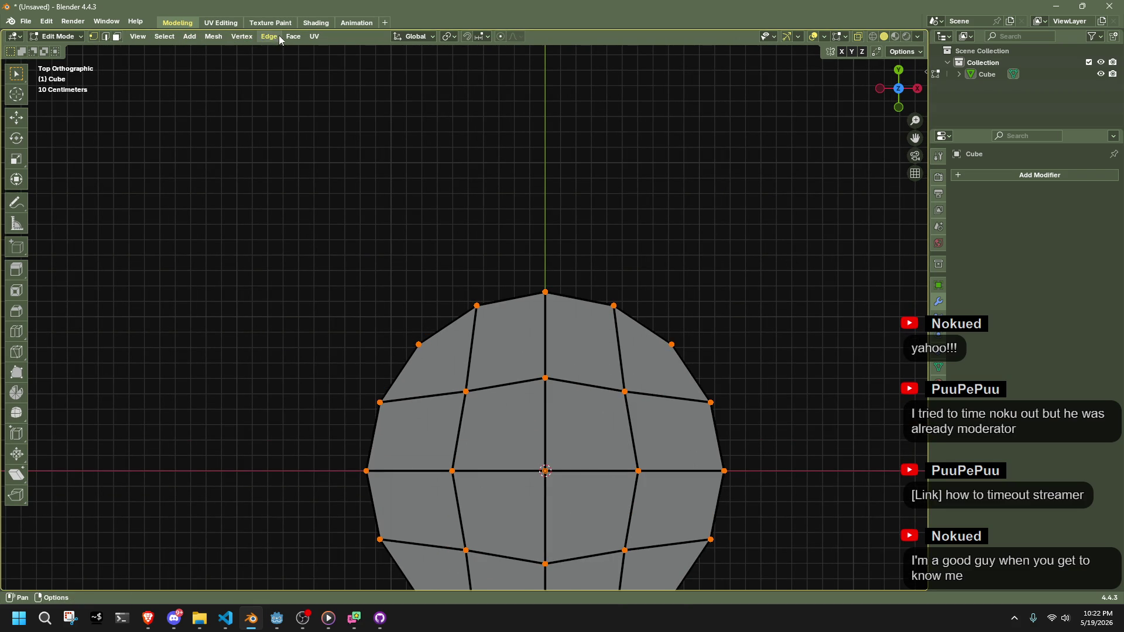
click(189, 36)
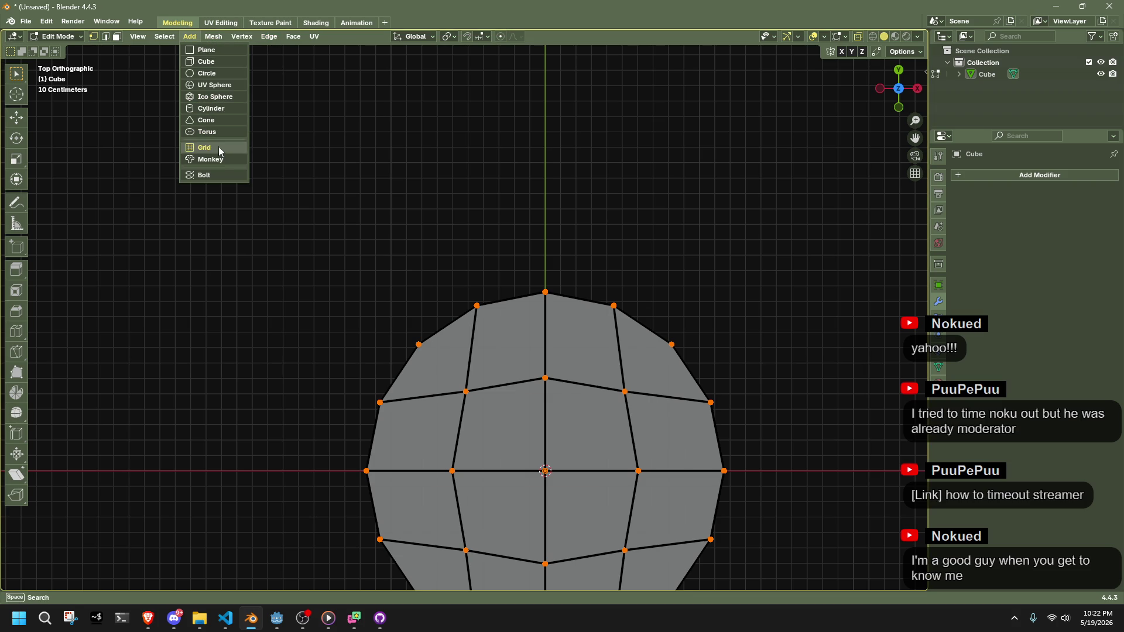
In Object Mode, add the oil-lamp photo from the Pictures reference folder as a reference image
key(Tab)
click(160, 36)
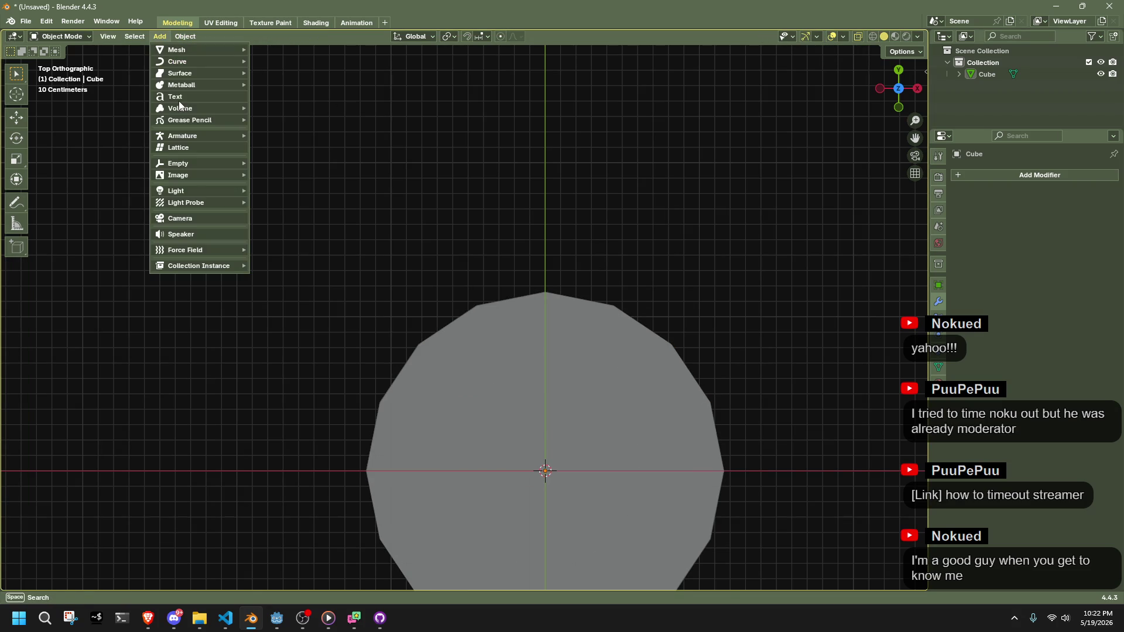
mouse_move(187, 177)
click(285, 177)
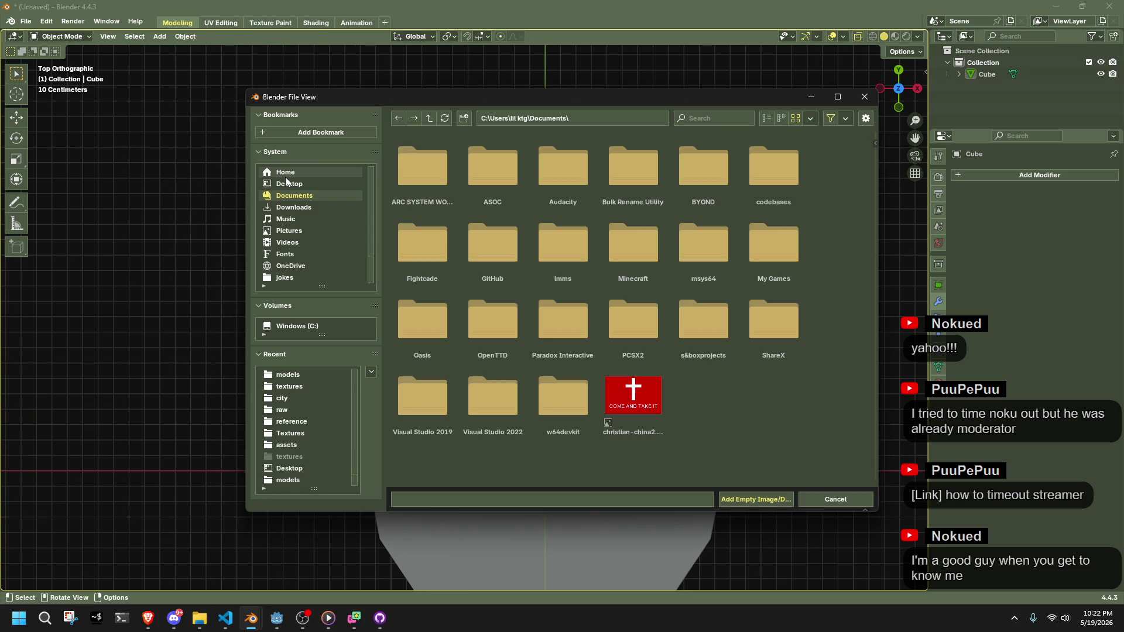
click(300, 385)
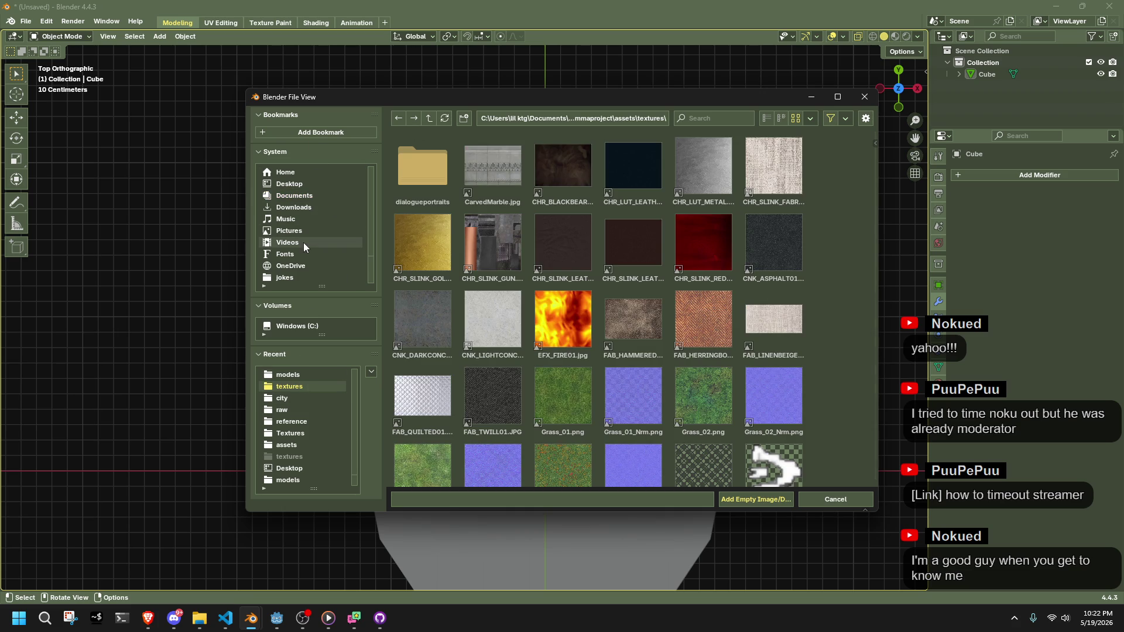
click(289, 232)
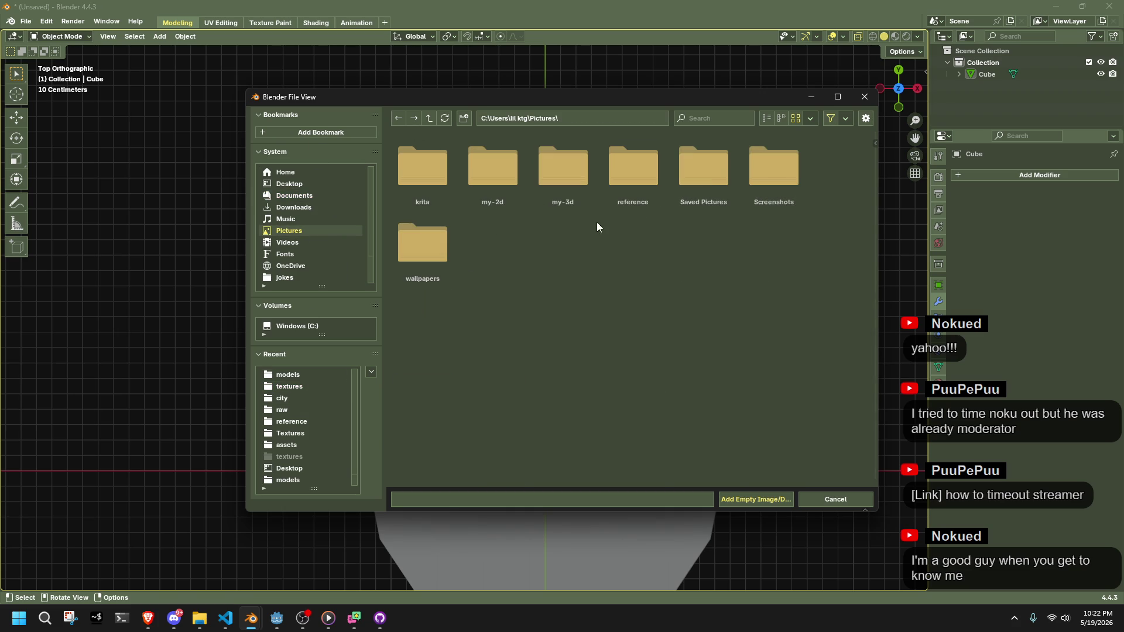
double_click(637, 178)
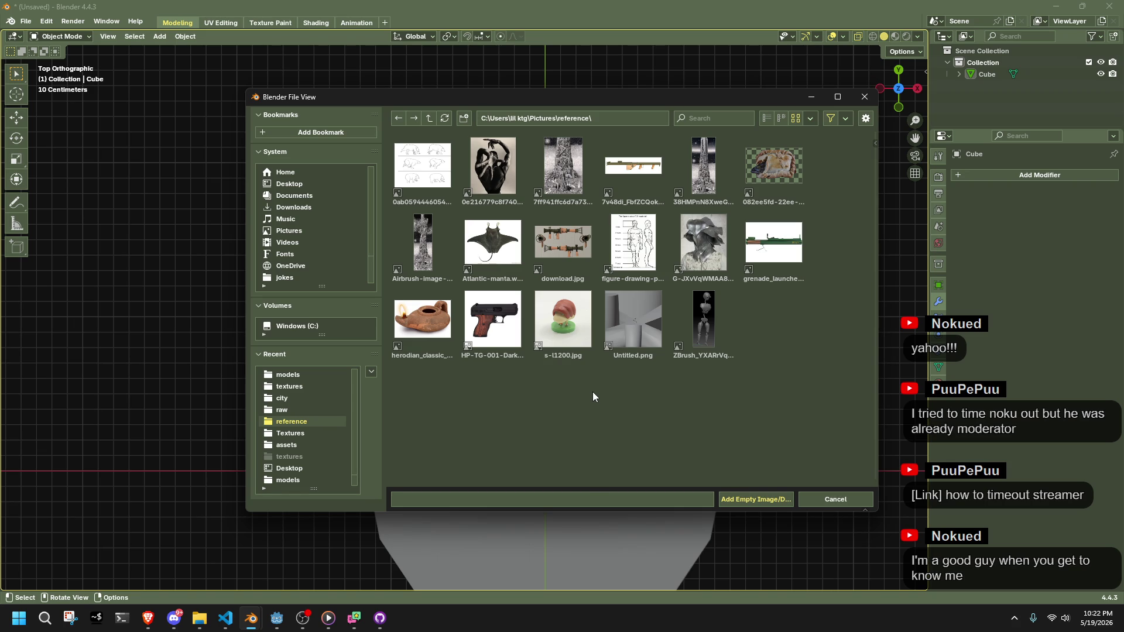
double_click(426, 342)
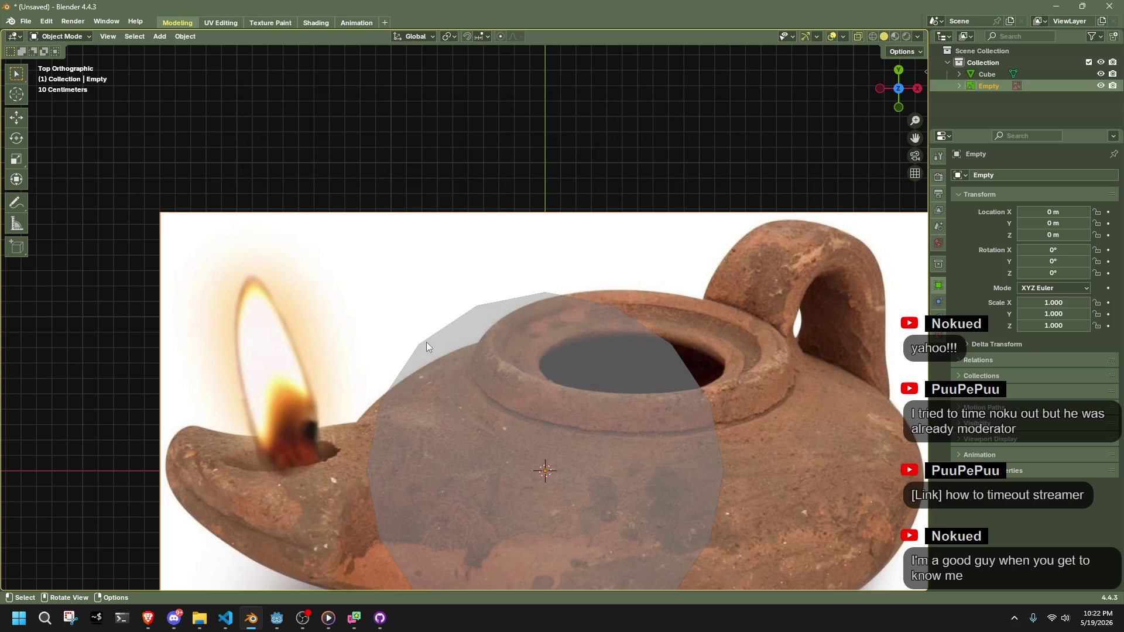
scroll(426, 341, down, 6)
Move the reference image above-left of the disc and scale it down to 0.208
key(g)
click(341, 185)
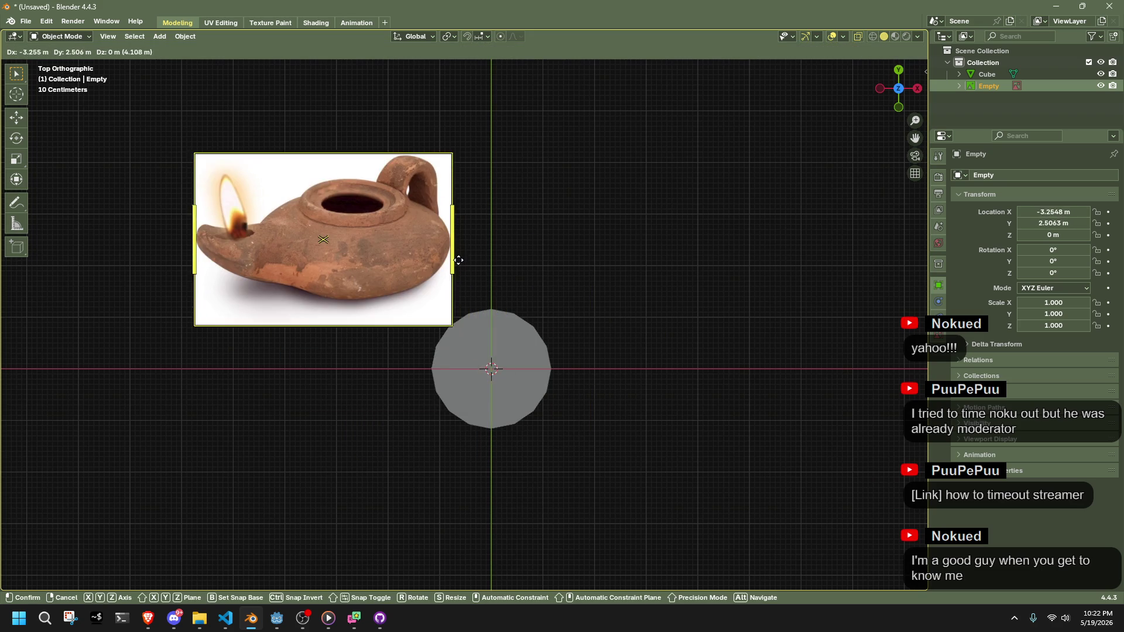
click(617, 331)
scroll(530, 397, up, 3)
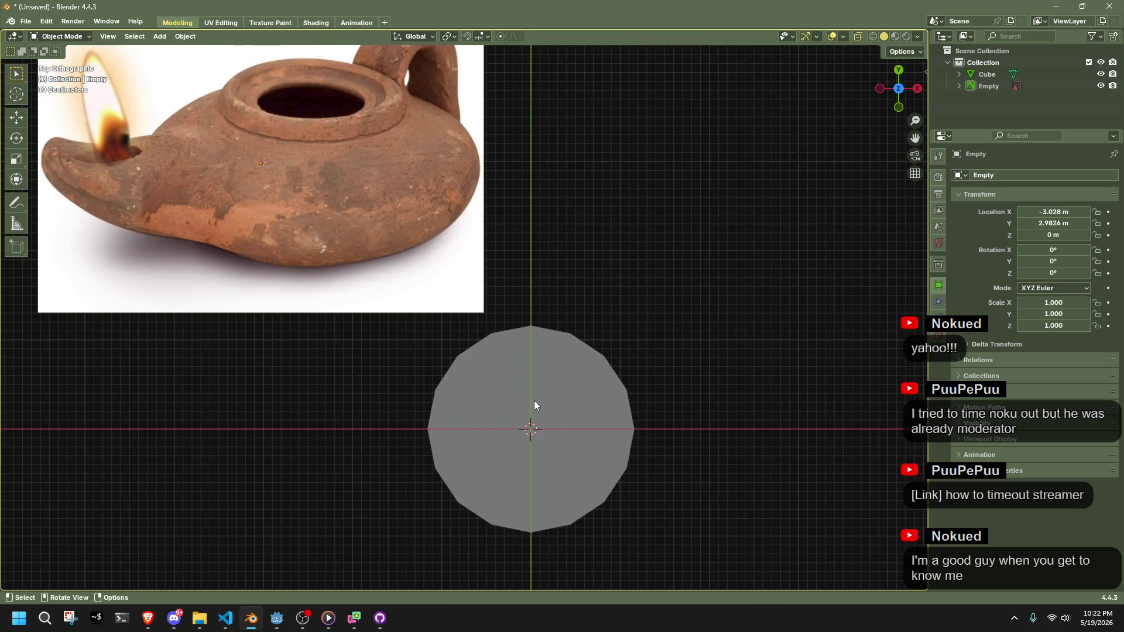
click(423, 266)
key(s)
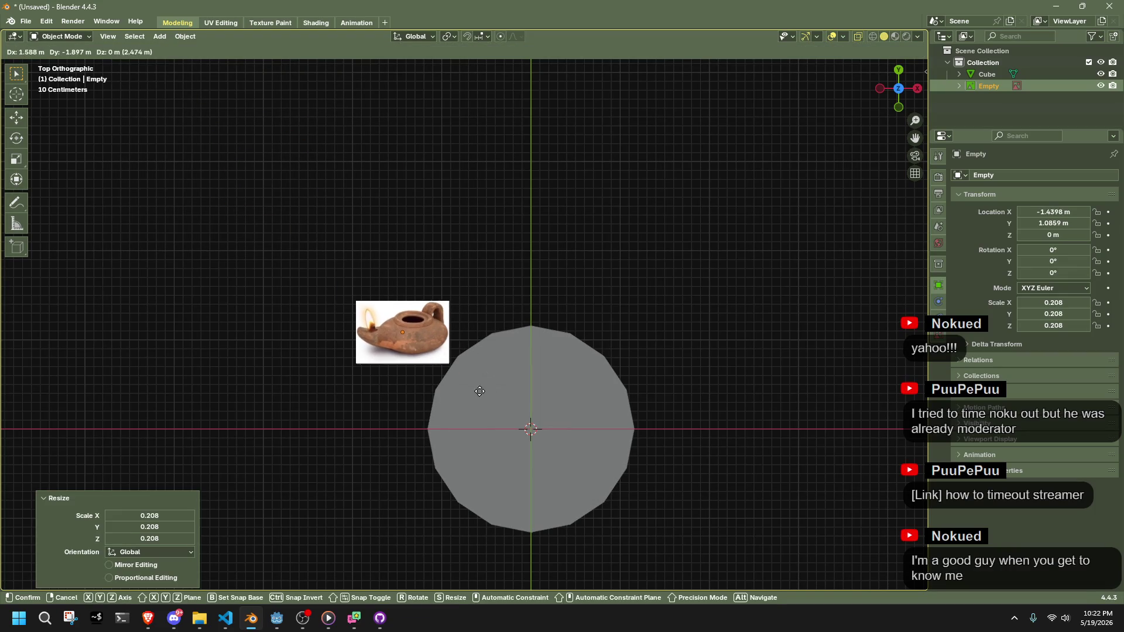
click(487, 399)
Select the disc, centre it, and in Edit Mode box-select its three top-edge vertices
click(574, 424)
scroll(574, 424, up, 5)
scroll(574, 423, down, 1)
drag(665, 465, 570, 382)
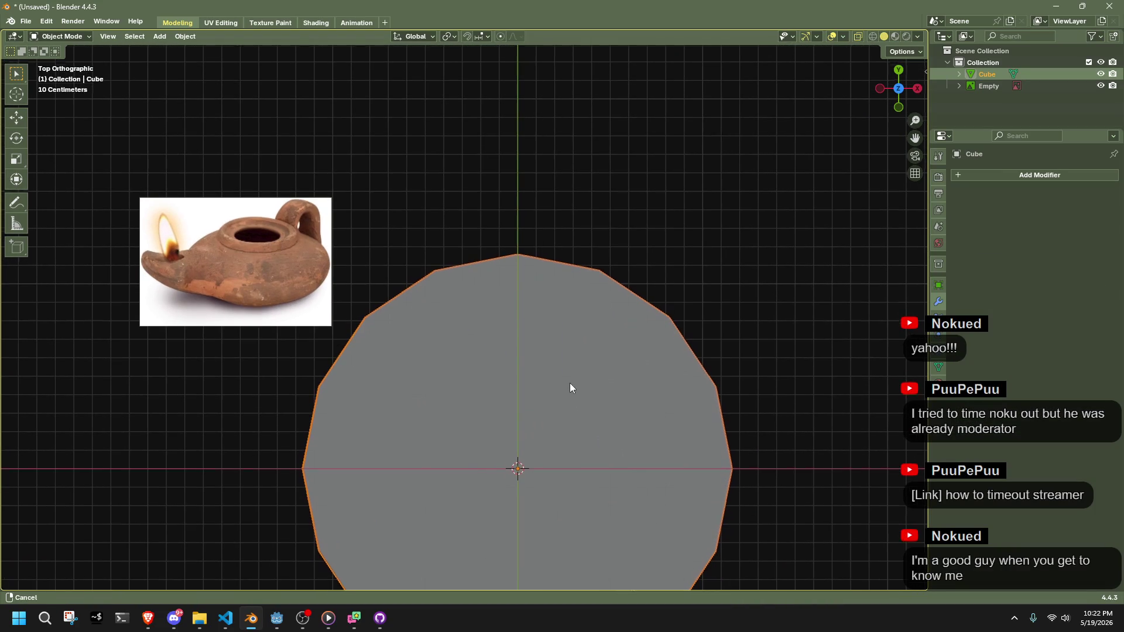
key(Tab)
drag(436, 239, 643, 296)
Extrude the top three vertices 0.1 m along Y into a spout tab
key(e)
key(y)
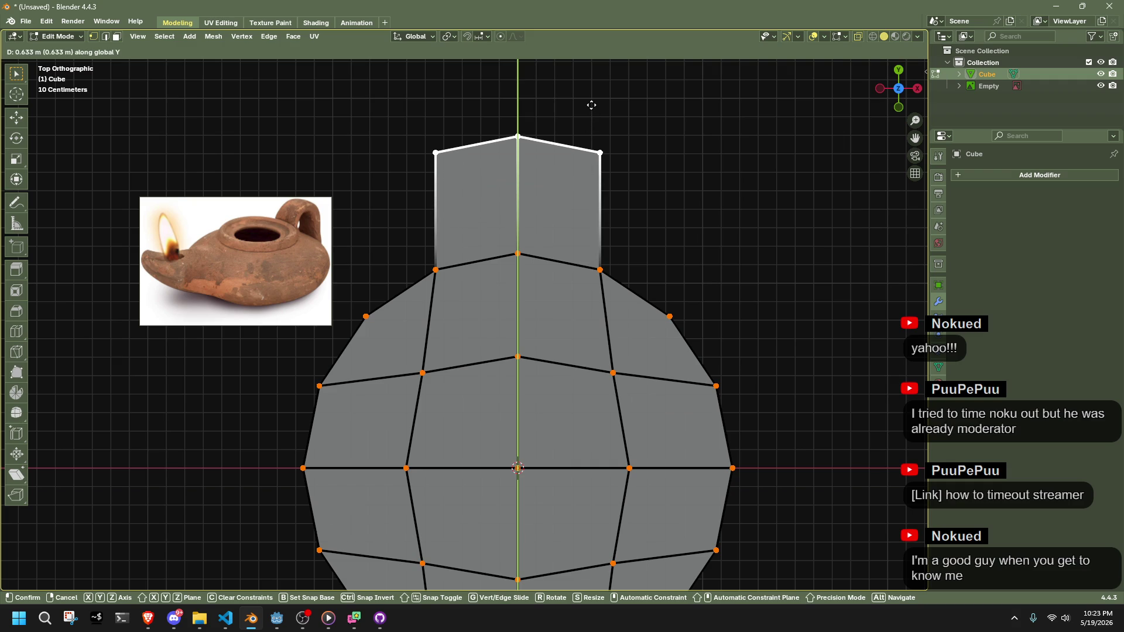
key(ctrl)
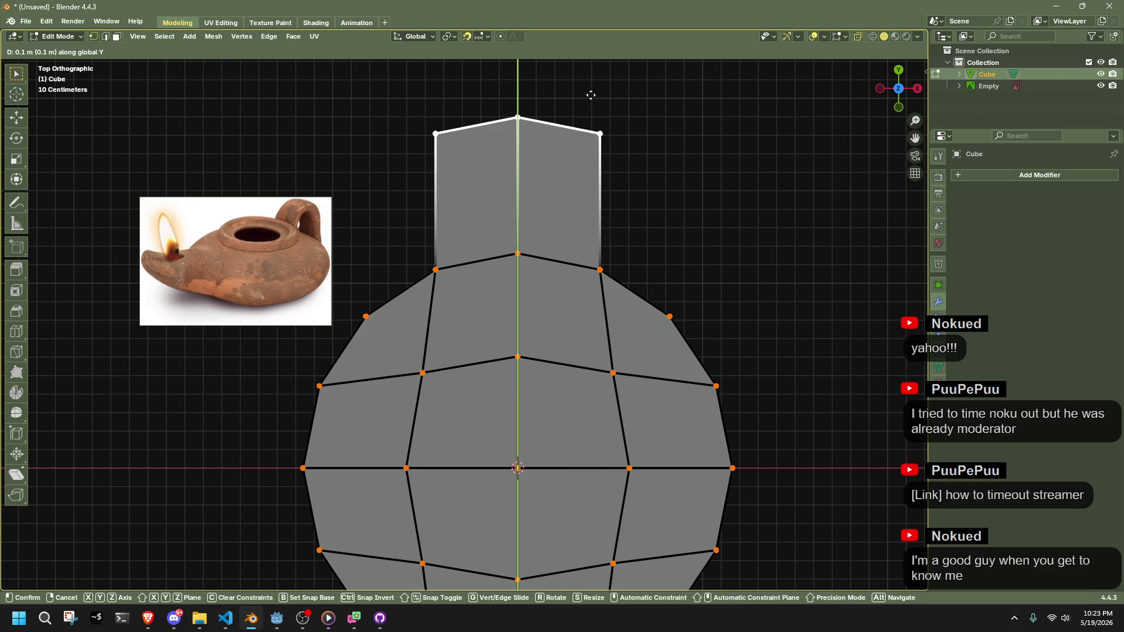
click(592, 108)
Deselect and check the flat disc from the side, then return to top view
click(705, 195)
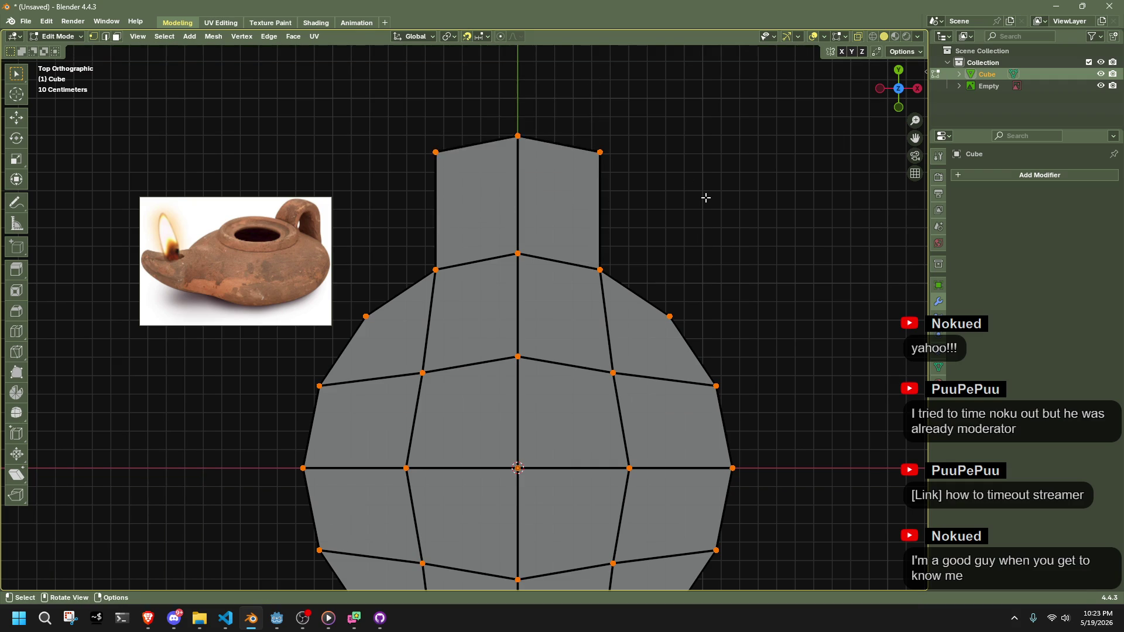
scroll(702, 209, down, 3)
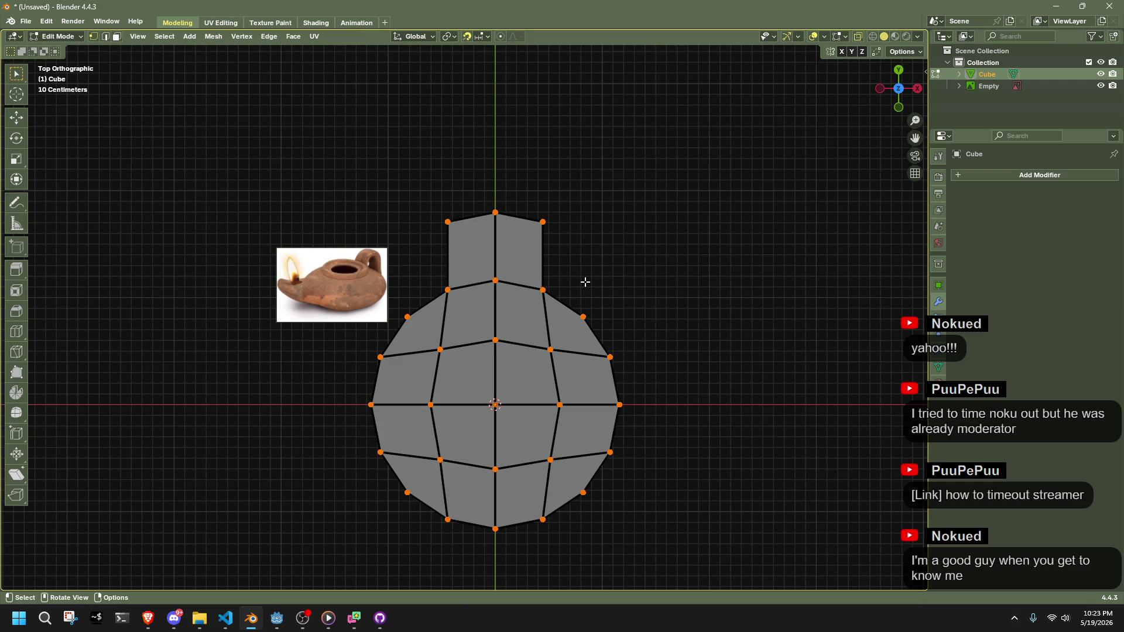
scroll(585, 282, up, 1)
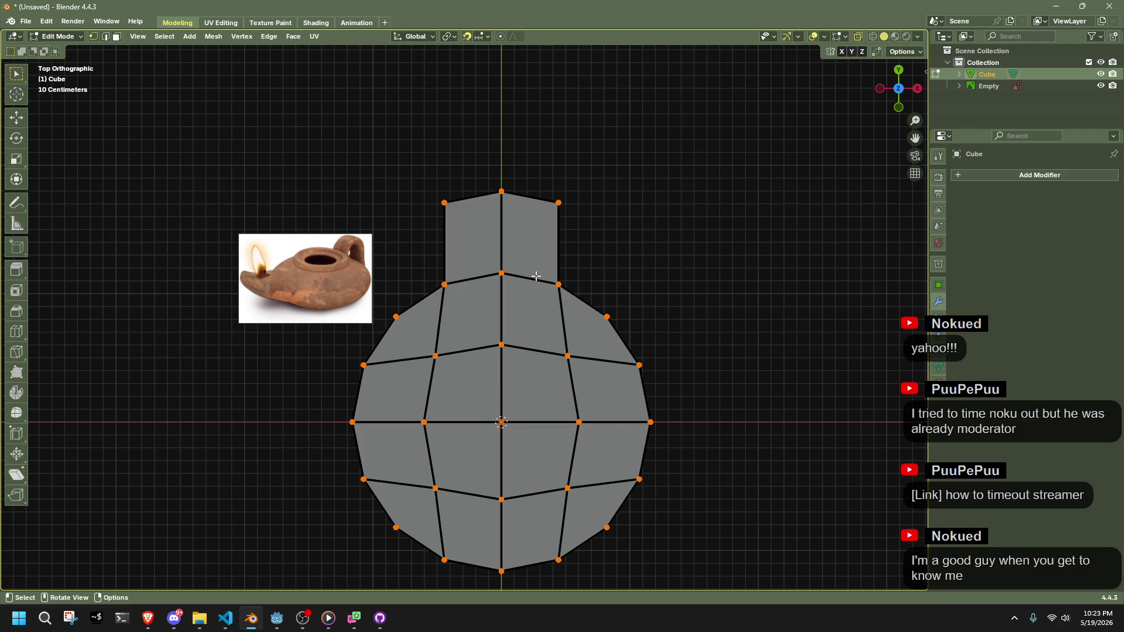
scroll(536, 276, up, 2)
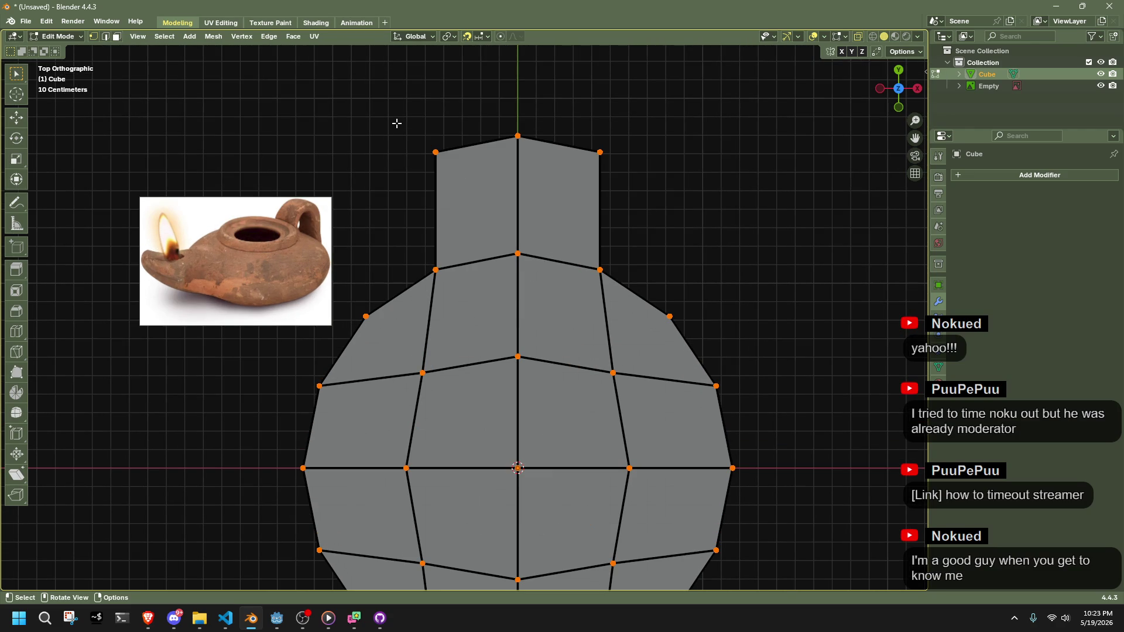
mouse_move(406, 136)
mouse_down()
mouse_move(532, 245)
mouse_move(605, 158)
mouse_move(629, 276)
mouse_move(693, 243)
mouse_move(677, 288)
mouse_move(858, 170)
mouse_up()
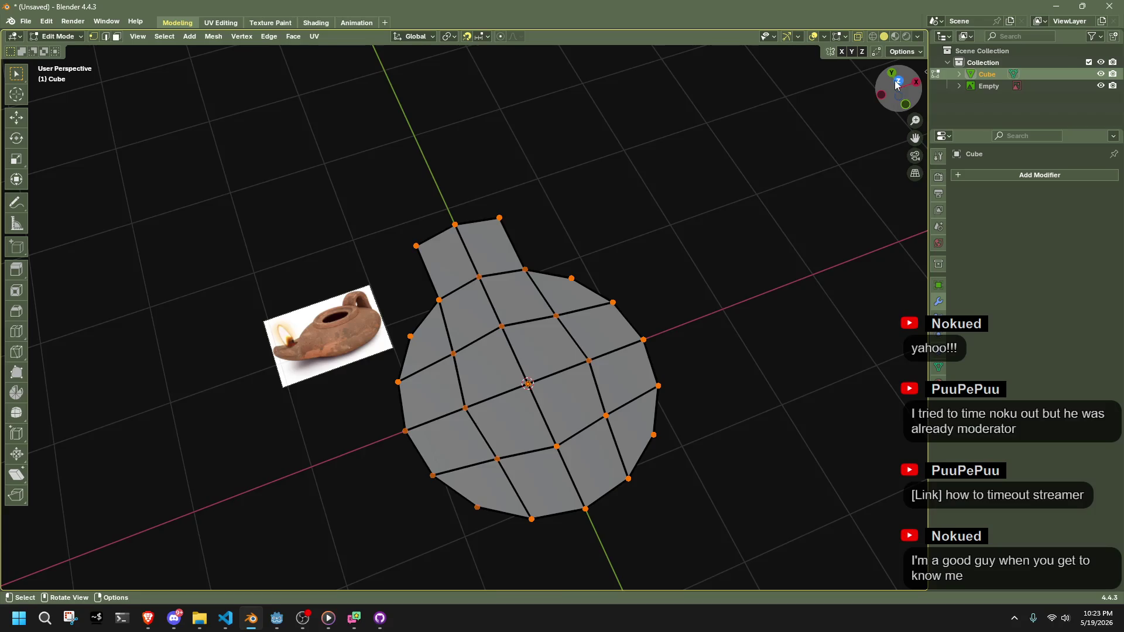
click(897, 85)
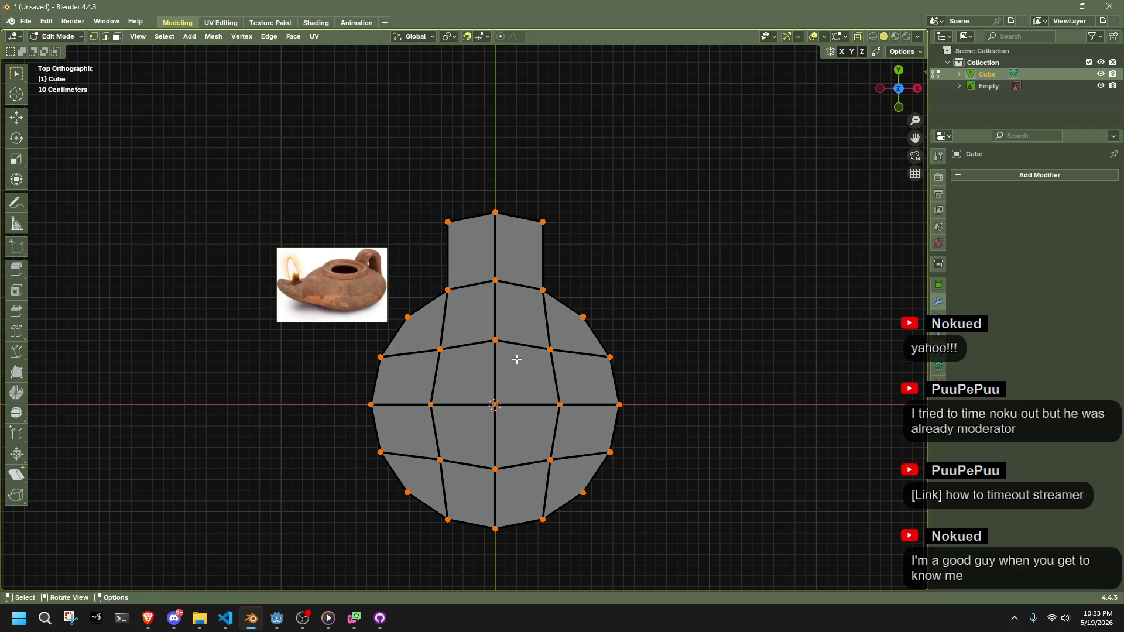
Select the whole mesh and switch to a straight side-on view
scroll(516, 403, down, 2)
mouse_move(557, 426)
mouse_down()
mouse_move(556, 406)
mouse_move(603, 416)
mouse_up()
key(a)
mouse_move(537, 405)
mouse_down()
mouse_move(619, 392)
mouse_move(653, 369)
mouse_up()
click(889, 92)
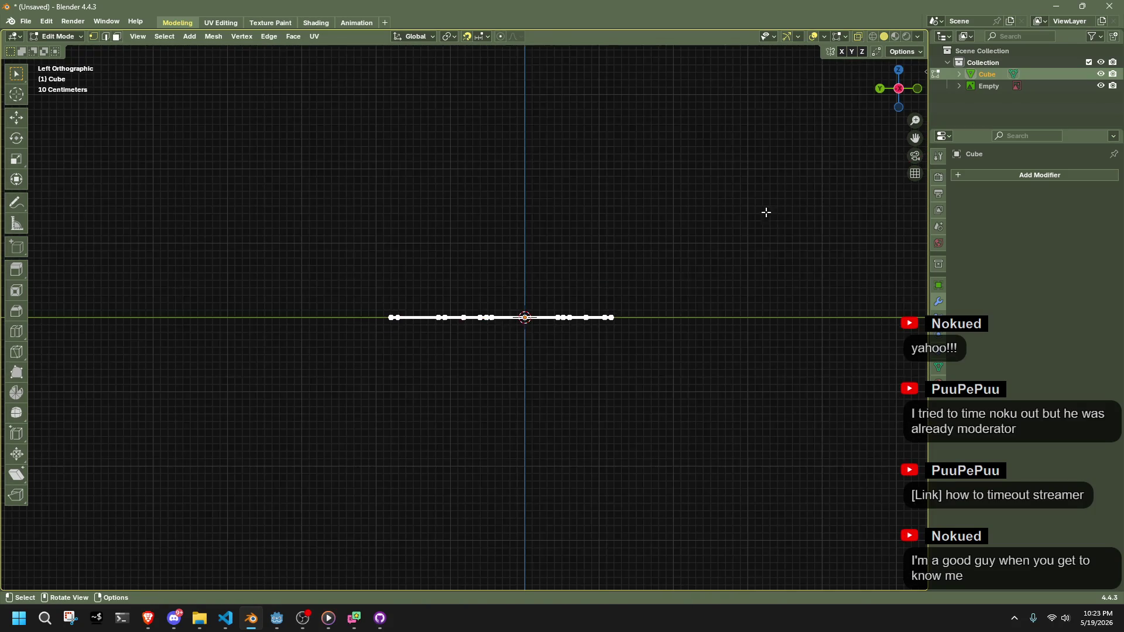
Extrude the outline upward and widen the top horizontally to 1.196 scale
key(e)
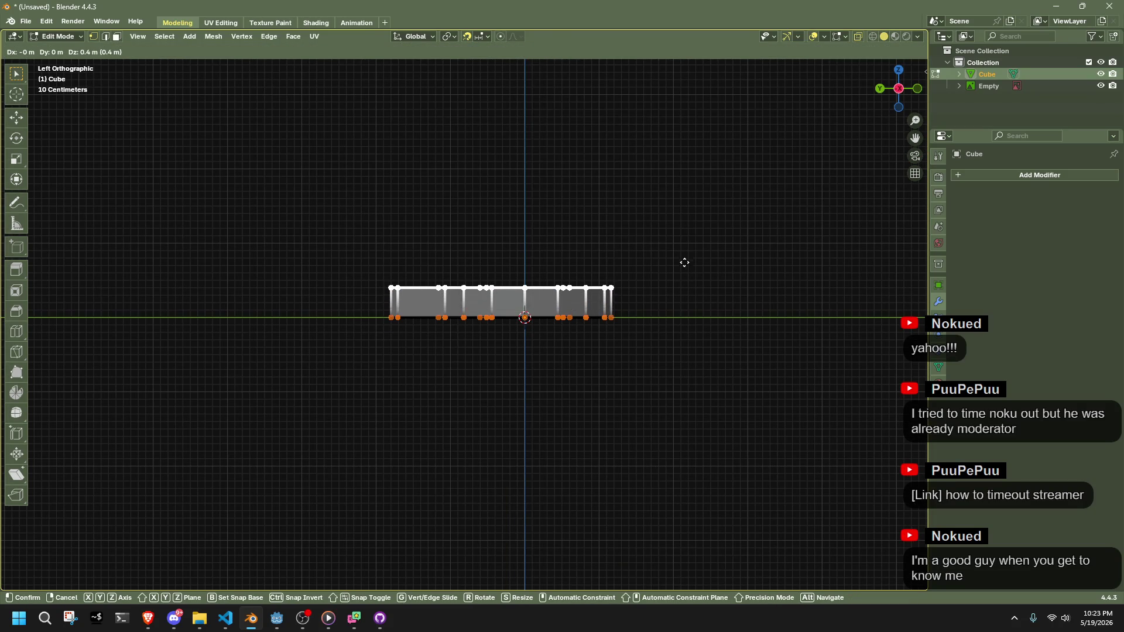
click(684, 270)
mouse_move(683, 269)
mouse_down()
mouse_move(682, 351)
mouse_move(658, 319)
mouse_up()
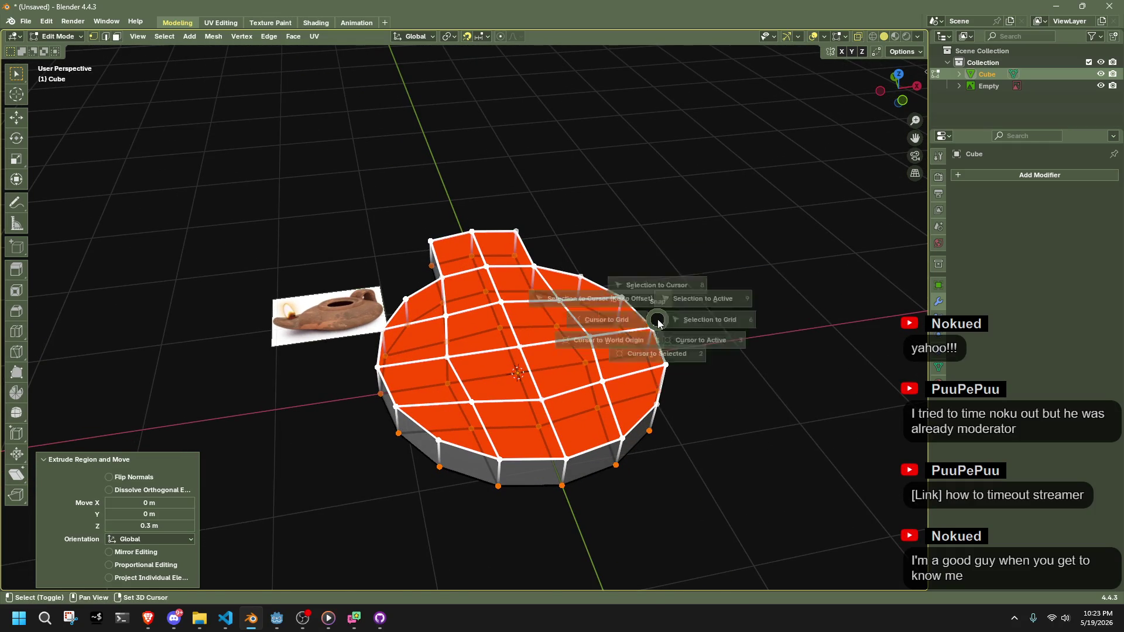
key(s)
key(shift+z)
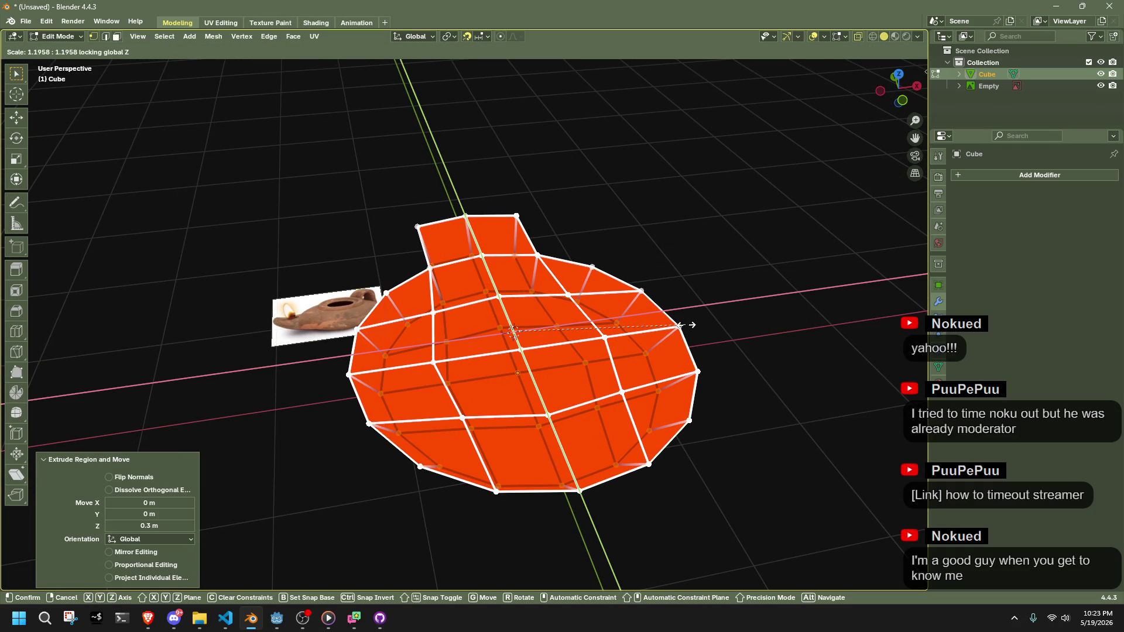
click(688, 325)
mouse_move(688, 325)
mouse_down()
mouse_move(760, 306)
mouse_move(750, 311)
mouse_move(715, 269)
mouse_move(713, 295)
mouse_move(700, 266)
mouse_move(747, 283)
mouse_move(790, 283)
mouse_move(795, 269)
mouse_move(715, 240)
mouse_move(647, 244)
mouse_up()
Cancel the extra upward move and centre the slab in a straight side view
key(g)
key(z)
key(z)
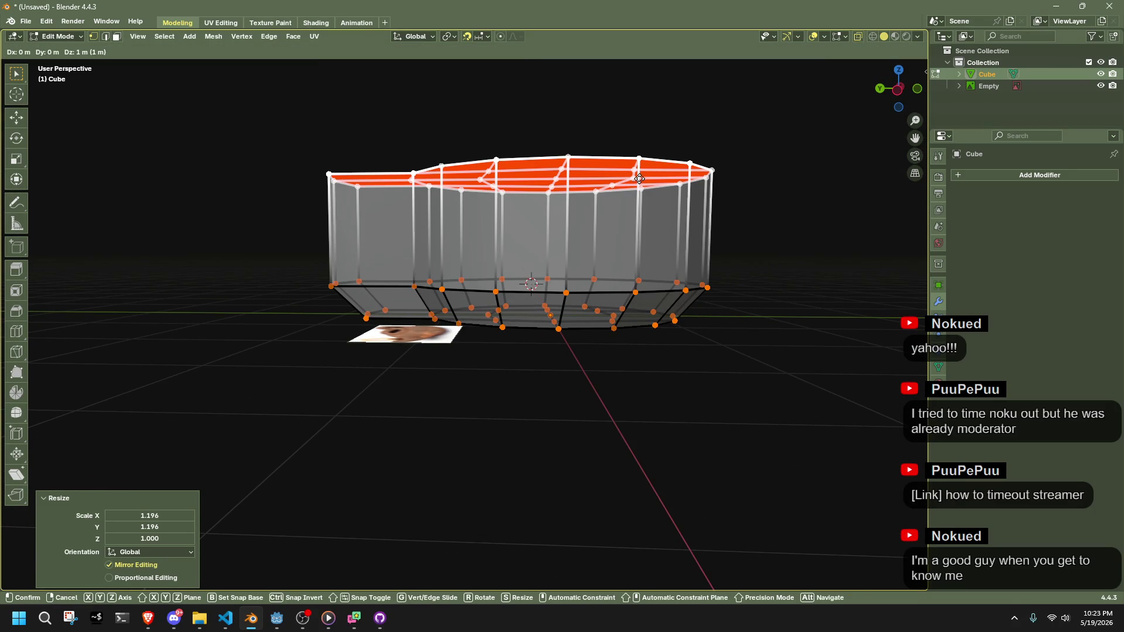
right_click(638, 221)
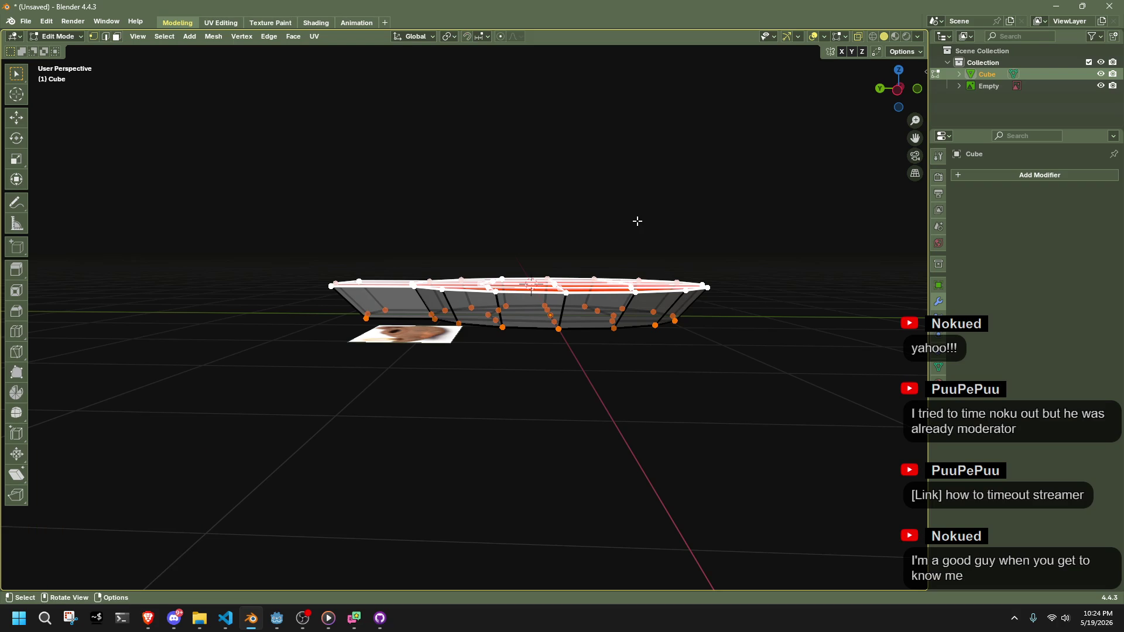
click(897, 89)
drag(643, 224, 573, 349)
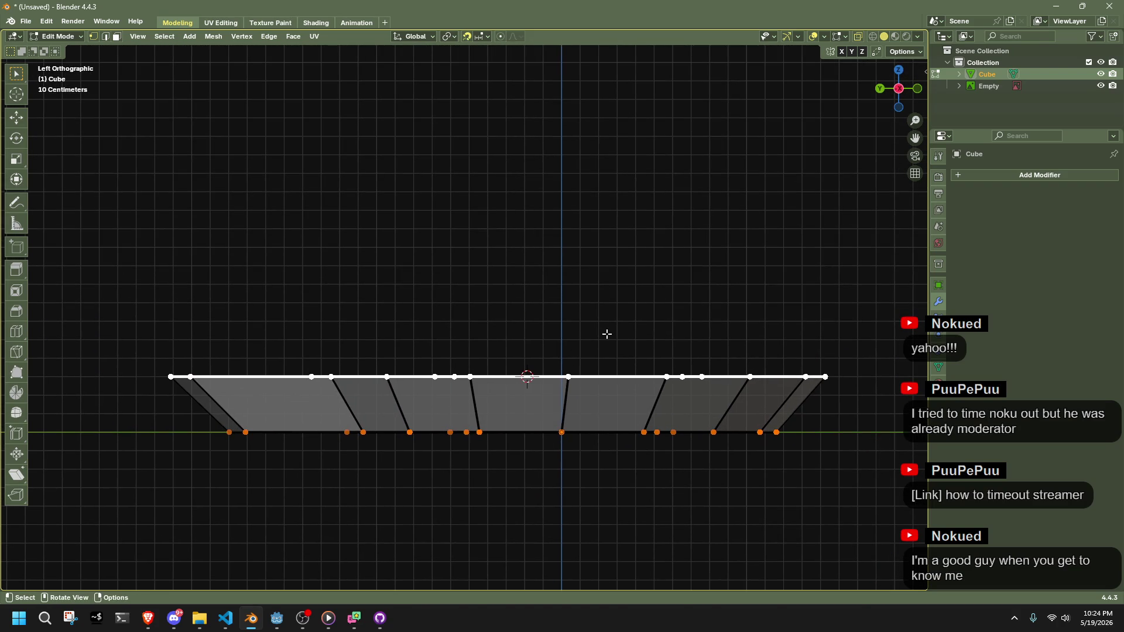
Extrude the upper body tier, slope the spout-end top, and raise the spout tip
key(e)
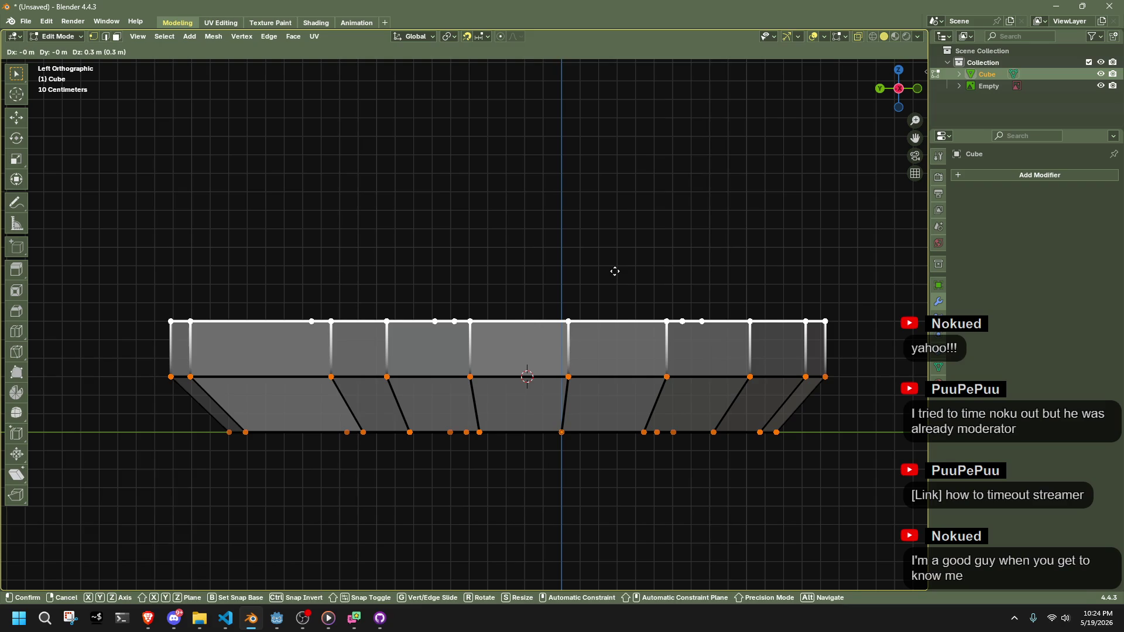
click(615, 271)
drag(140, 279, 211, 345)
key(g)
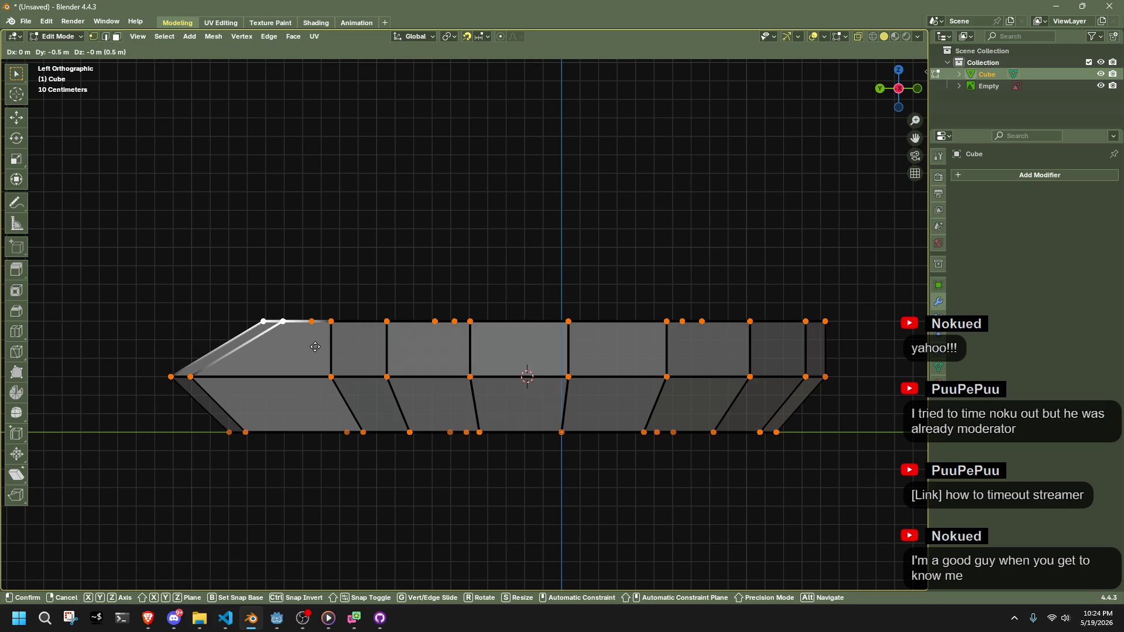
click(293, 333)
mouse_move(146, 347)
mouse_down()
mouse_move(223, 414)
mouse_move(220, 404)
mouse_up()
key(g)
click(339, 489)
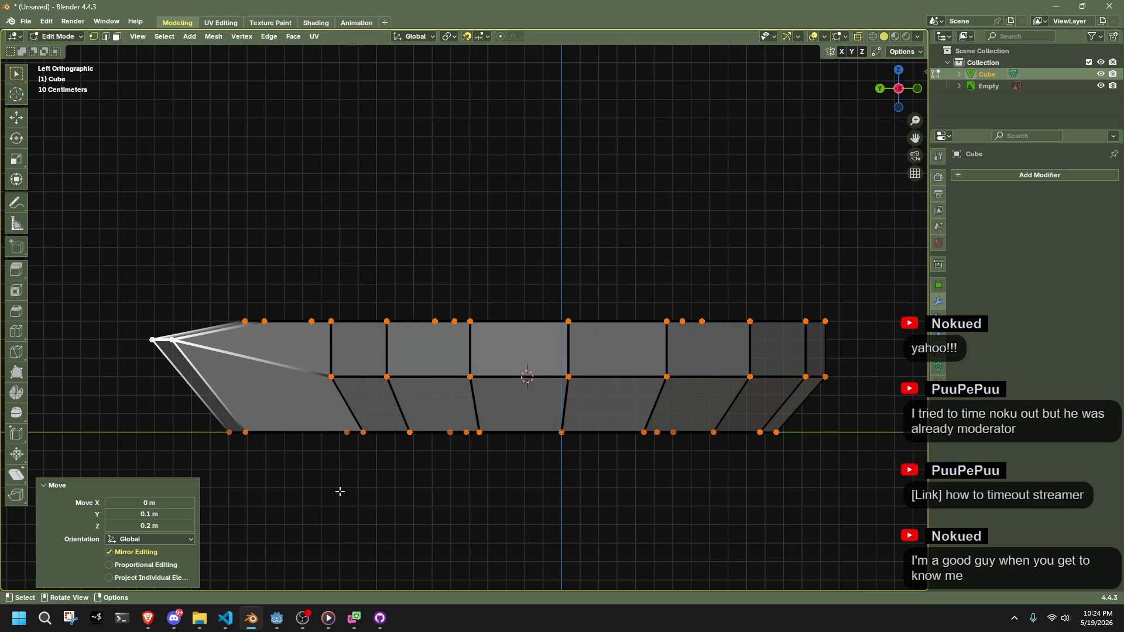
Taper the body's top faces inward to 0.778 scale in the horizontal plane
scroll(439, 384, down, 3)
mouse_move(439, 384)
mouse_down()
mouse_move(527, 441)
mouse_move(712, 441)
mouse_move(595, 397)
mouse_move(306, 419)
mouse_move(679, 195)
mouse_up()
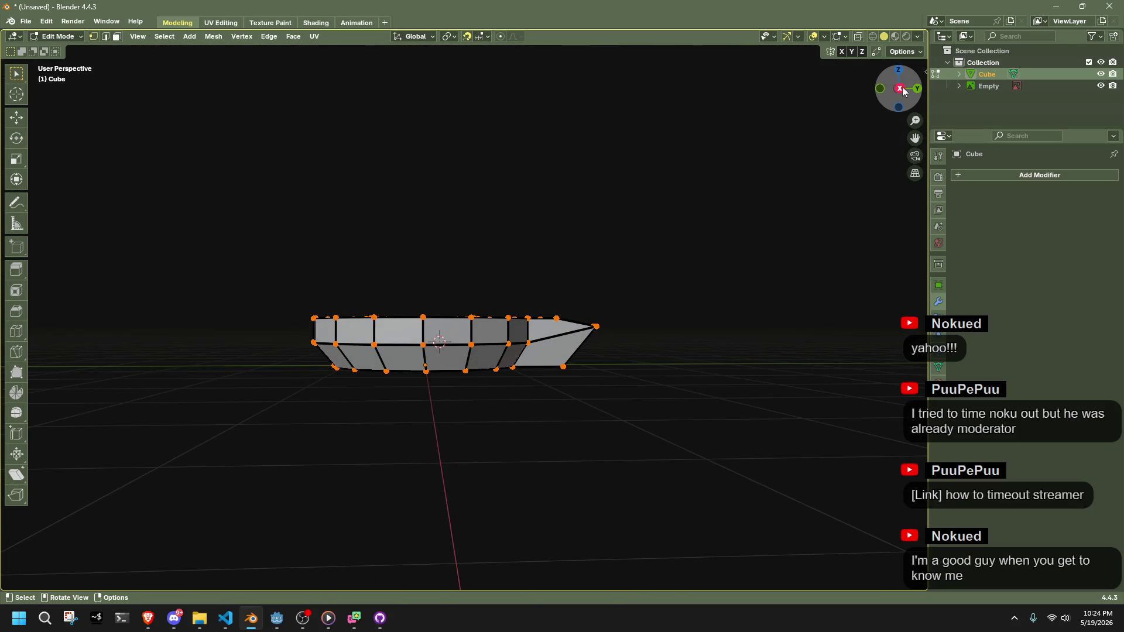
click(898, 88)
mouse_move(269, 290)
mouse_down()
mouse_move(562, 332)
mouse_move(604, 398)
mouse_up()
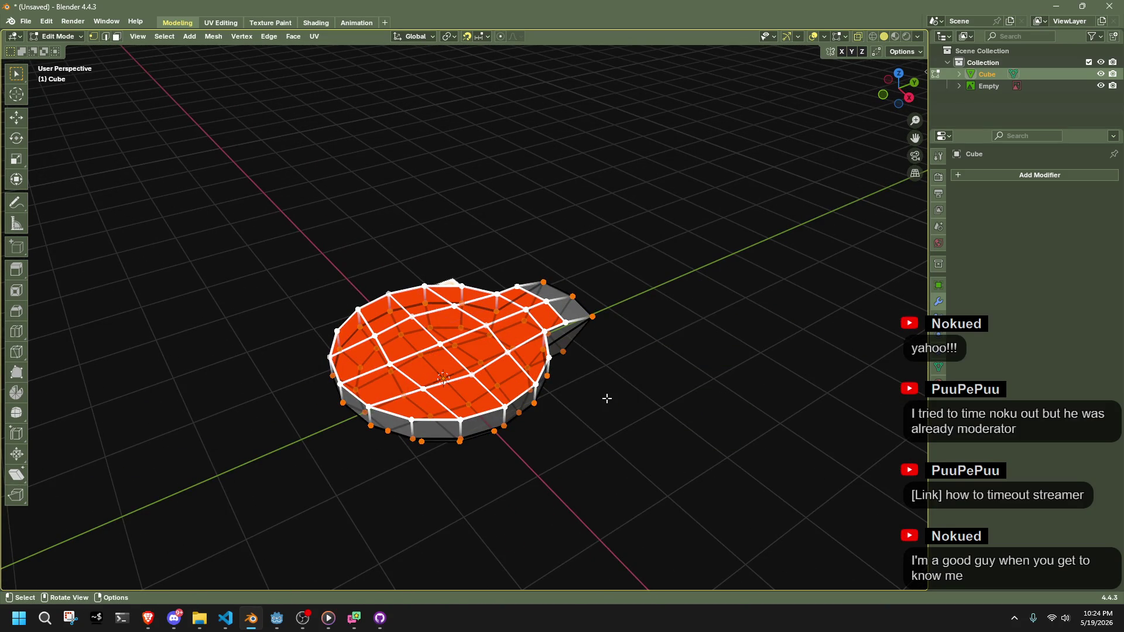
key(s)
key(shift+z)
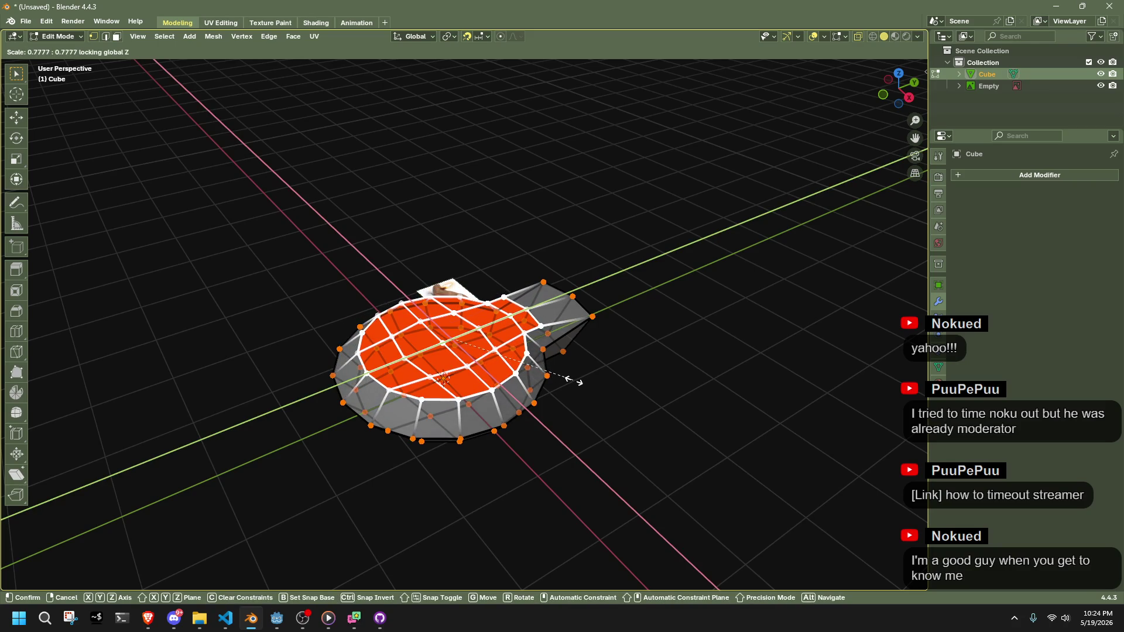
click(573, 381)
In right side view, move the spout's top edge 0.2 m along Y, then leave Edit Mode
key(KP_3)
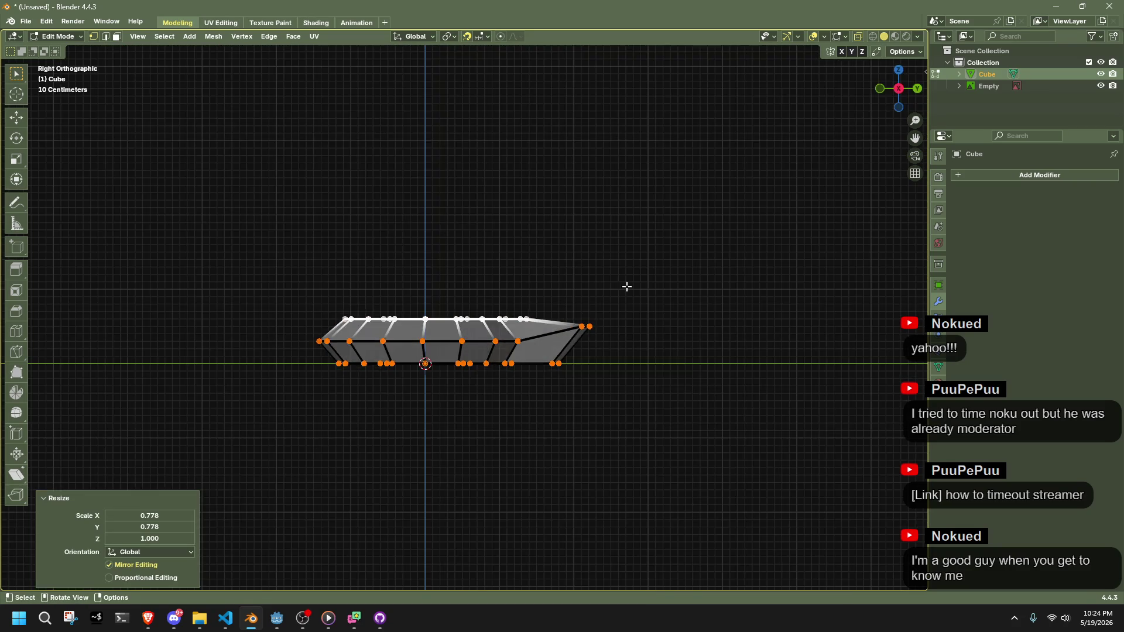
scroll(627, 286, up, 5)
shift+click(697, 330)
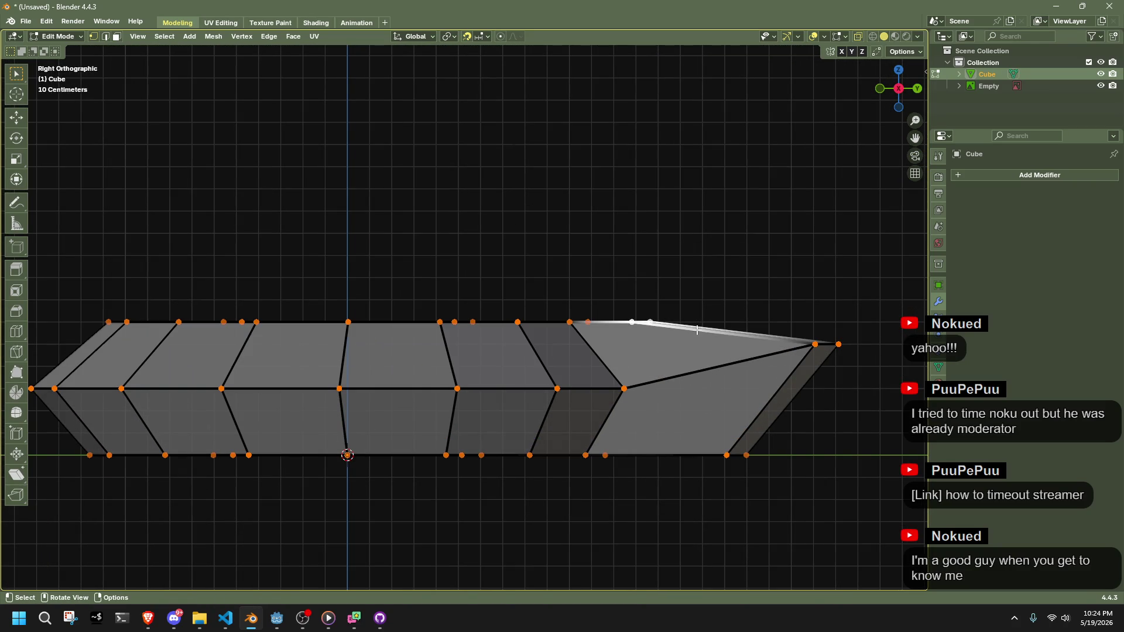
key(g)
key(y)
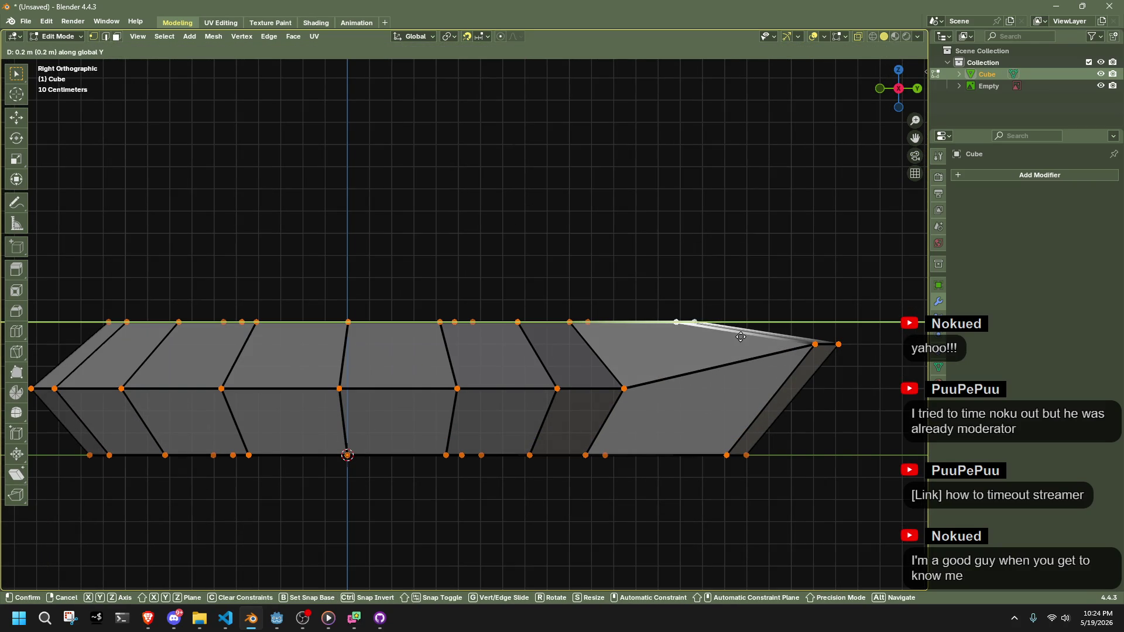
click(740, 337)
key(ctrl+z)
key(Tab)
scroll(864, 438, down, 5)
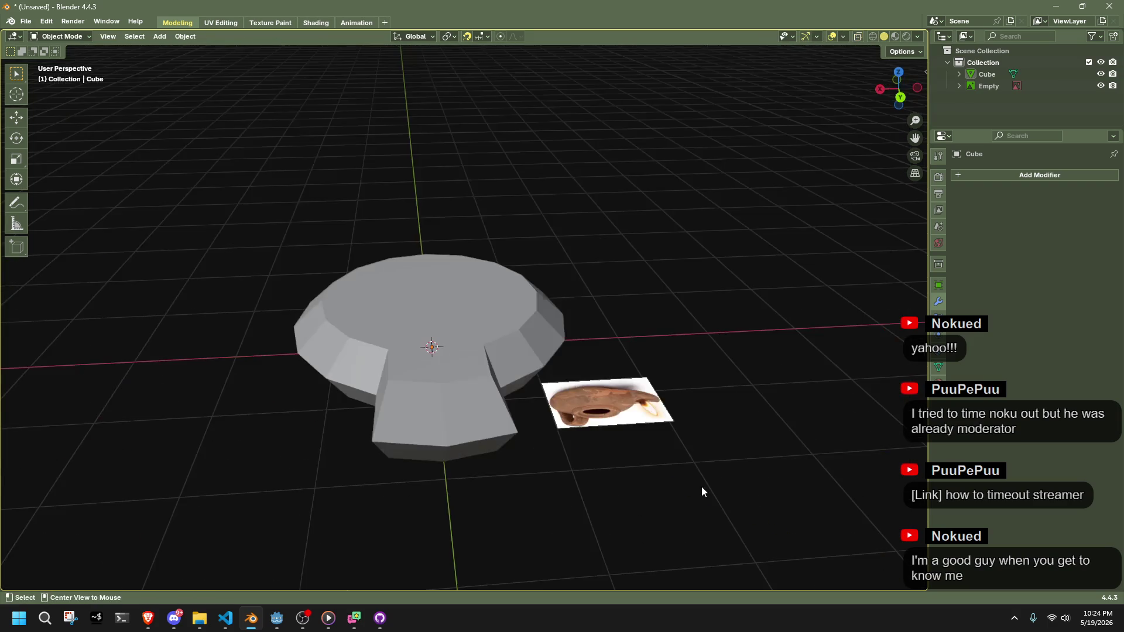
Shade the lamp smooth and set its normals to Weighted by Face Area
click(466, 367)
right_click(466, 367)
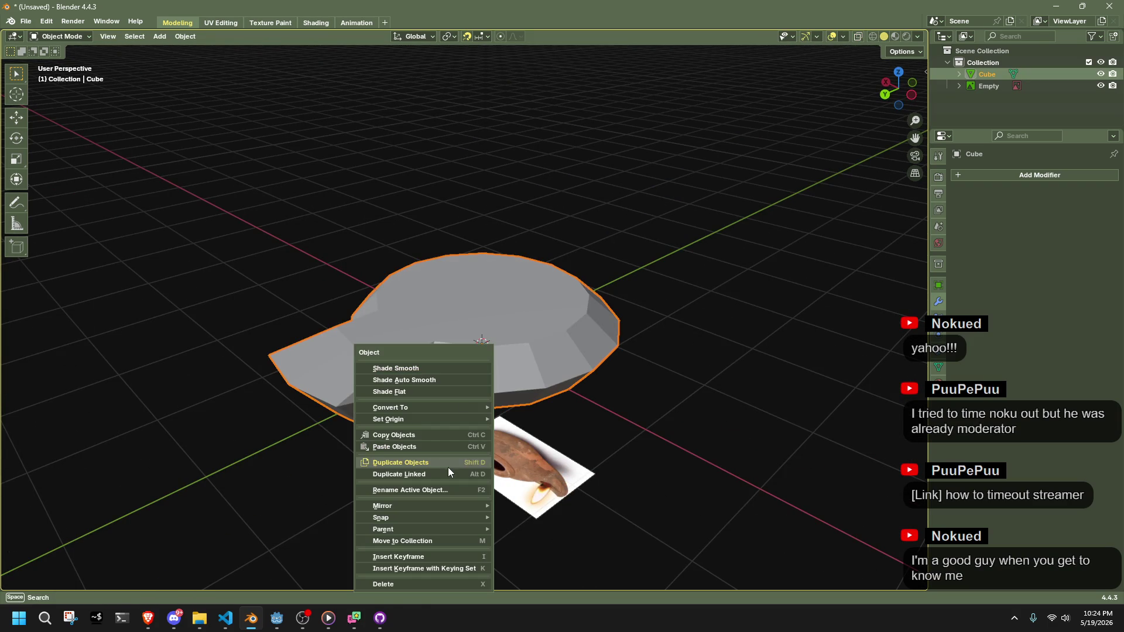
click(419, 368)
key(Tab)
key(alt+n)
mouse_move(610, 356)
click(650, 369)
key(Tab)
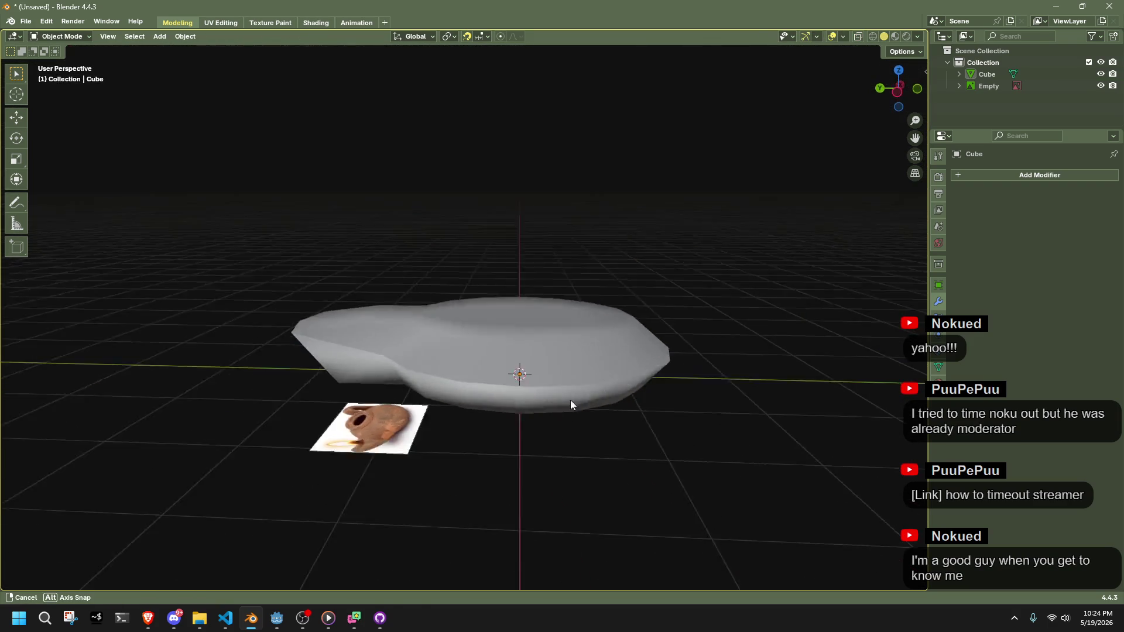
key(Tab)
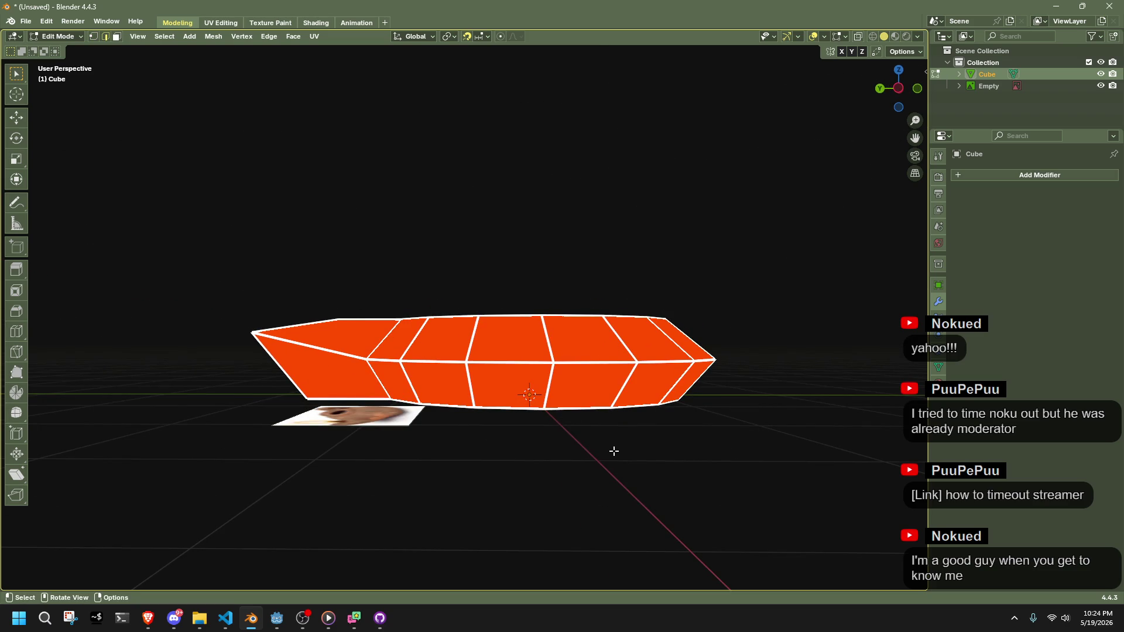
key(alt+n)
mouse_move(613, 451)
click(650, 462)
key(Tab)
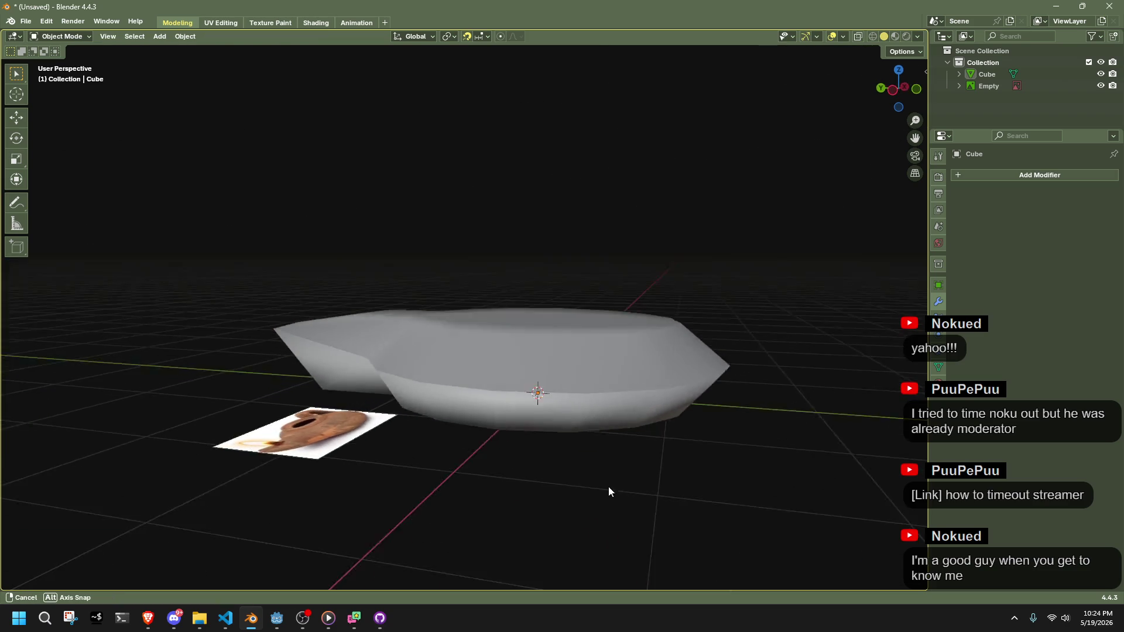
Deselect all, look down on the top, and select the four faces around its centre
mouse_move(565, 499)
mouse_down()
mouse_move(518, 508)
mouse_move(469, 496)
mouse_move(661, 451)
mouse_move(652, 464)
mouse_move(679, 471)
mouse_move(579, 505)
mouse_move(534, 504)
mouse_up()
key(Tab)
key(alt+a)
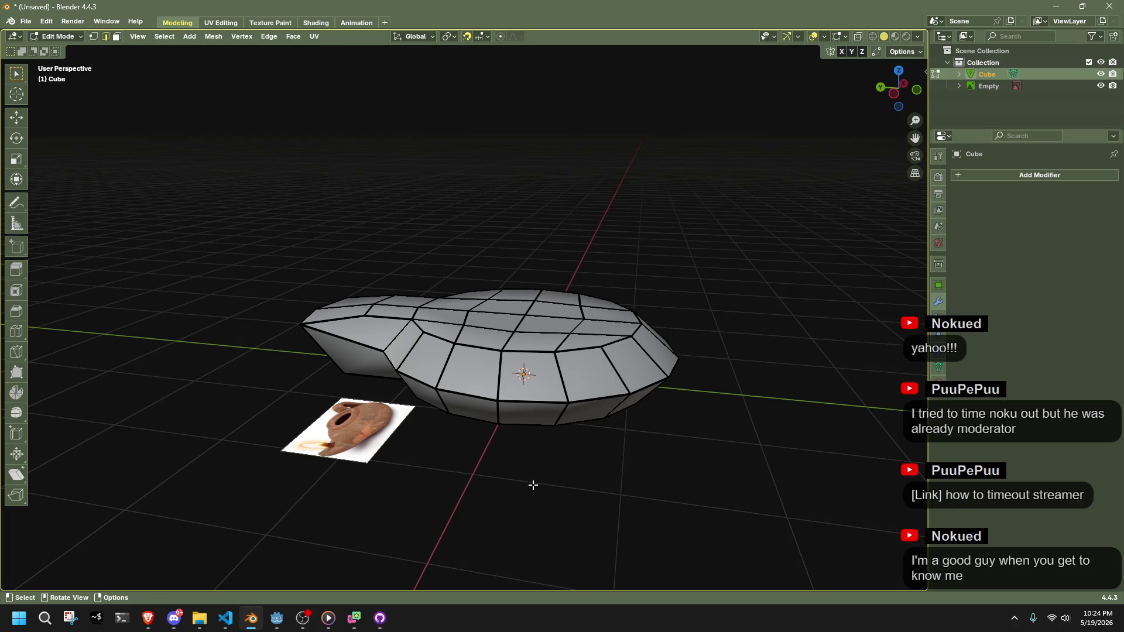
drag(533, 484, 553, 481)
click(525, 276)
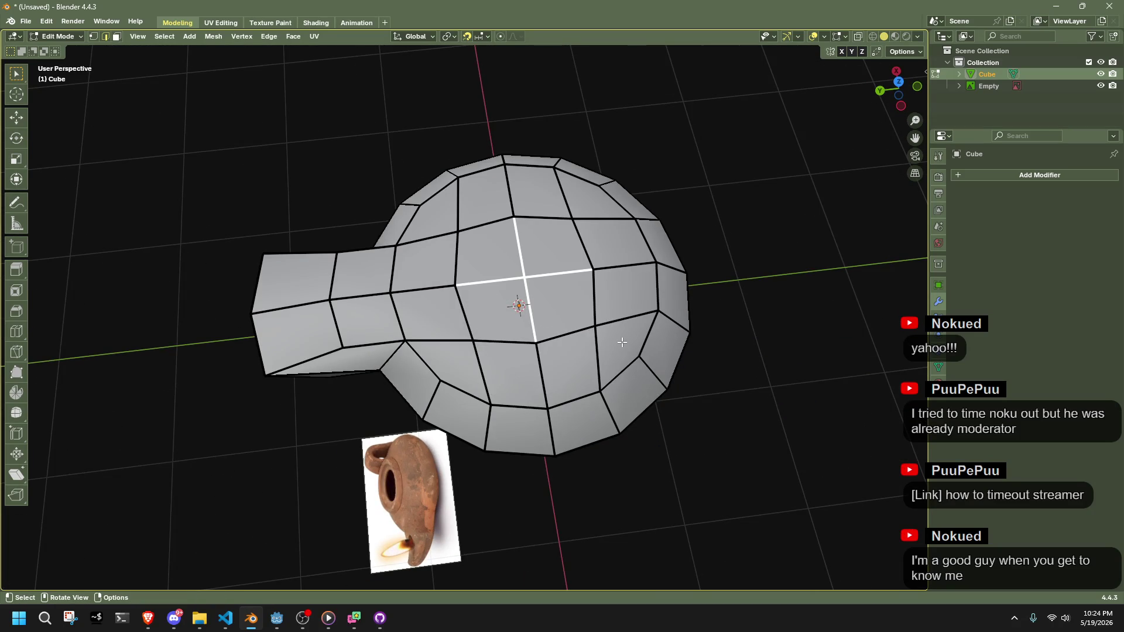
mouse_move(492, 239)
mouse_down()
mouse_move(565, 311)
mouse_move(610, 283)
mouse_up()
Scale up the four central faces on the lamp's top
click(773, 319)
key(Tab)
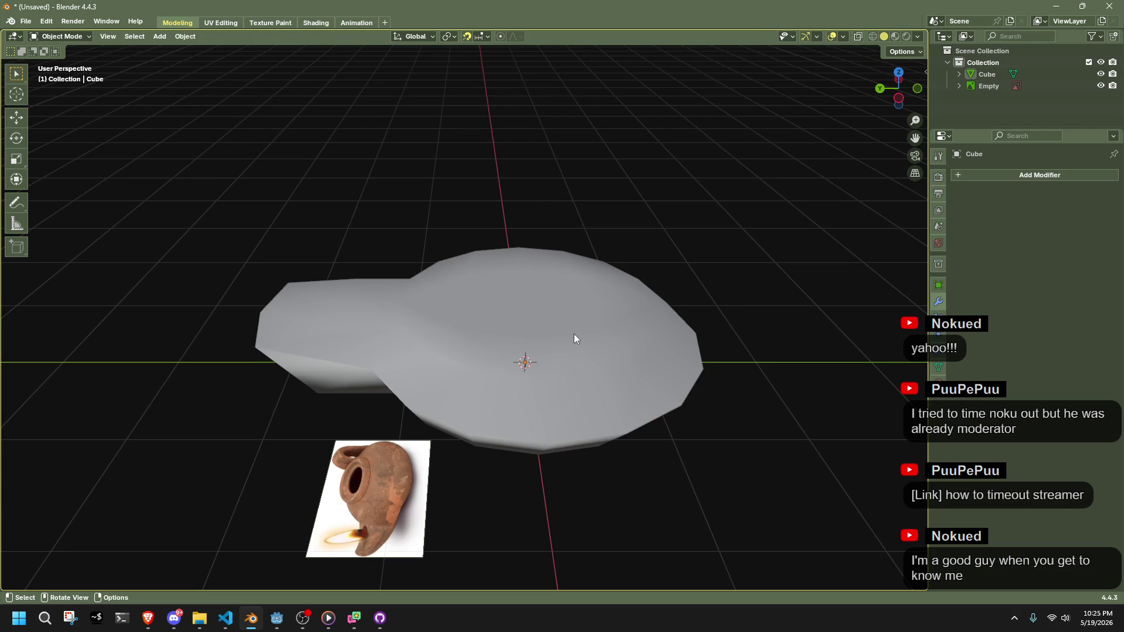
key(Tab)
key(ctrl+z)
key(s)
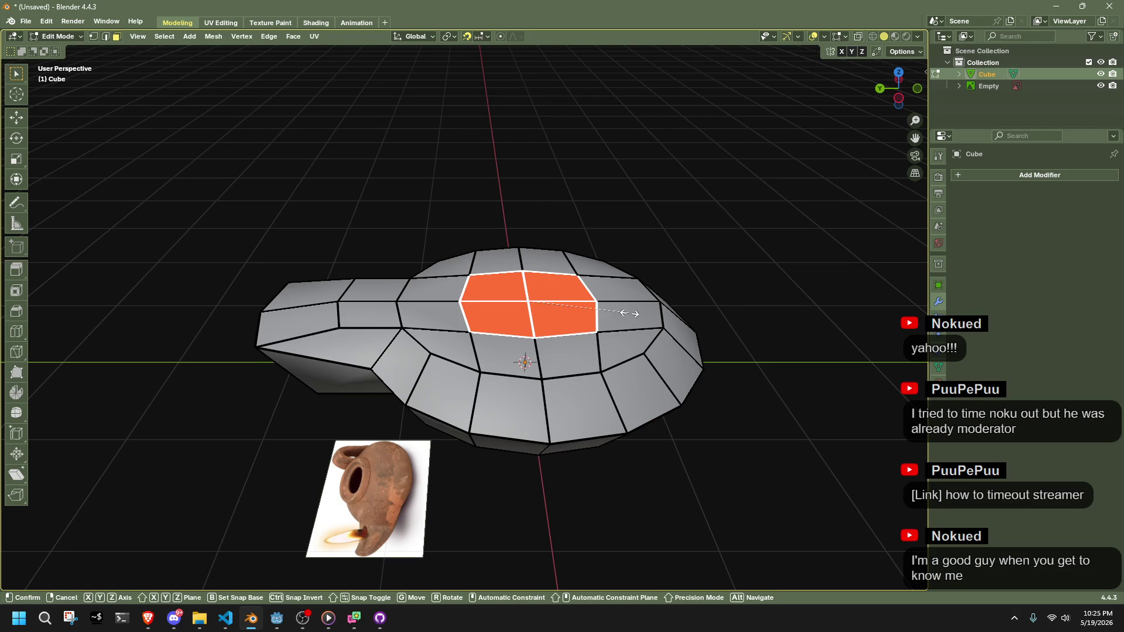
click(668, 323)
Round the inner ring into an octagon with To Sphere at factor 1, then select its faces
mouse_move(667, 323)
mouse_down()
mouse_move(672, 278)
mouse_move(695, 299)
mouse_move(432, 230)
mouse_up()
key(1)
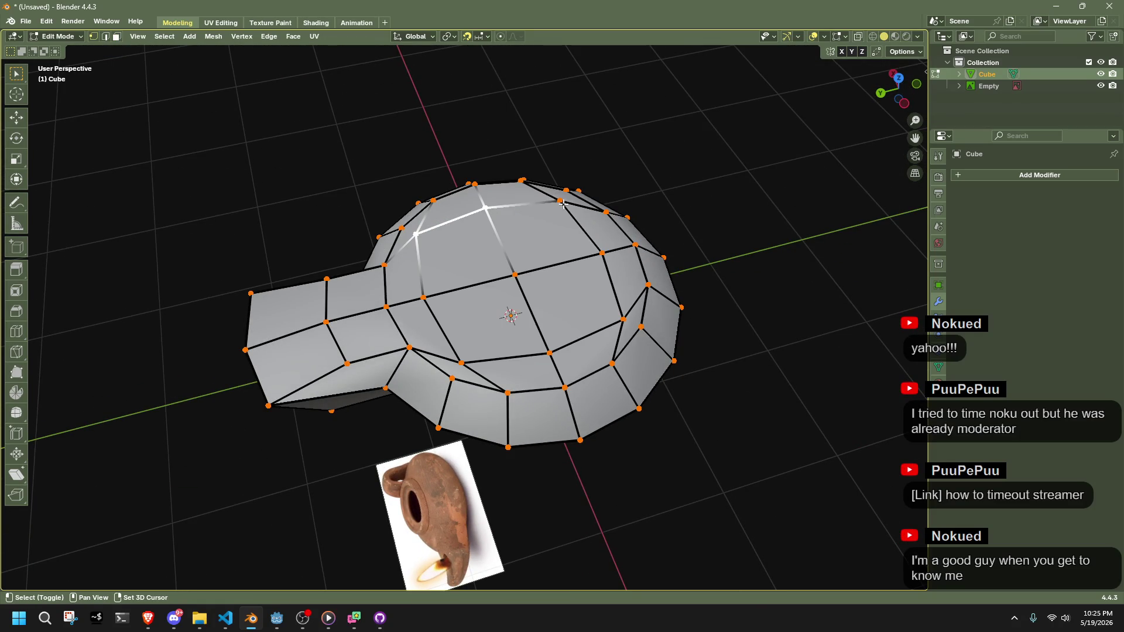
key(shift+s)
key(shift+alt+s)
click(644, 254)
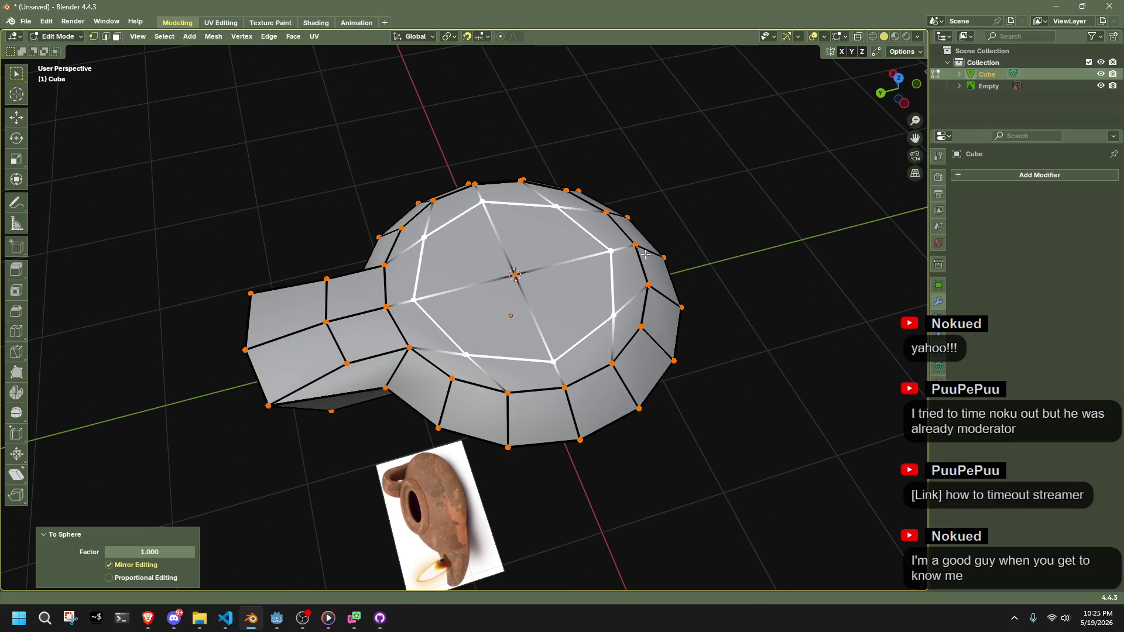
key(3)
click(495, 258)
drag(495, 258, 728, 220)
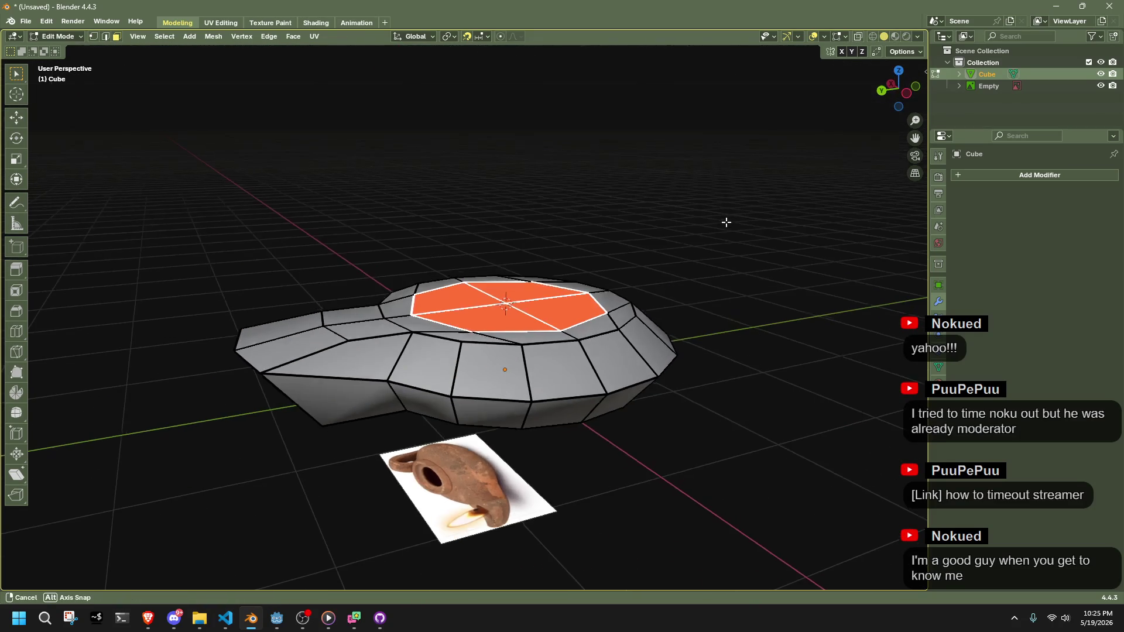
click(905, 93)
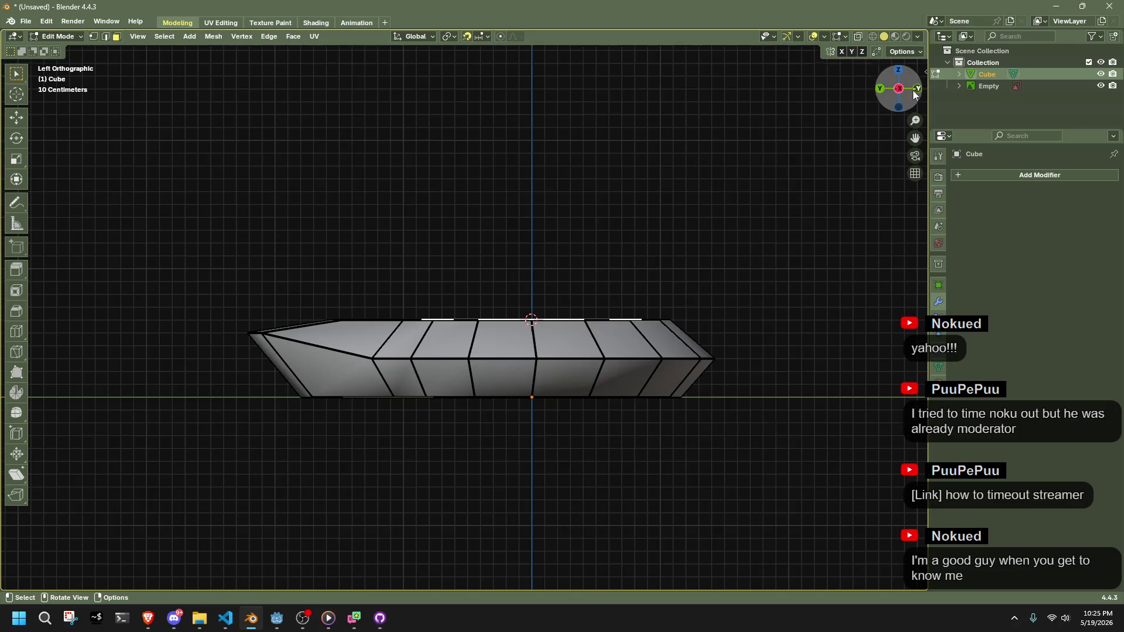
Extrude the central octagon 0.1 m upward
key(e)
click(725, 186)
mouse_move(726, 185)
mouse_down()
mouse_move(689, 318)
mouse_move(620, 331)
mouse_up()
Delete four front faces of the raised tier's rim, opening the lamp top
click(551, 410)
shift+click(595, 398)
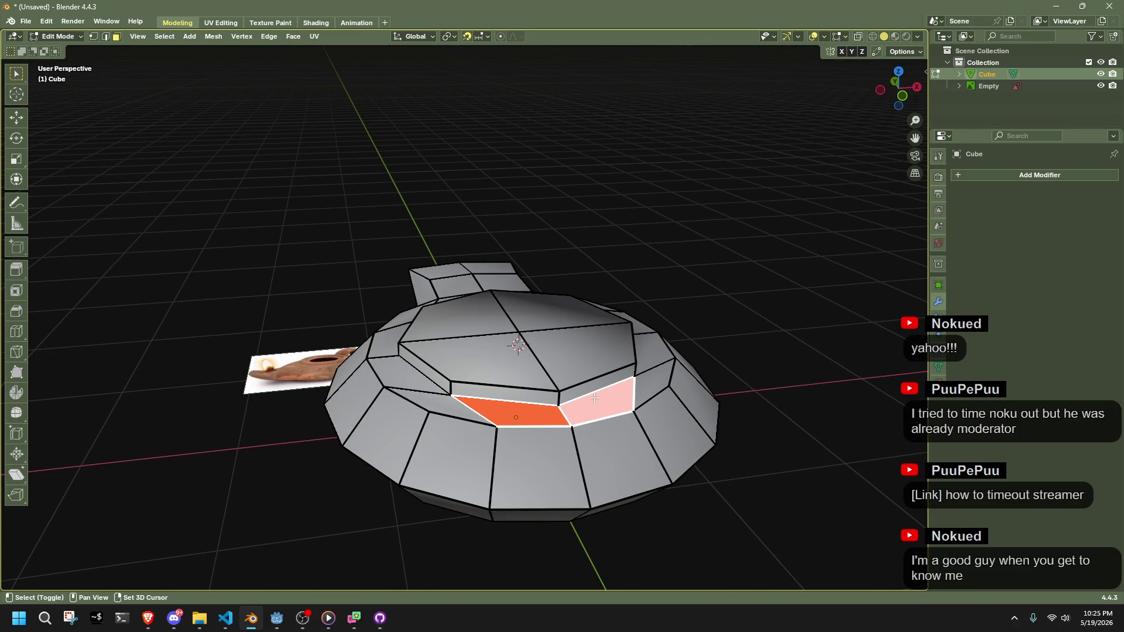
shift+click(579, 392)
shift+click(537, 397)
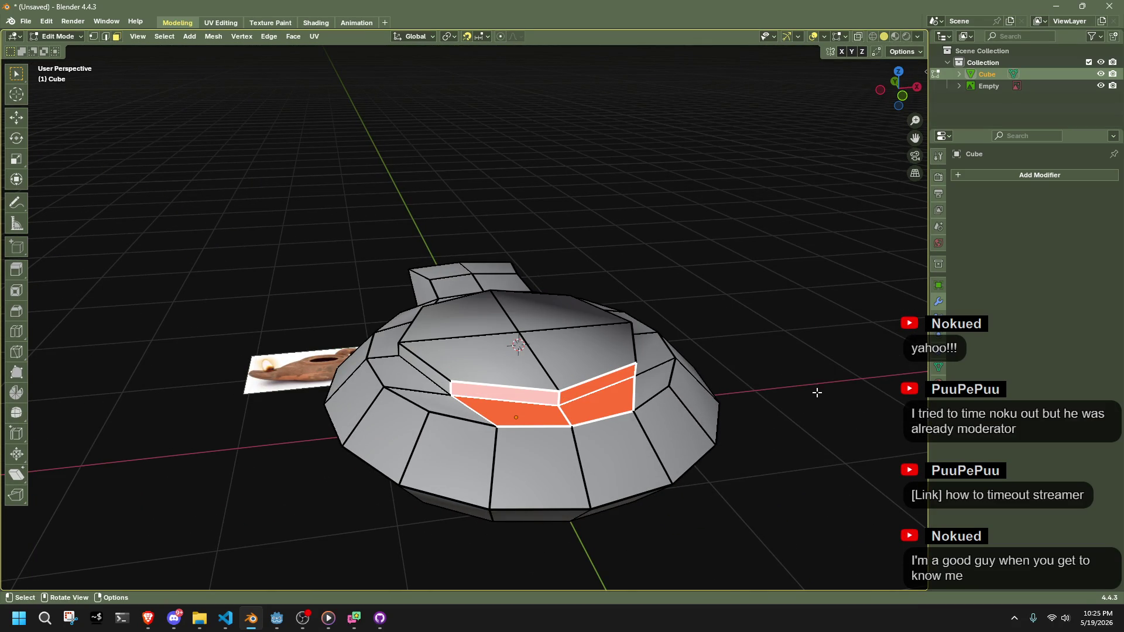
key(x)
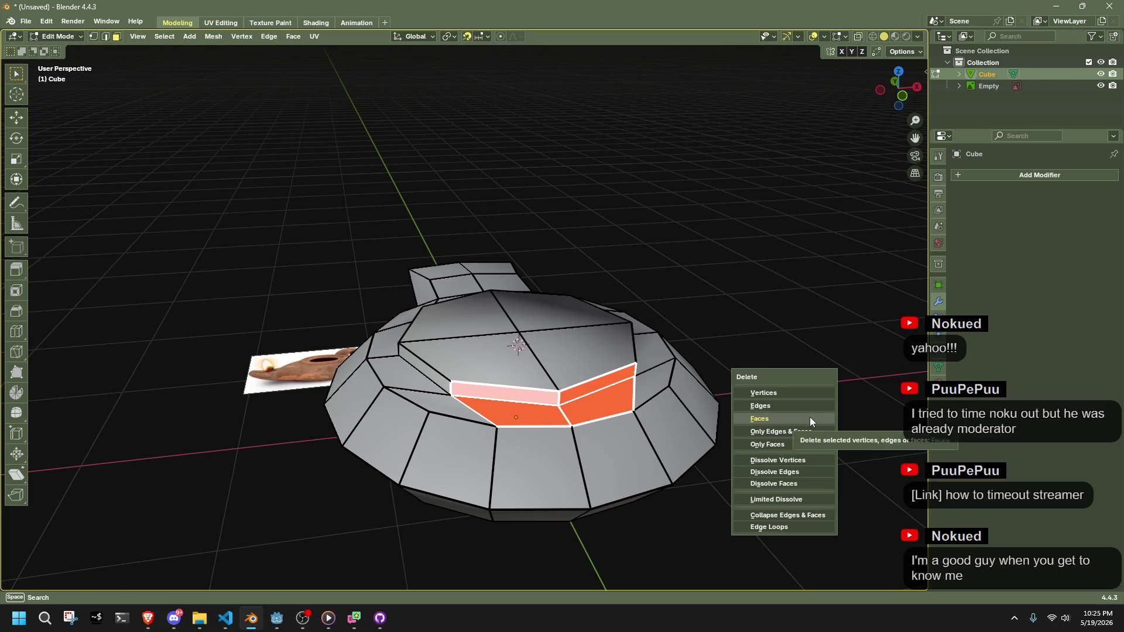
click(809, 416)
key(a)
mouse_move(719, 458)
mouse_down()
mouse_move(676, 389)
mouse_move(669, 293)
mouse_up()
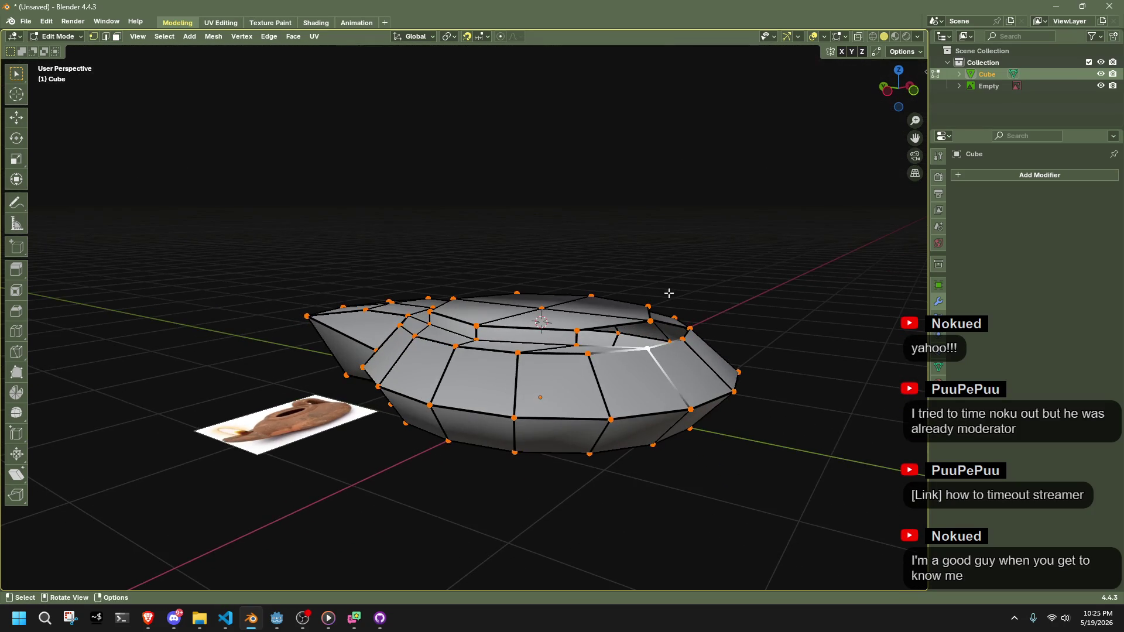
Extrude the edge beside the opening 1 m straight up along Z
key(3)
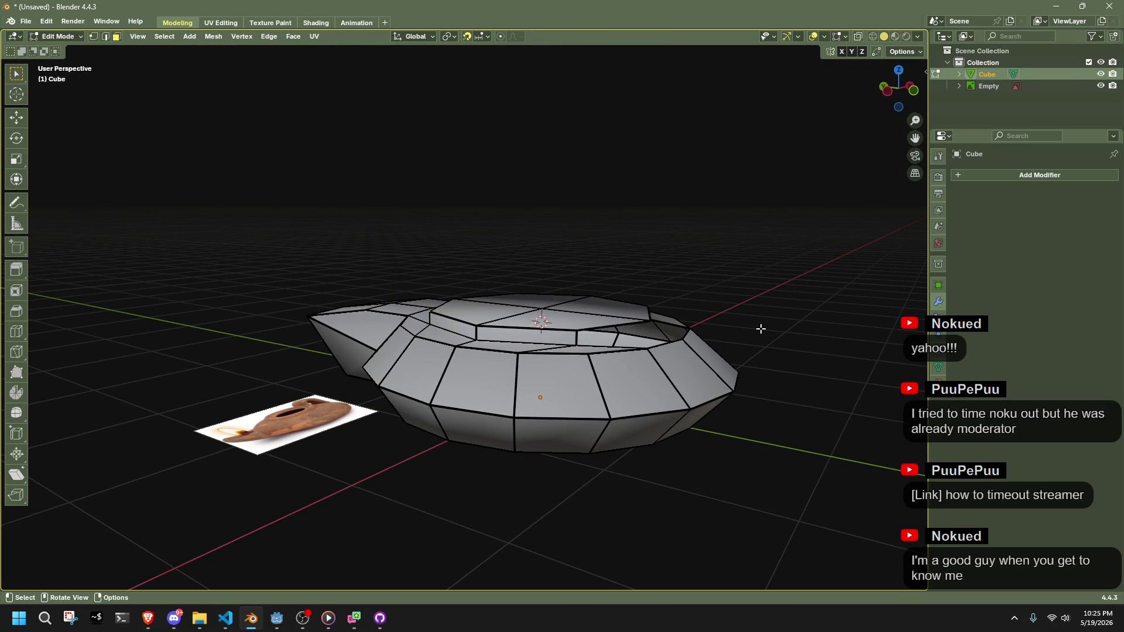
key(1)
mouse_move(646, 349)
mouse_down()
mouse_move(628, 373)
mouse_move(790, 318)
mouse_up()
key(3)
key(z)
key(Escape)
key(1)
text(gz)
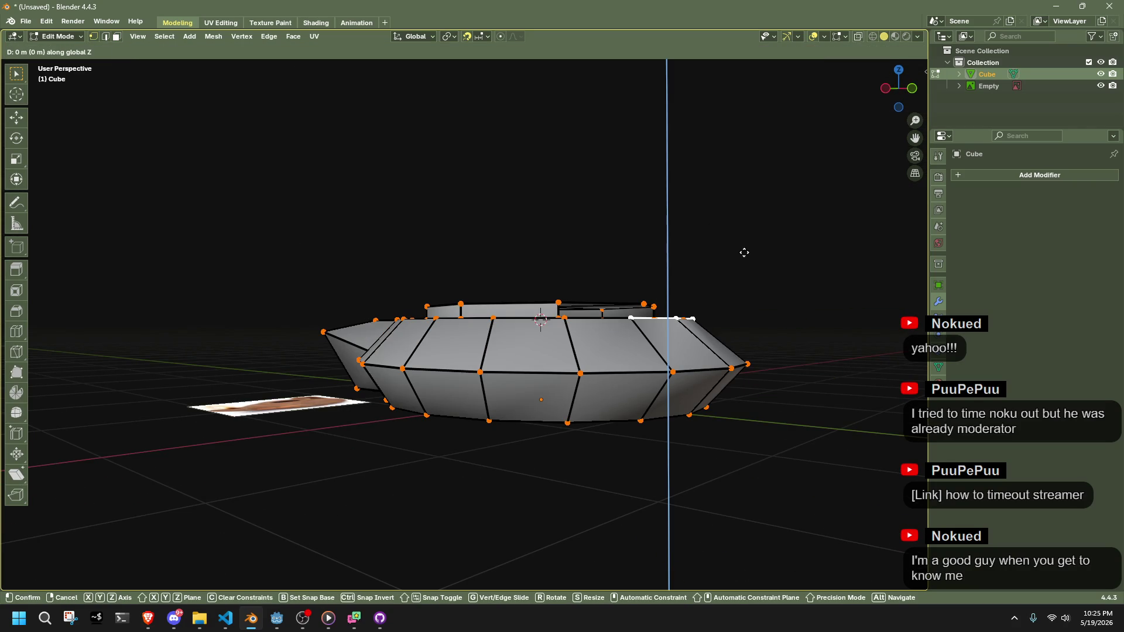
text(1)
key(Return)
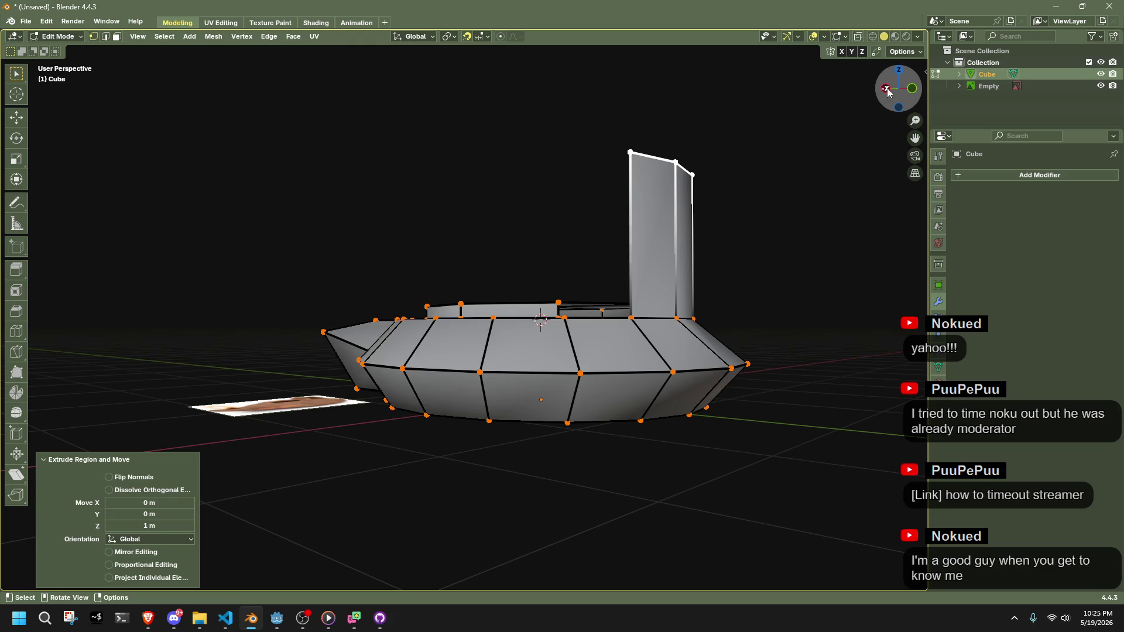
Lower the extruded wall 0.9 m along Z in left side view
click(885, 87)
key(g)
key(z)
click(664, 381)
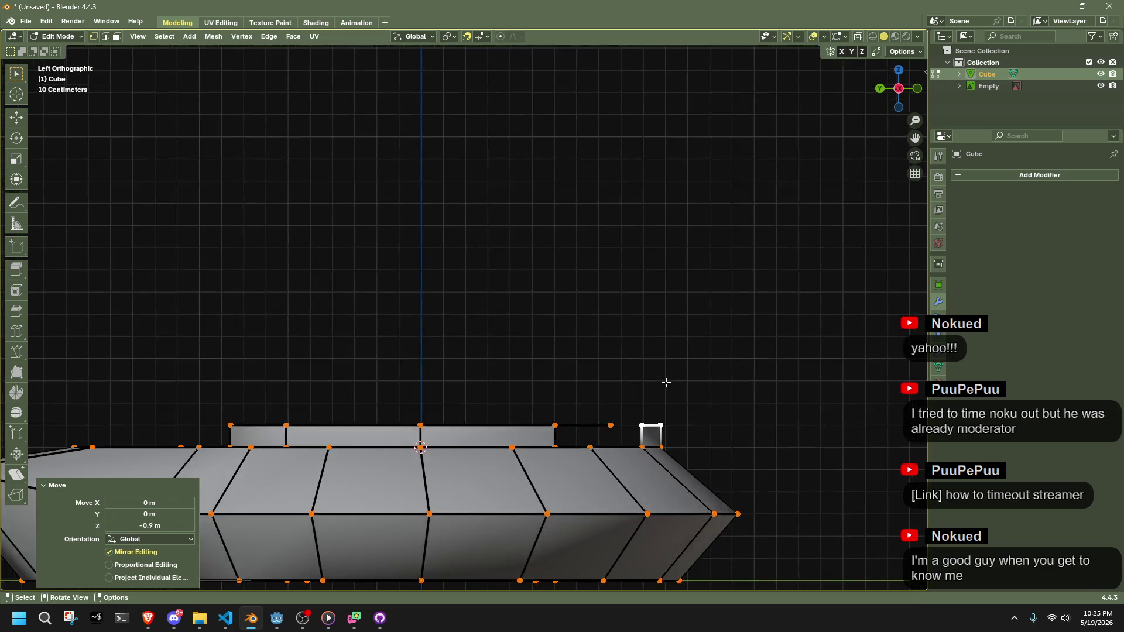
click(407, 462)
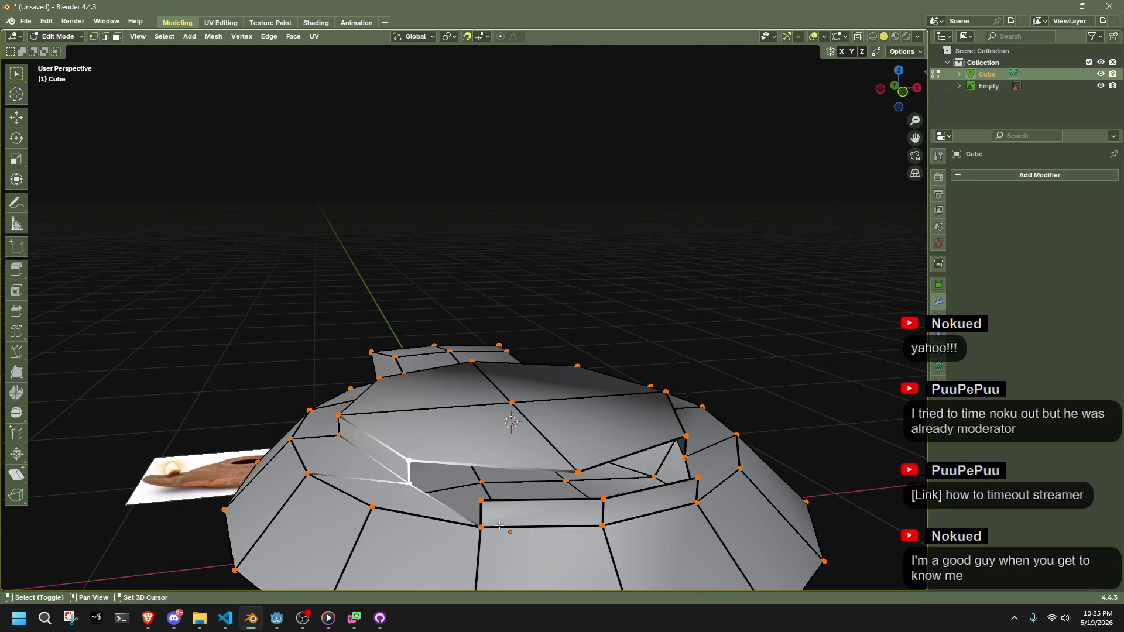
shift+click(484, 510)
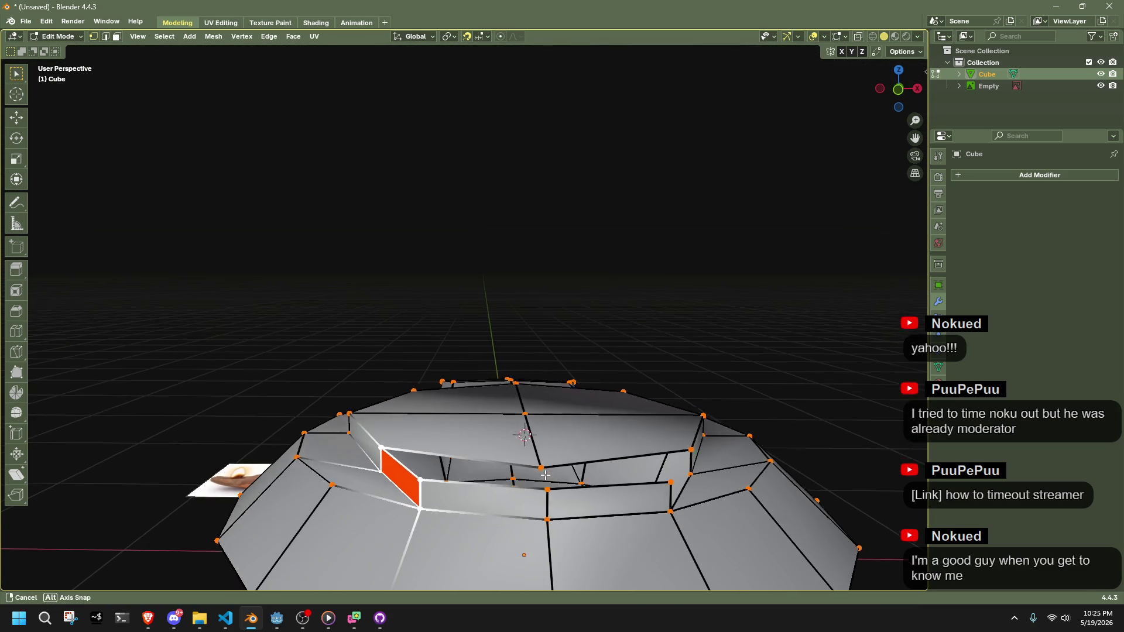
shift+click(411, 472)
Select the whole lamp mesh and symmetrize it from +Y to -Y
key(a)
scroll(671, 332, down, 3)
click(225, 43)
click(258, 224)
click(170, 564)
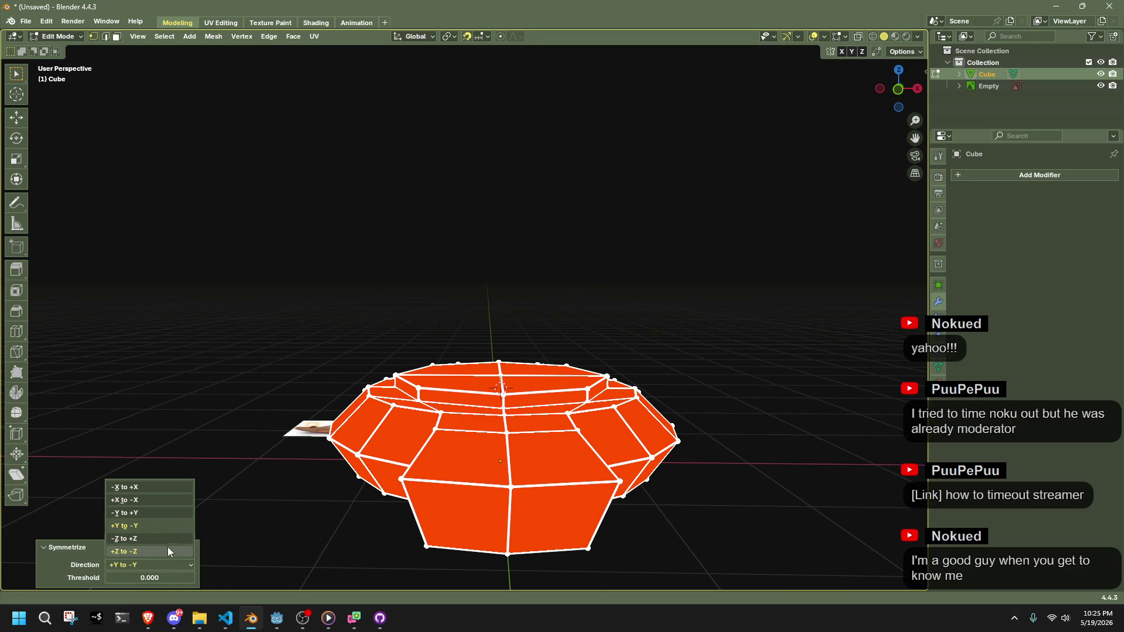
Set the symmetrize direction to +X to -X, then symmetrize again from -X to +X
click(147, 499)
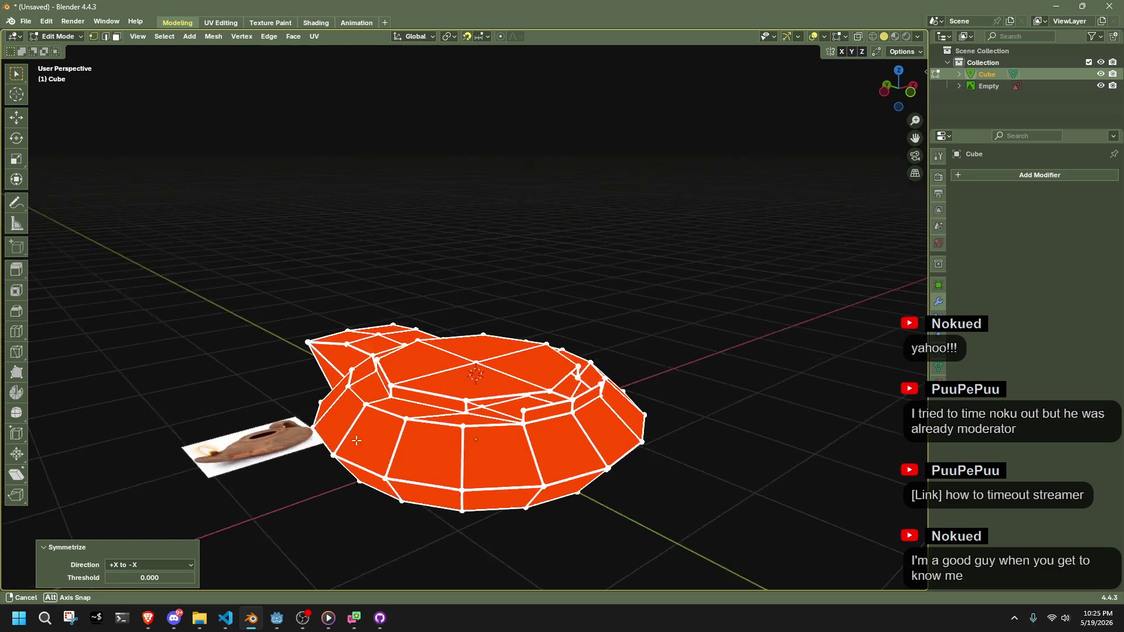
drag(722, 384, 542, 432)
key(a)
click(213, 37)
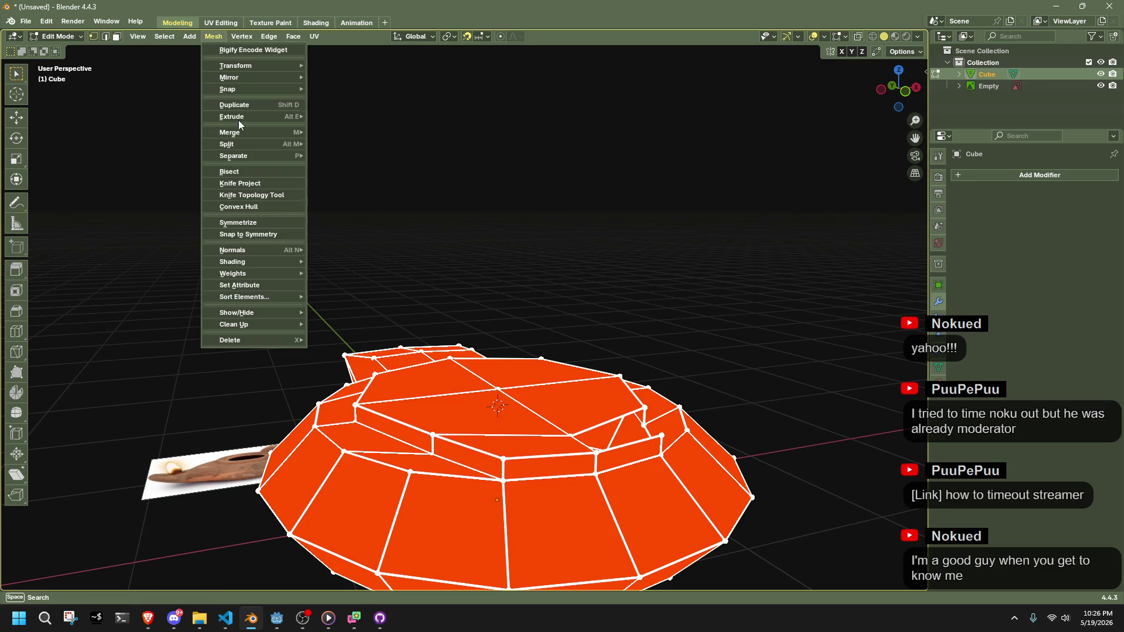
click(245, 220)
click(148, 564)
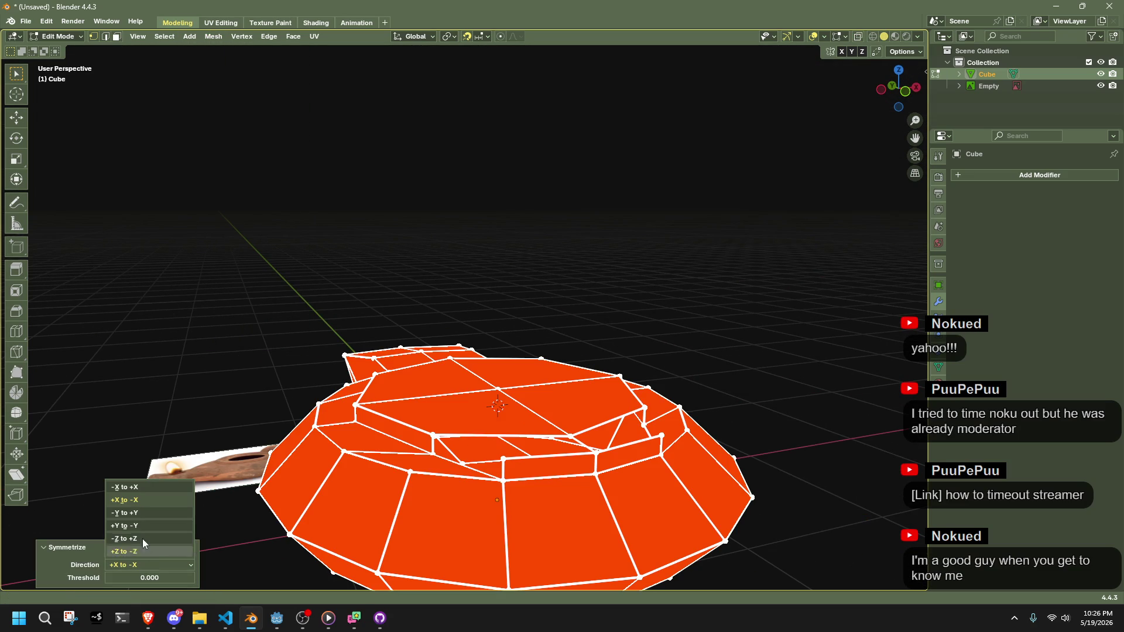
click(134, 487)
Average the mesh normals by Face Area and return to Object Mode
key(a)
key(alt+n)
mouse_move(602, 393)
click(630, 403)
key(Tab)
mouse_move(735, 392)
mouse_down()
mouse_move(650, 398)
mouse_move(544, 378)
mouse_up()
drag(522, 374, 449, 475)
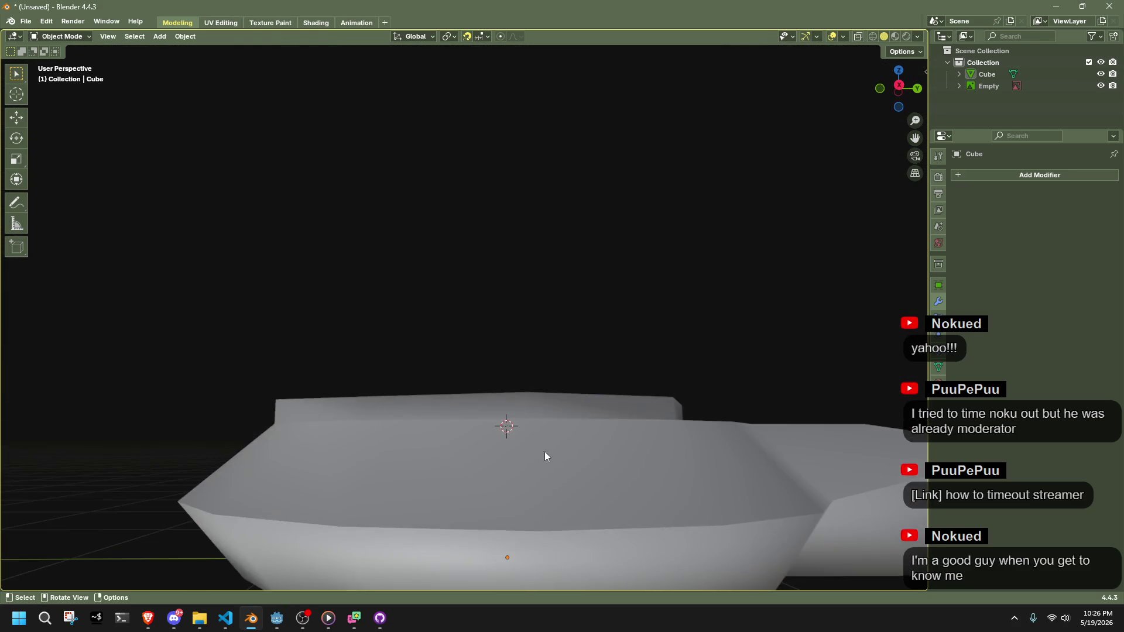
In Edit Mode, lower the central top section 0.1 m along Z from the left view
key(Tab)
mouse_move(371, 543)
mouse_down()
mouse_move(352, 537)
mouse_move(445, 512)
mouse_move(587, 546)
mouse_move(446, 559)
mouse_move(471, 566)
mouse_move(517, 553)
mouse_up()
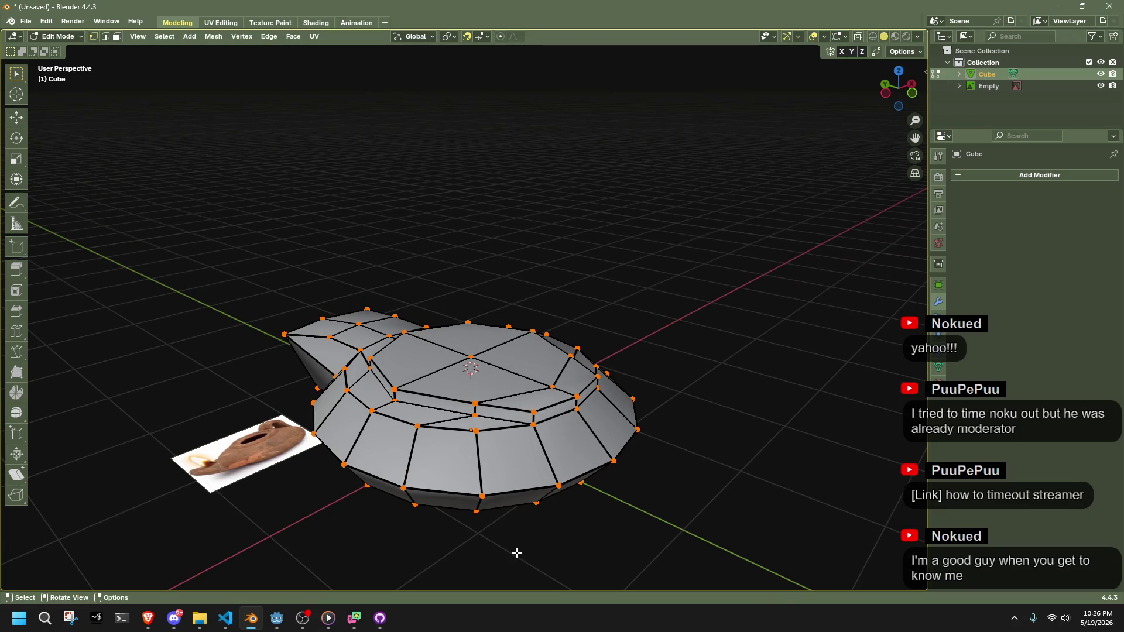
scroll(564, 409, up, 2)
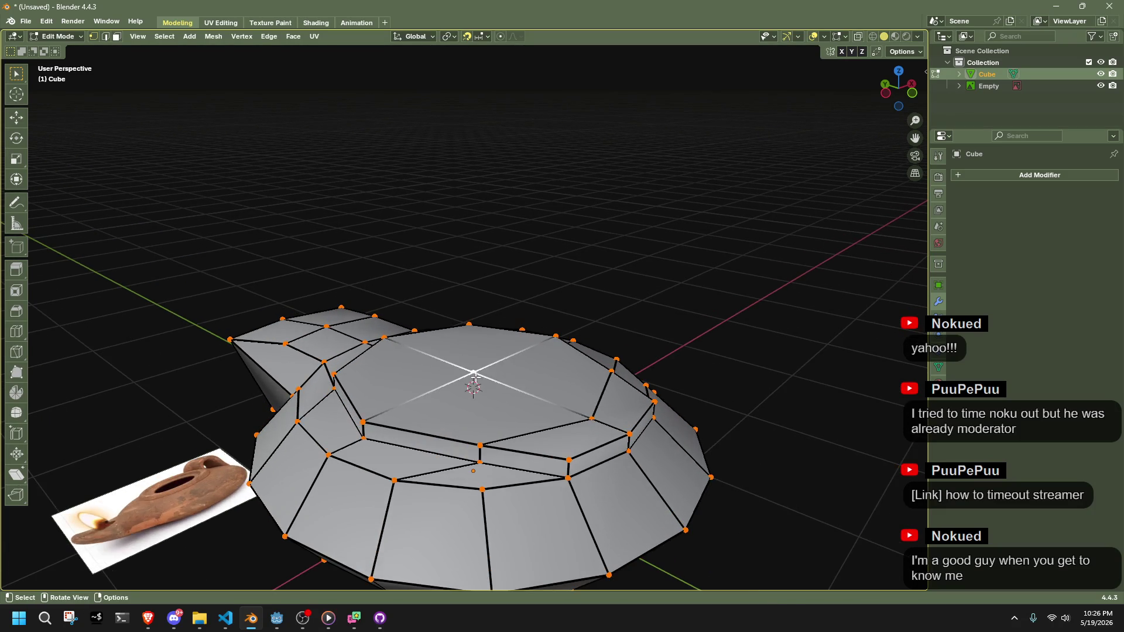
drag(474, 375, 660, 334)
key(g)
key(z)
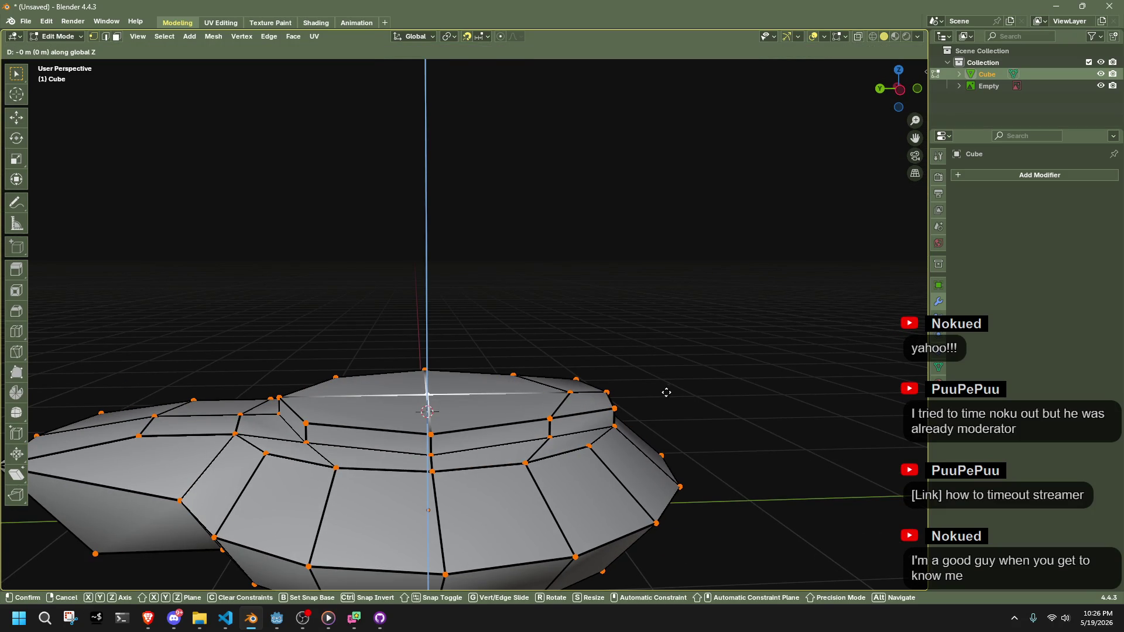
key(Escape)
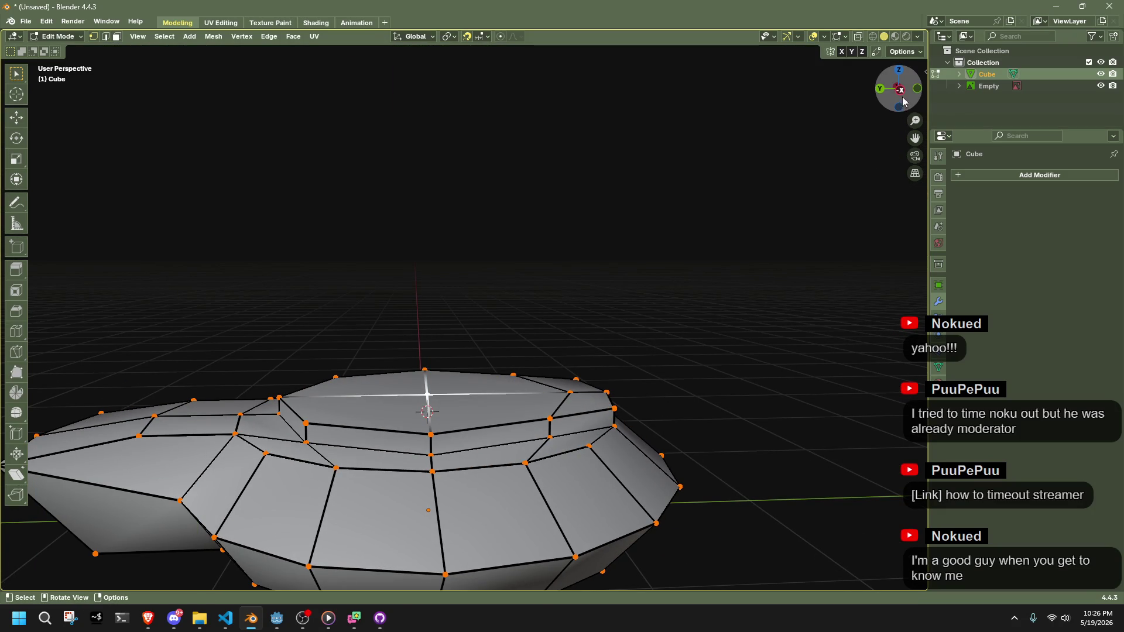
click(900, 93)
key(g)
key(z)
click(680, 282)
Select a top face of the raised rim
drag(671, 289, 708, 356)
click(790, 399)
mouse_move(791, 400)
mouse_down()
mouse_move(414, 398)
mouse_move(622, 369)
mouse_up()
click(413, 398)
Apply Flip Quad Tessellation to the thin rim face so its crease runs the other way
key(ctrl+f)
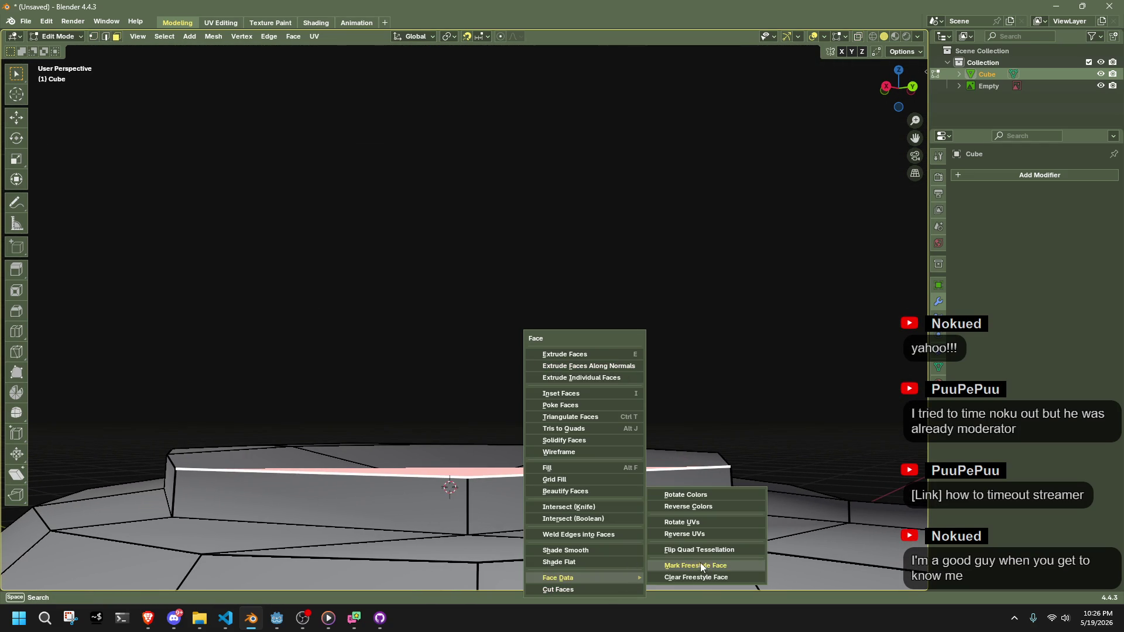
key(Escape)
mouse_move(690, 553)
mouse_down()
mouse_move(491, 448)
mouse_move(410, 445)
mouse_move(468, 424)
mouse_move(488, 491)
mouse_up()
key(ctrl+f)
key(Escape)
mouse_move(497, 451)
mouse_down()
mouse_move(514, 472)
mouse_move(524, 466)
mouse_up()
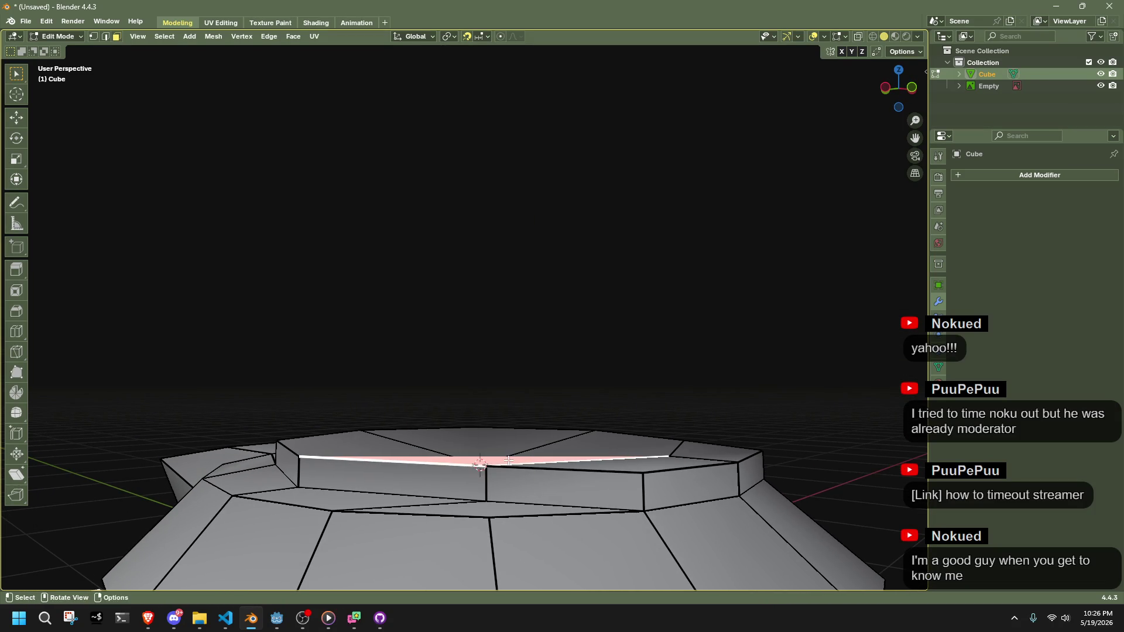
key(ctrl+f)
click(616, 519)
drag(615, 518, 486, 472)
key(ctrl+f)
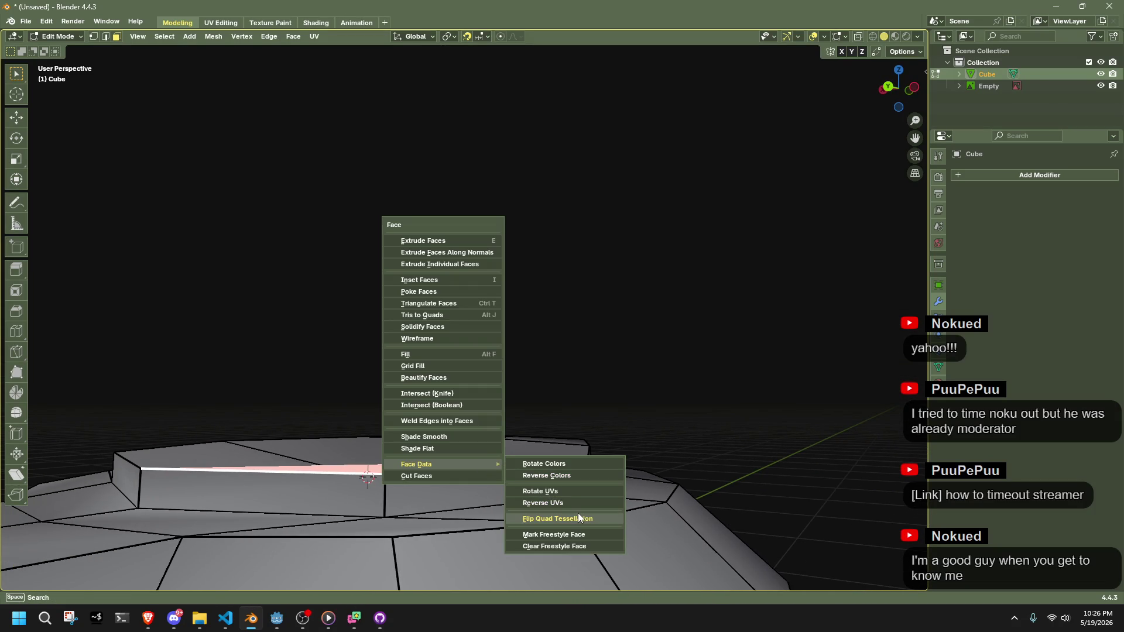
click(578, 518)
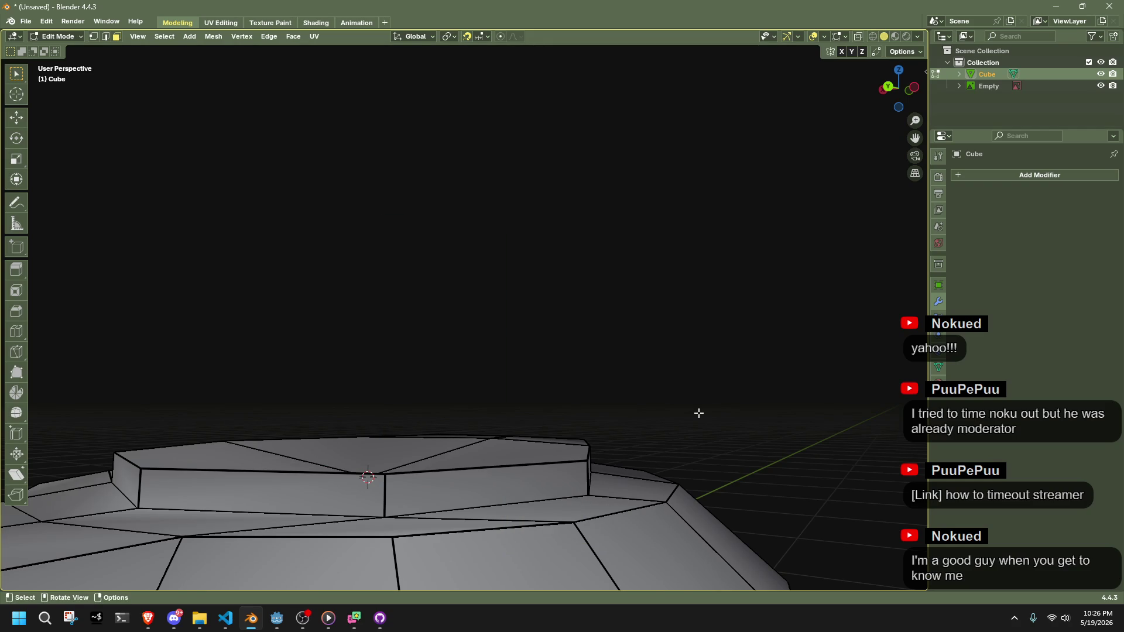
Check the rim shape in Object Mode, then return to Edit Mode
scroll(686, 414, down, 5)
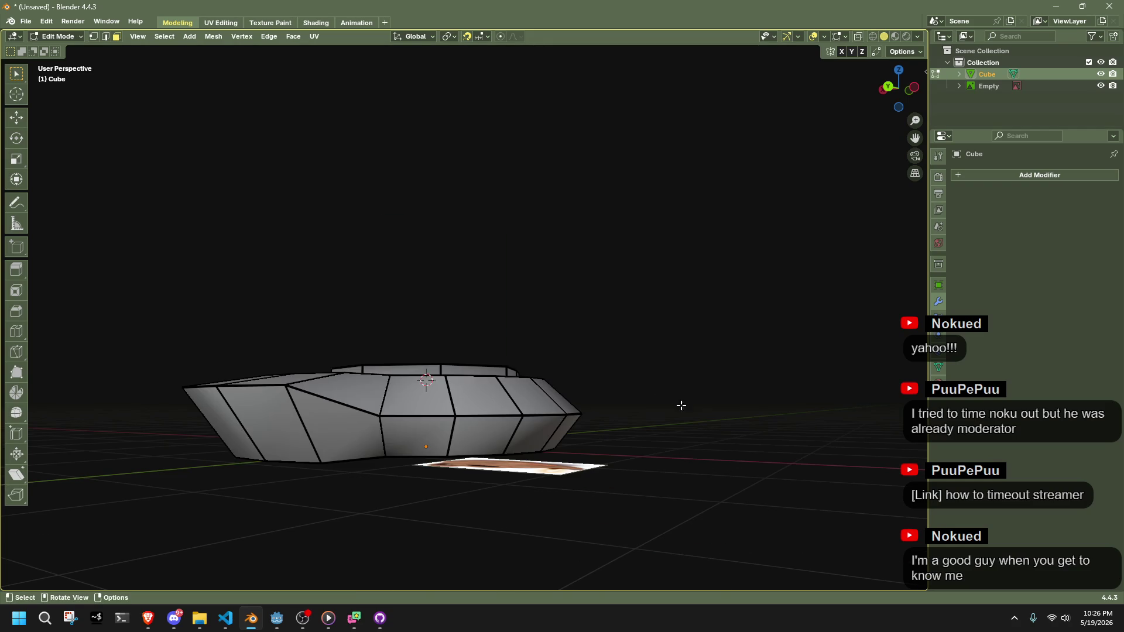
key(Tab)
scroll(408, 434, up, 4)
key(Tab)
scroll(408, 433, down, 3)
Select the end faces and extrude them 0.4 m along their normals
mouse_move(408, 434)
mouse_down()
mouse_move(735, 468)
mouse_move(667, 507)
mouse_move(605, 512)
mouse_move(603, 445)
mouse_move(729, 427)
mouse_move(702, 421)
mouse_up()
drag(493, 443, 858, 158)
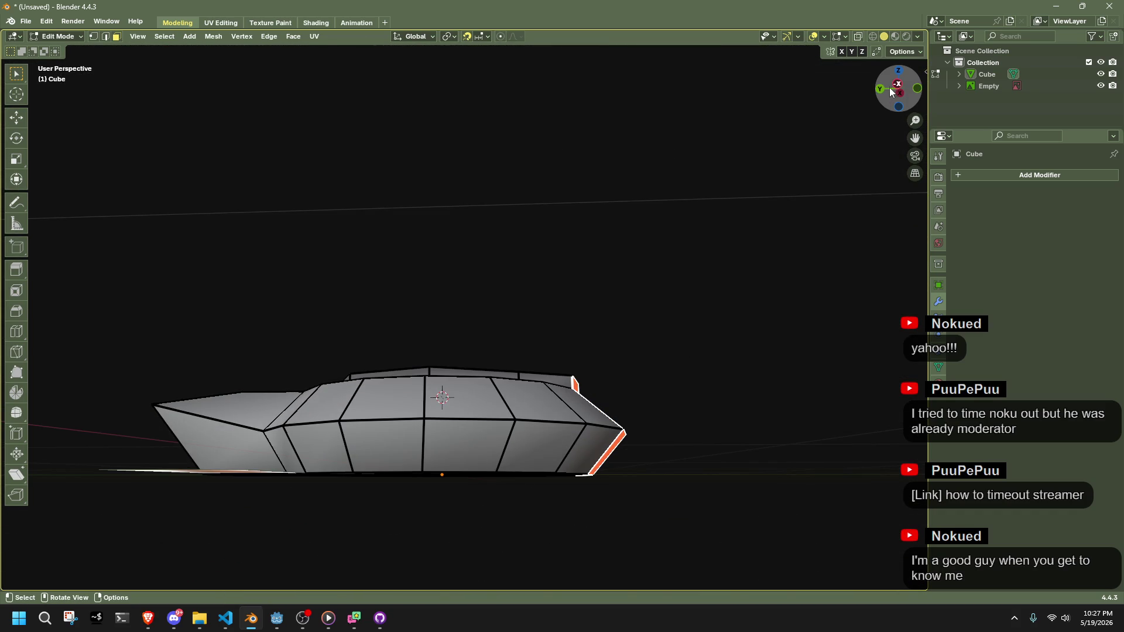
click(890, 91)
right_click(715, 405)
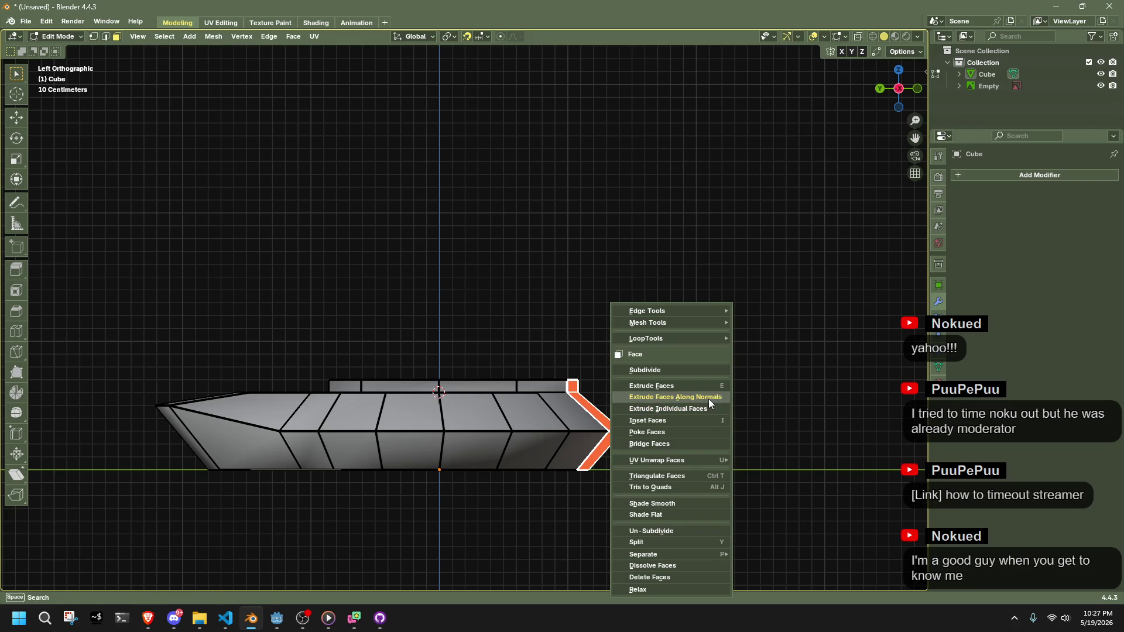
click(708, 398)
click(722, 401)
key(ctrl+z)
right_click(722, 400)
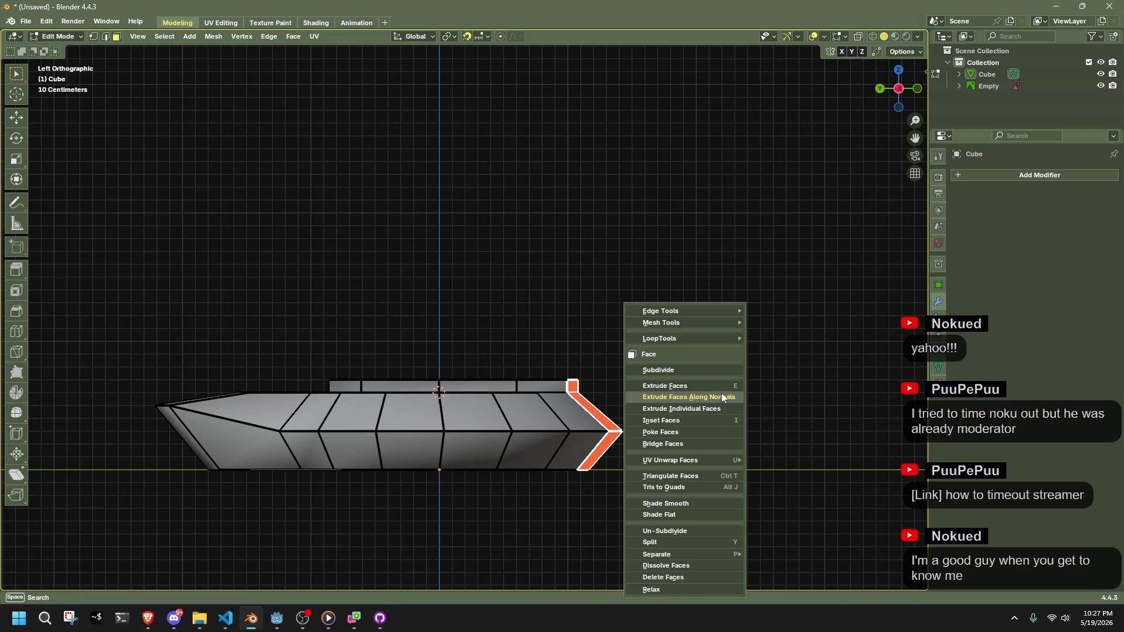
click(723, 393)
click(760, 382)
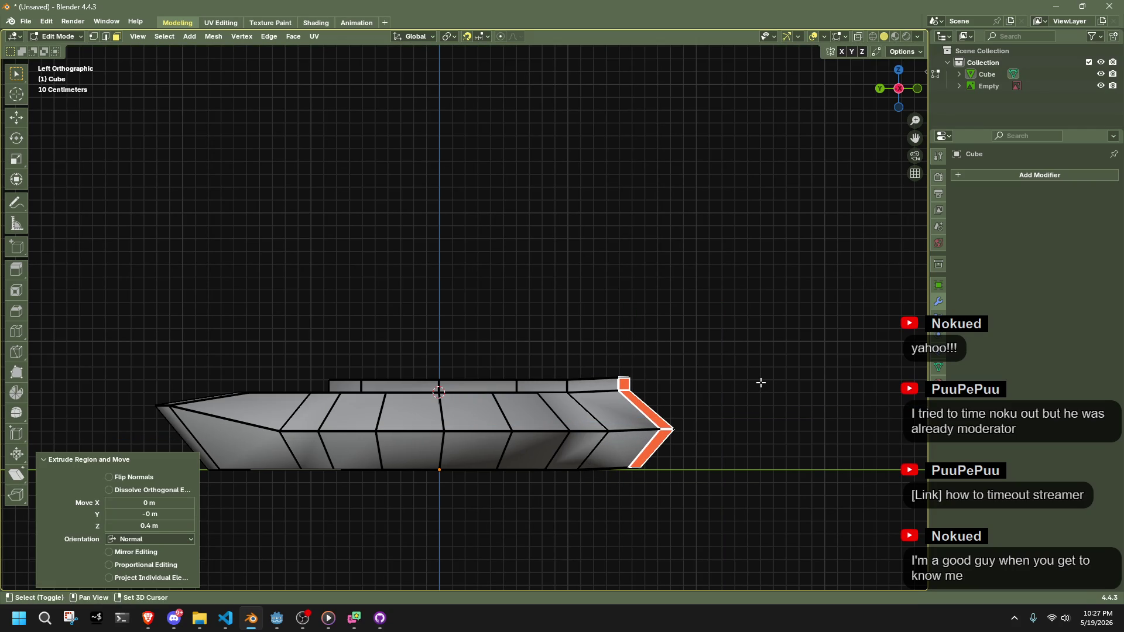
Taper the new section by scaling it down and moving the tip vertices into a point
key(s)
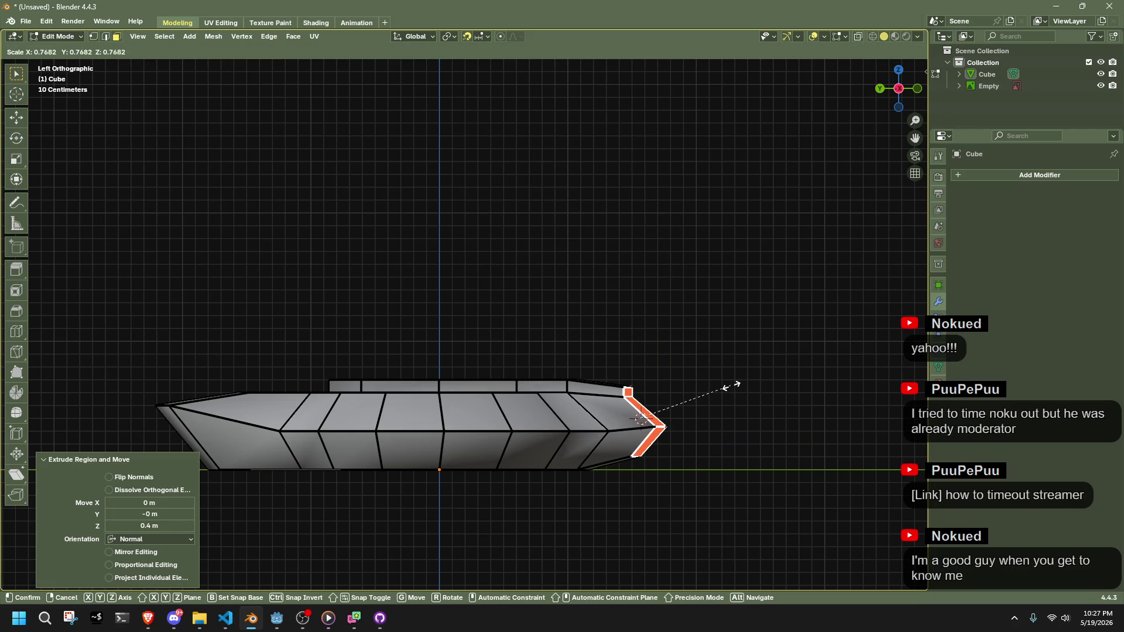
click(730, 386)
key(1)
scroll(703, 410, up, 2)
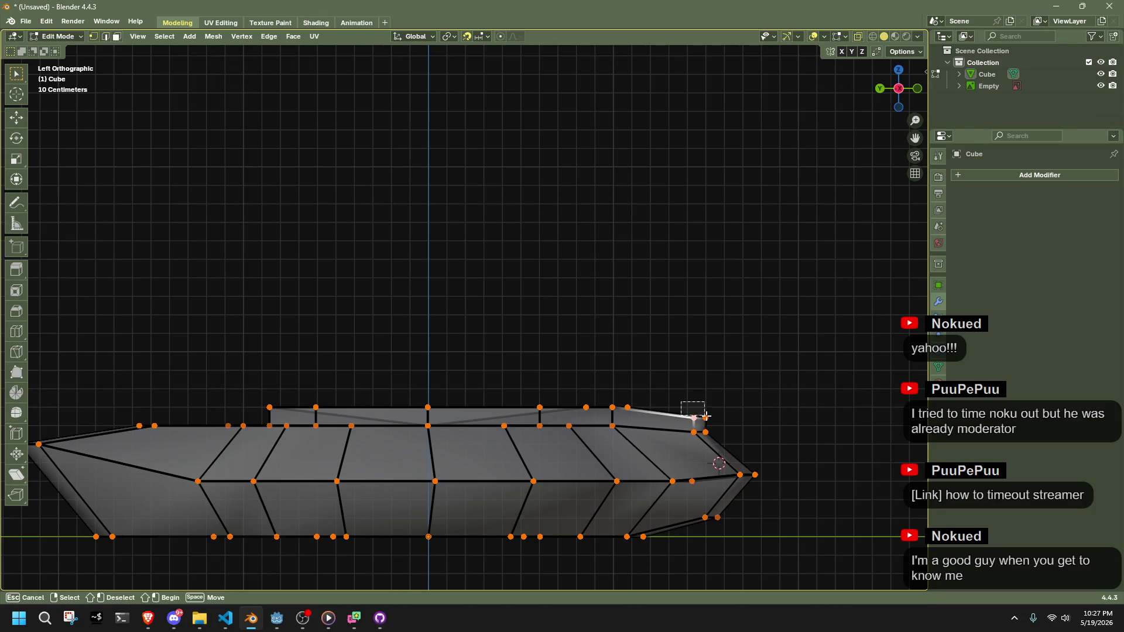
key(g)
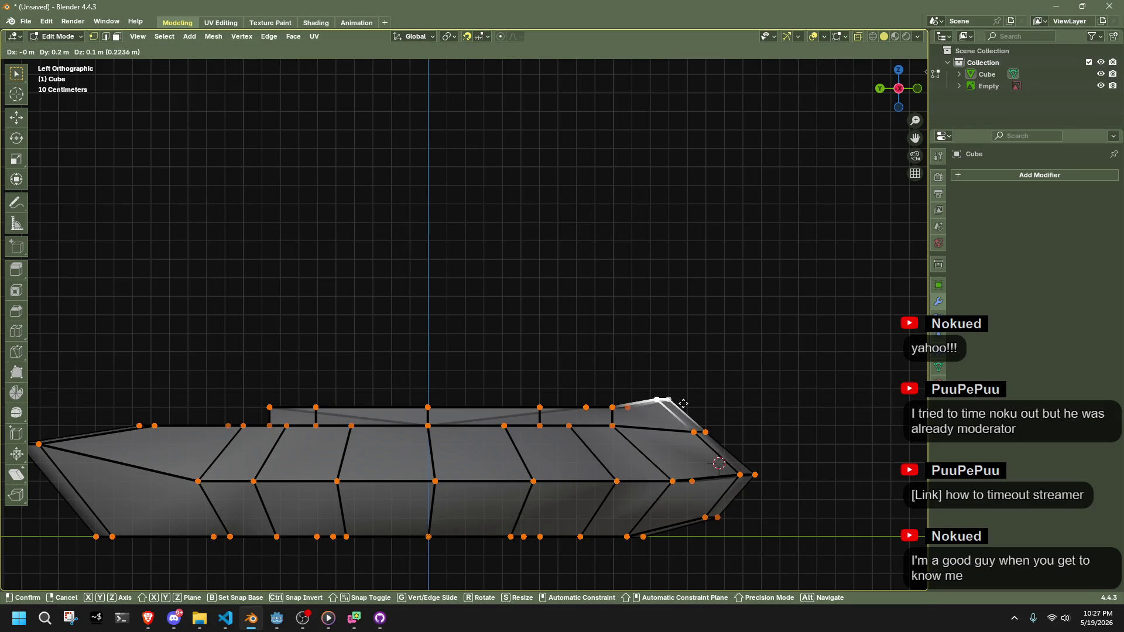
click(683, 403)
drag(724, 534, 724, 534)
key(g)
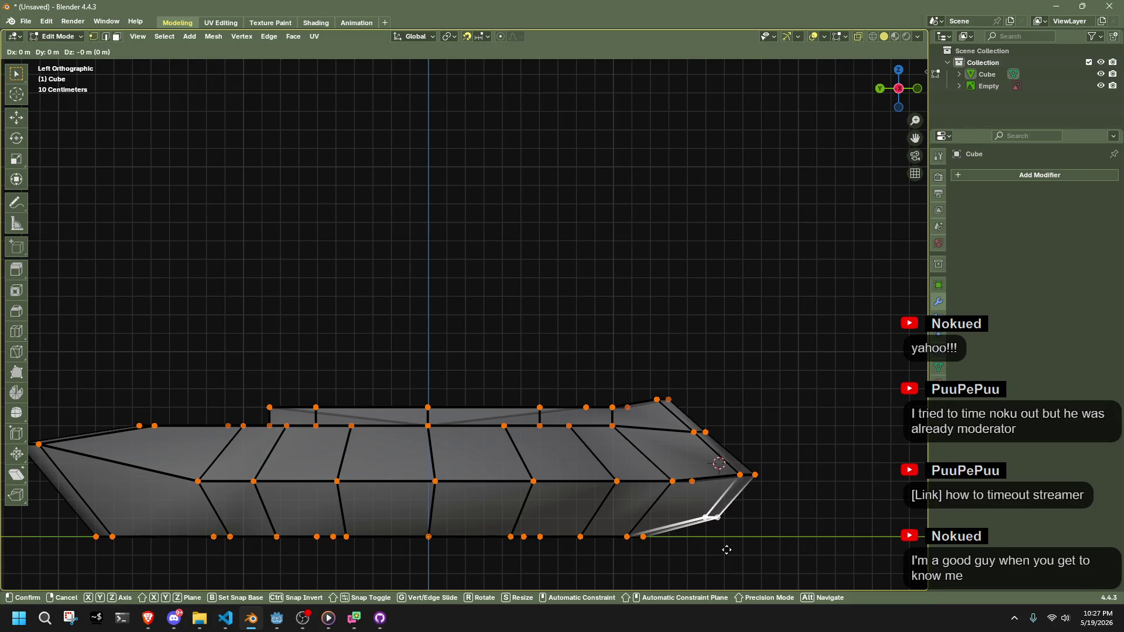
click(710, 545)
mouse_move(731, 455)
mouse_down()
mouse_move(765, 491)
mouse_move(757, 504)
mouse_move(704, 504)
mouse_move(609, 475)
mouse_move(525, 480)
mouse_move(547, 503)
mouse_move(454, 518)
mouse_move(501, 539)
mouse_up()
key(g)
click(756, 517)
Return to Object Mode, select the lamp body and turn off X-ray
key(Tab)
click(547, 503)
key(alt+z)
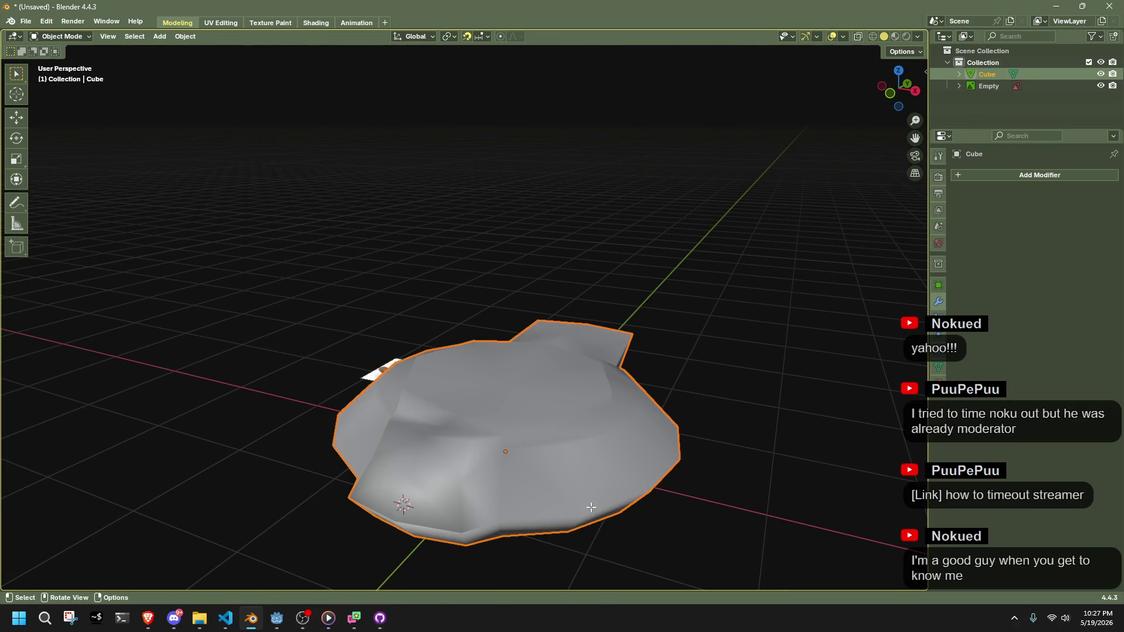
Enter Edit Mode in Top view with X-ray and get back to the rear face selection
key(Tab)
drag(591, 507, 635, 501)
click(894, 85)
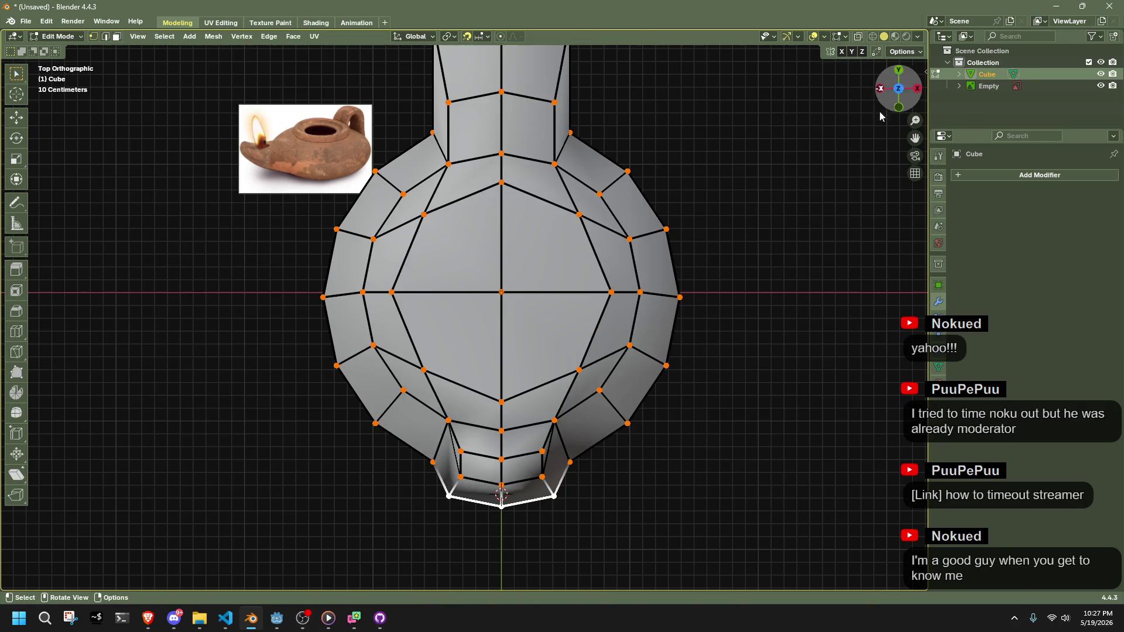
key(alt+z)
scroll(599, 522, up, 2)
drag(587, 513, 583, 443)
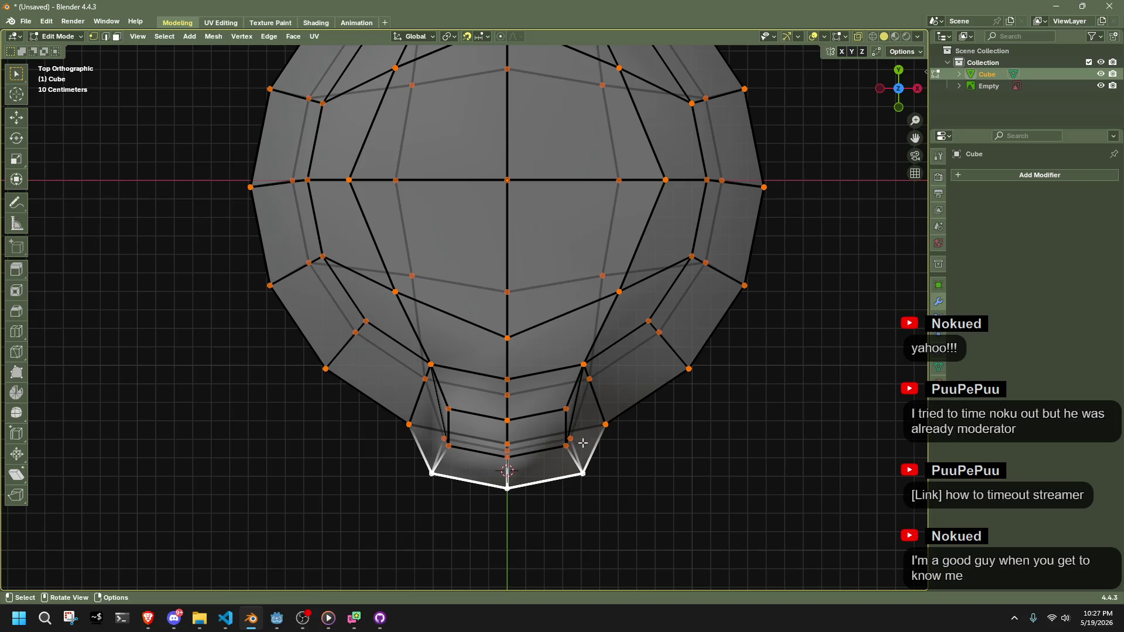
key(ctrl+z)
key(ctrl+z)
key(ctrl+z)
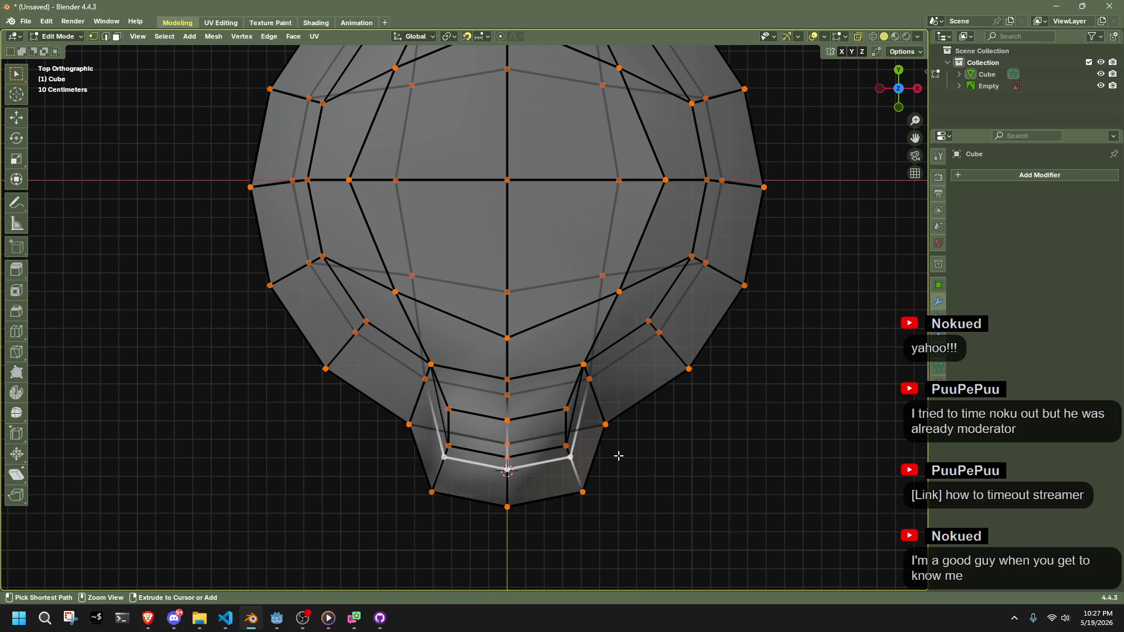
key(ctrl+z)
key(ctrl+z)
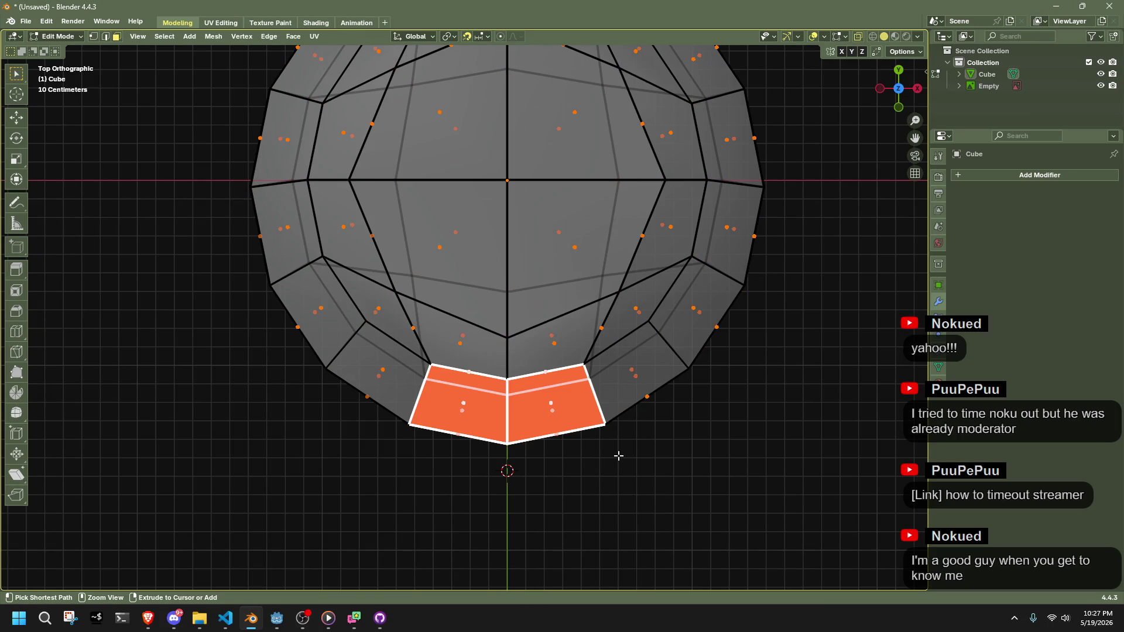
scroll(616, 441, down, 4)
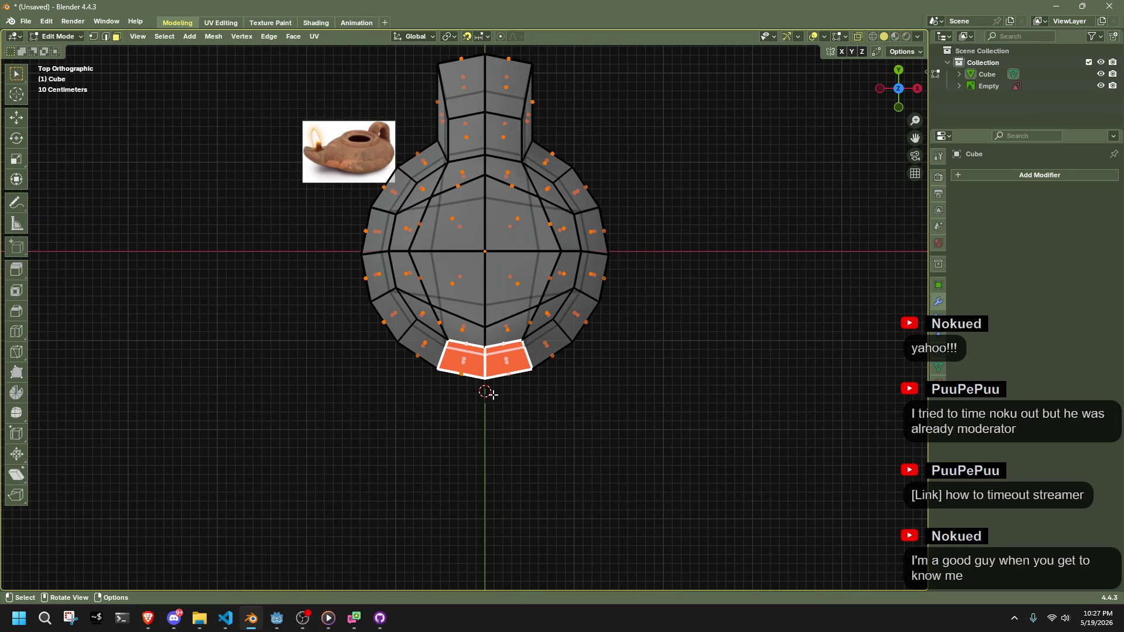
Extrude the rear faces 0.6 m along their normals and turn X-ray off
key(e)
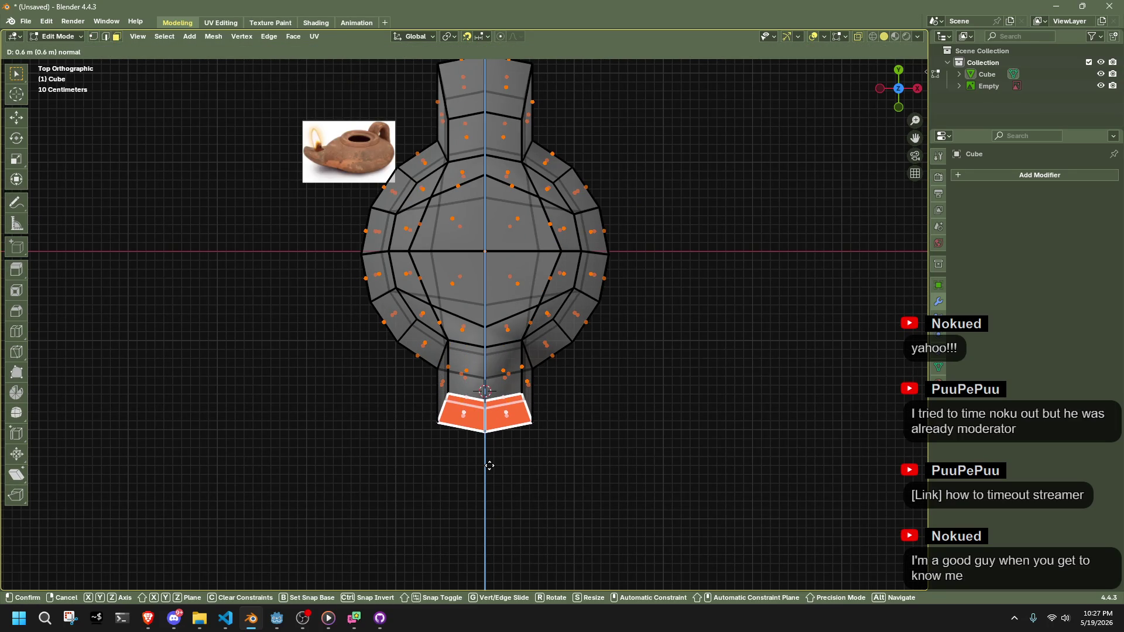
click(489, 465)
scroll(523, 486, up, 2)
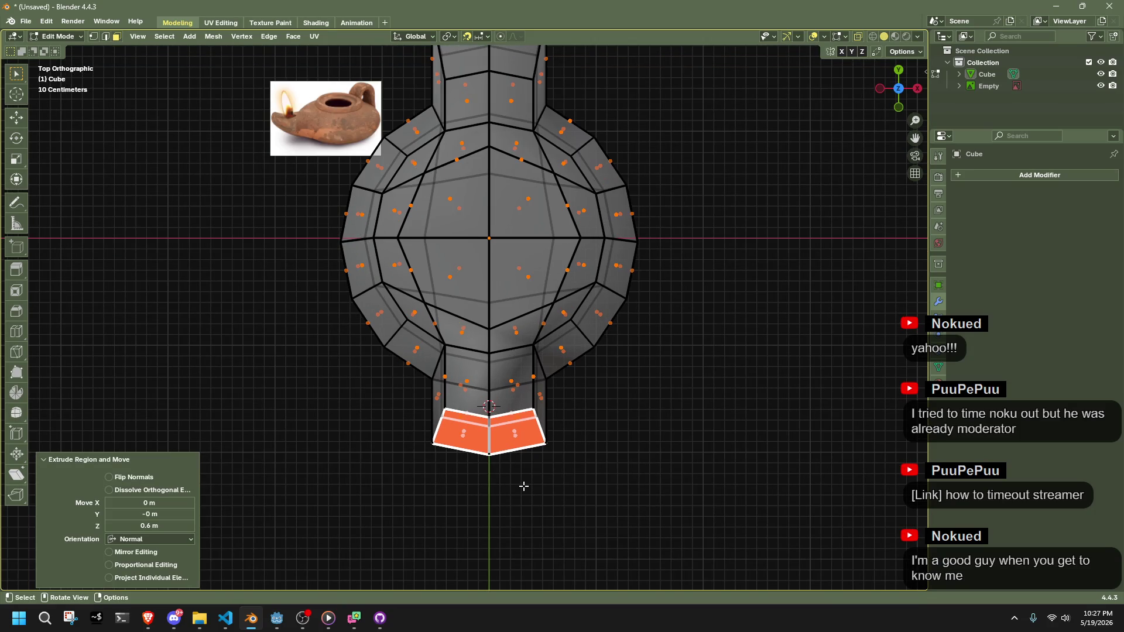
drag(522, 484, 516, 384)
key(alt+z)
key(alt+a)
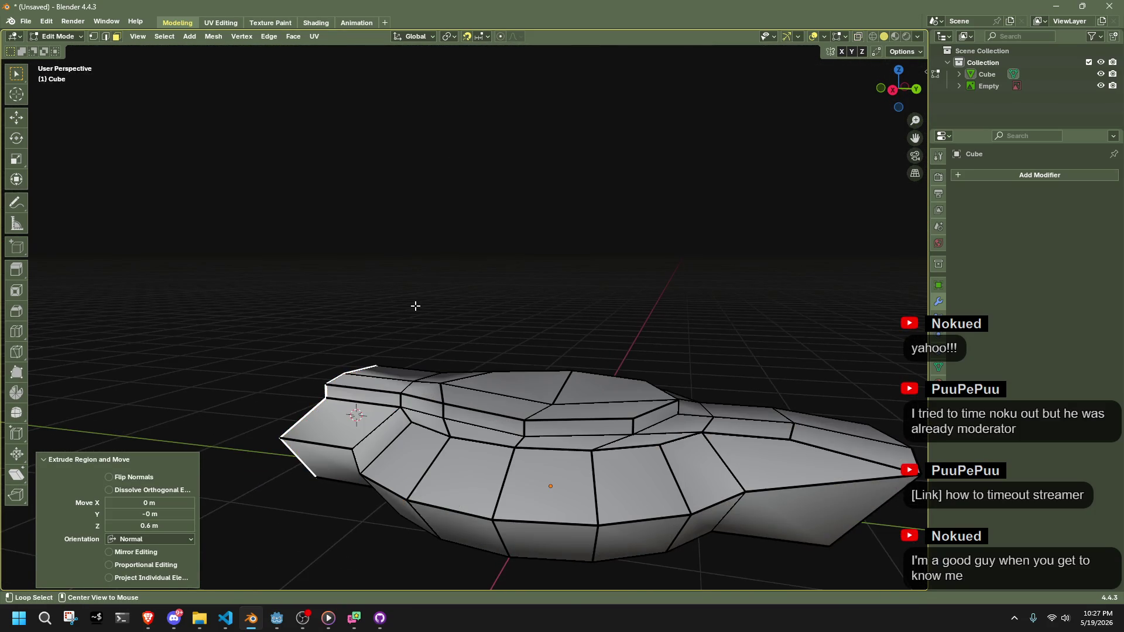
drag(428, 348, 693, 335)
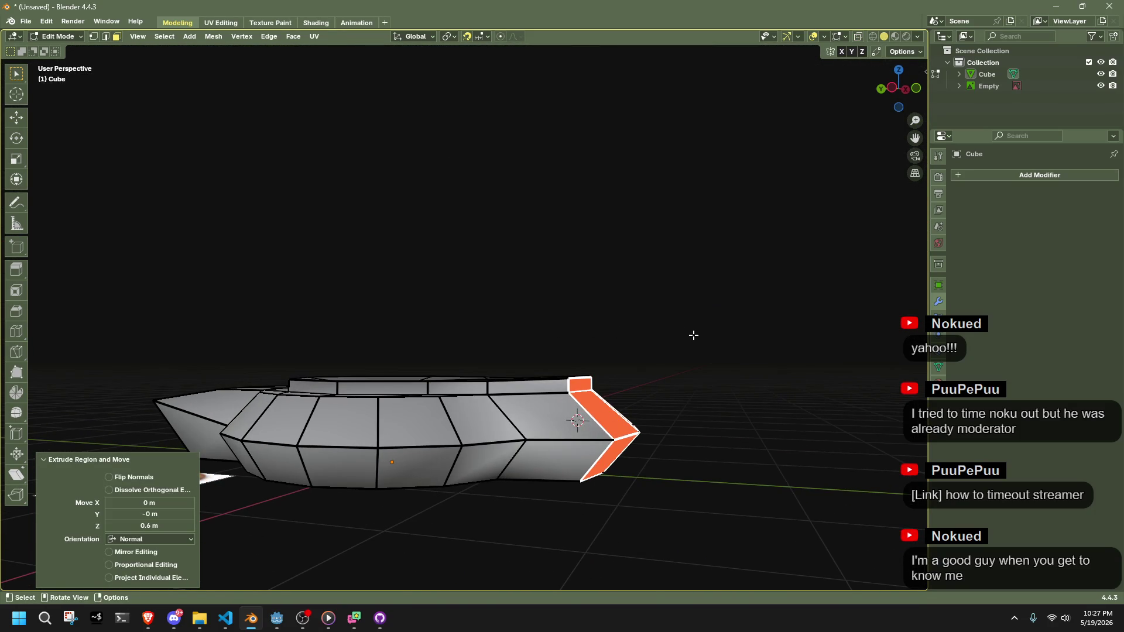
Flatten the extruded end faces to zero scale on Y
key(s)
key(y)
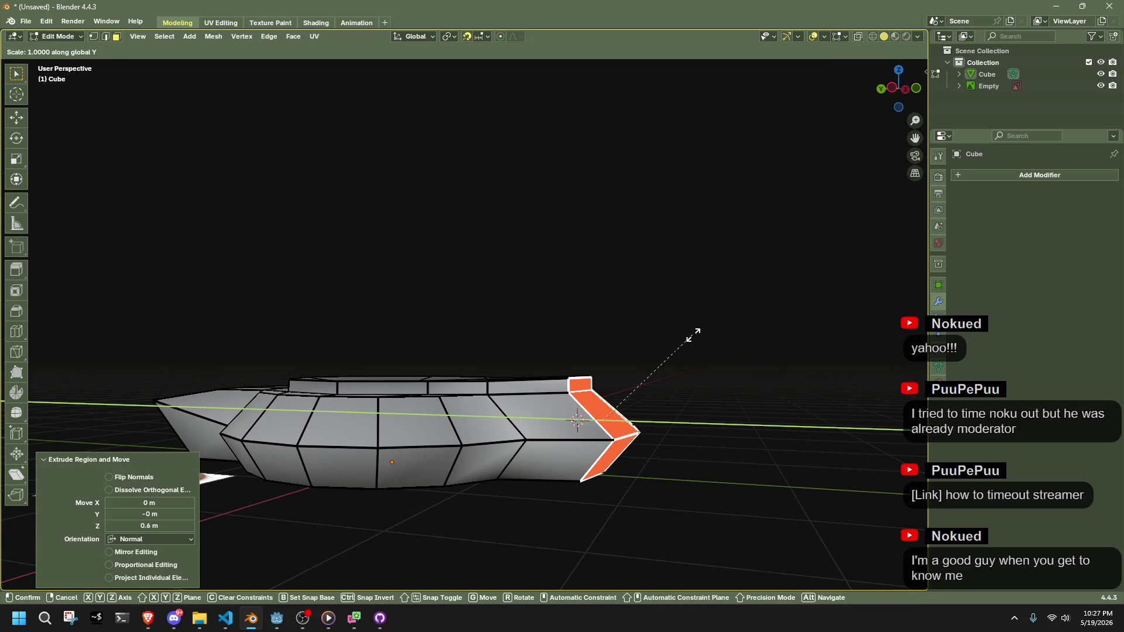
key(0)
key(Return)
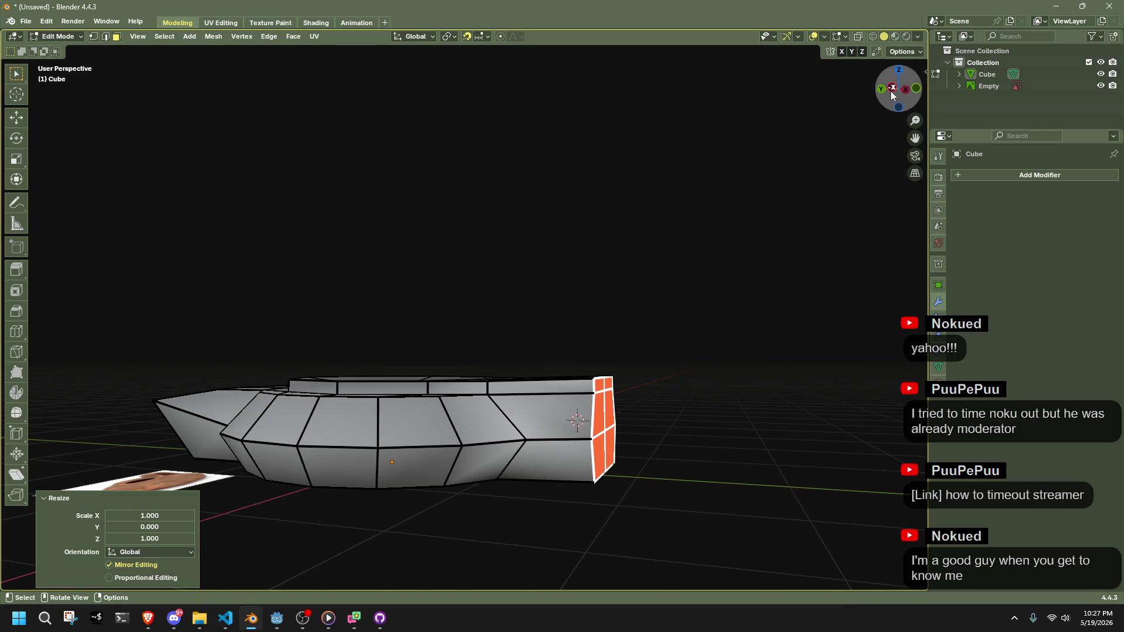
click(891, 91)
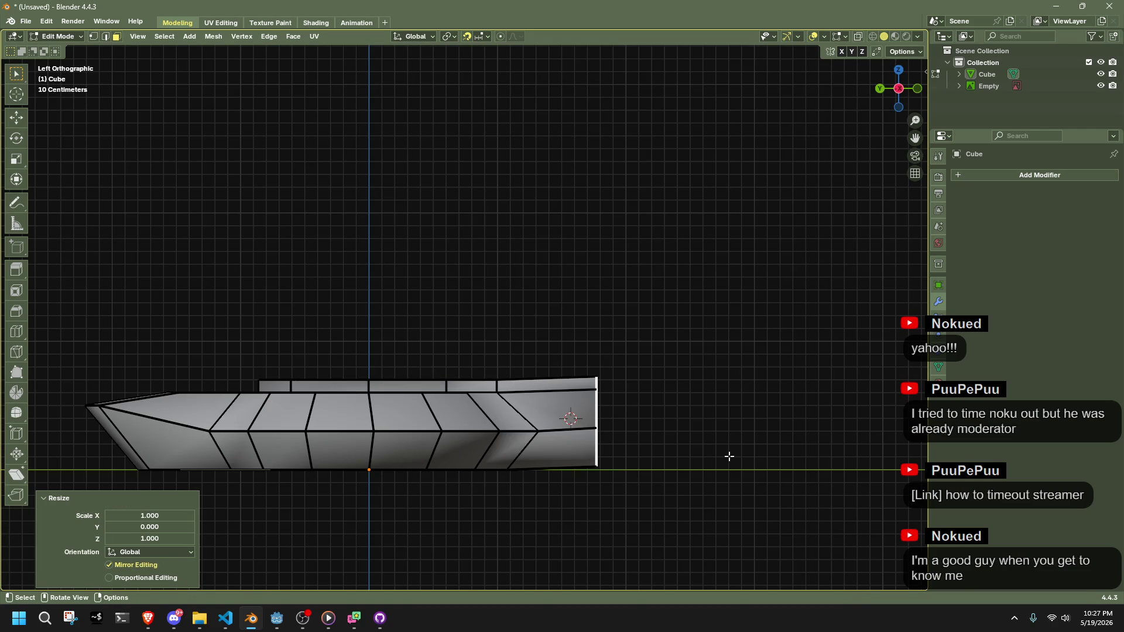
Shift the flat end face along Y and raise the top rear vertices 0.3 m
key(g)
key(y)
click(691, 463)
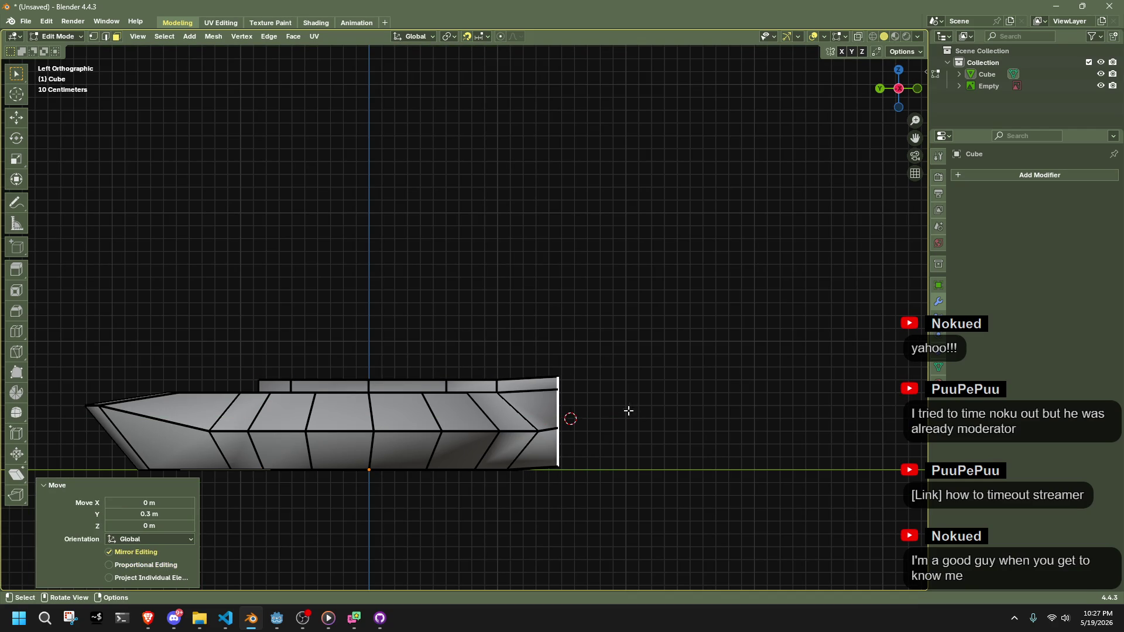
key(1)
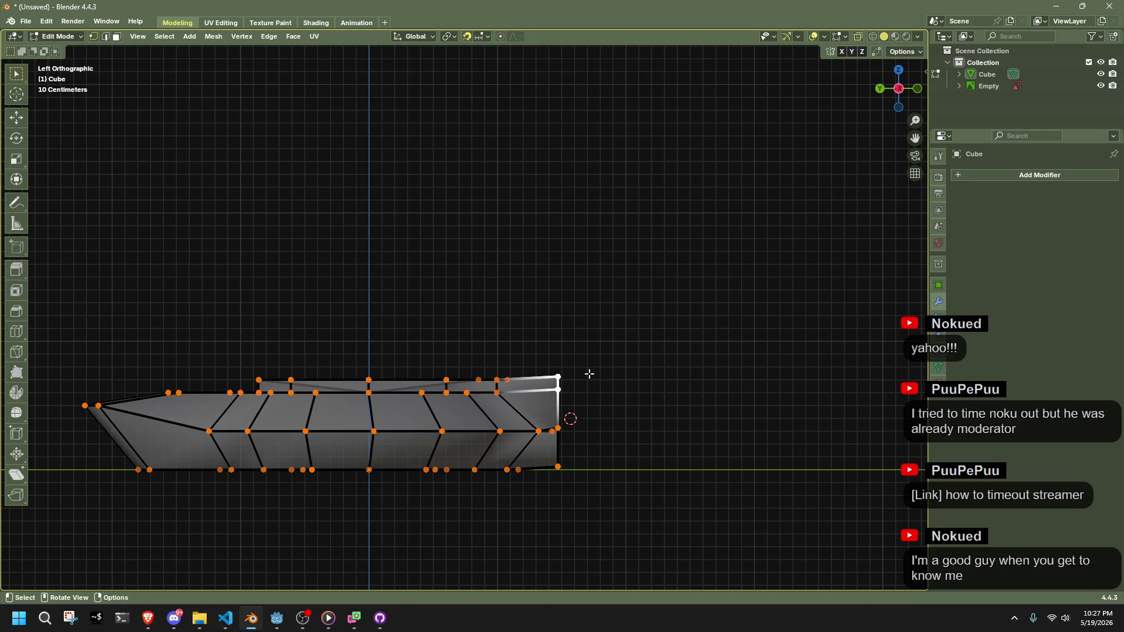
key(g)
key(z)
click(579, 332)
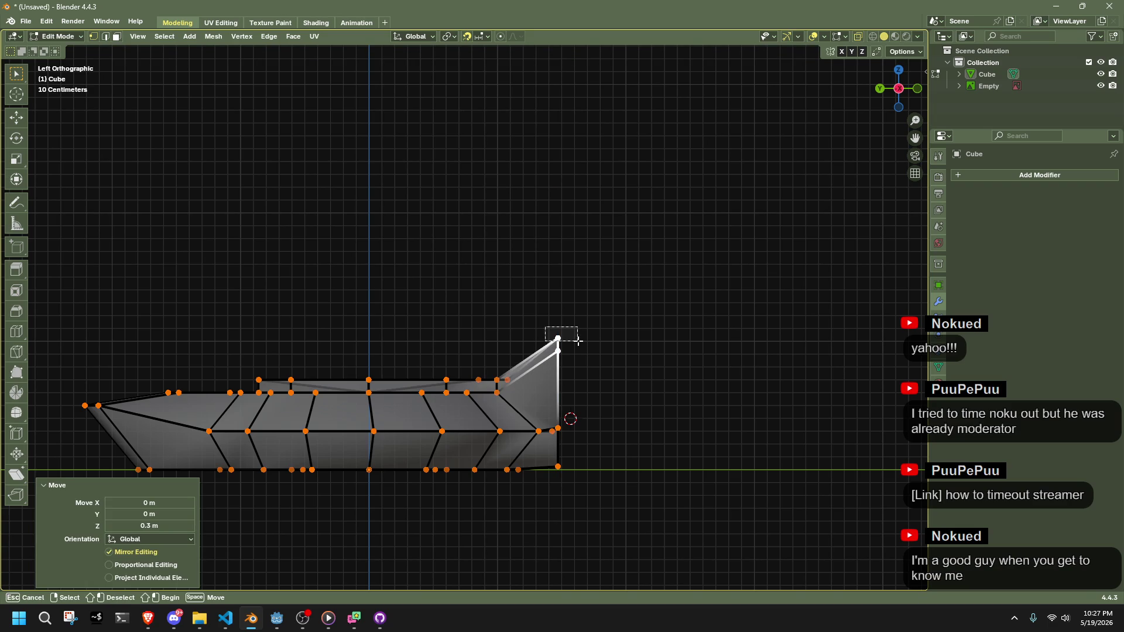
Adjust the raised top vertex's position and return to Object Mode
drag(584, 347, 580, 347)
key(g)
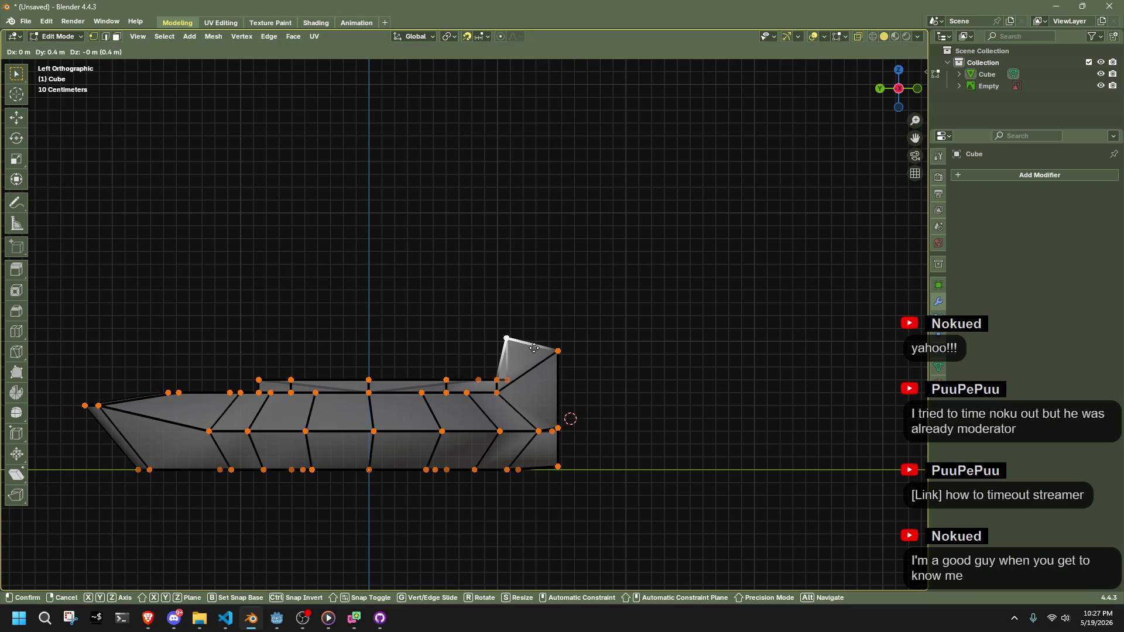
click(537, 347)
key(Tab)
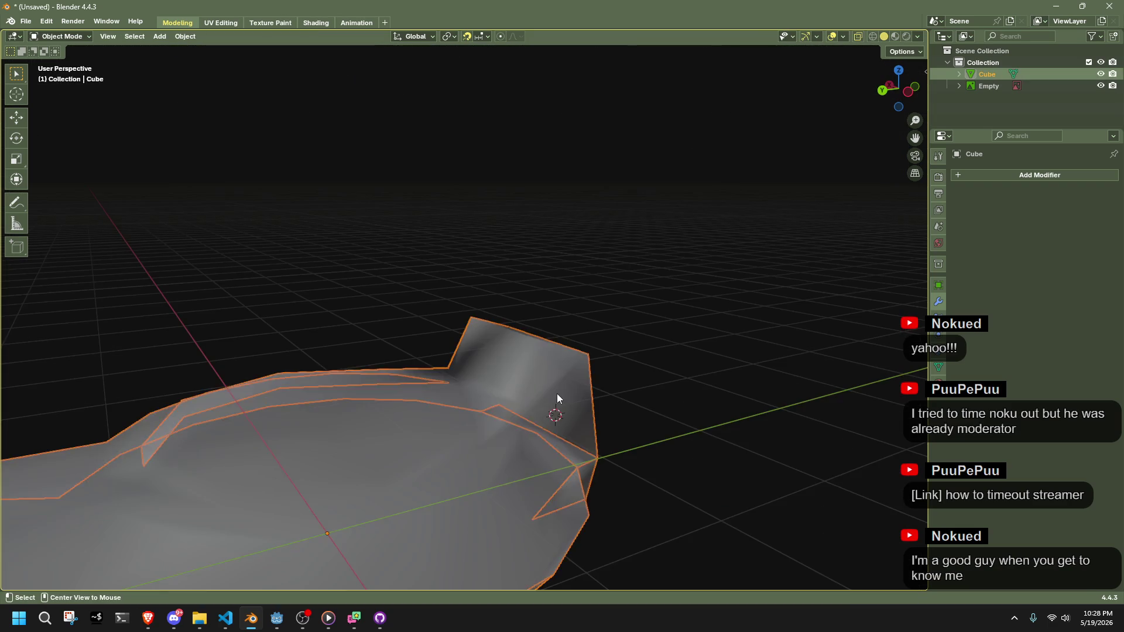
Snap the 3D cursor to the bottom vertex and flatten the selected edges to zero X width
mouse_move(672, 400)
mouse_down()
mouse_move(588, 363)
mouse_move(498, 367)
mouse_up()
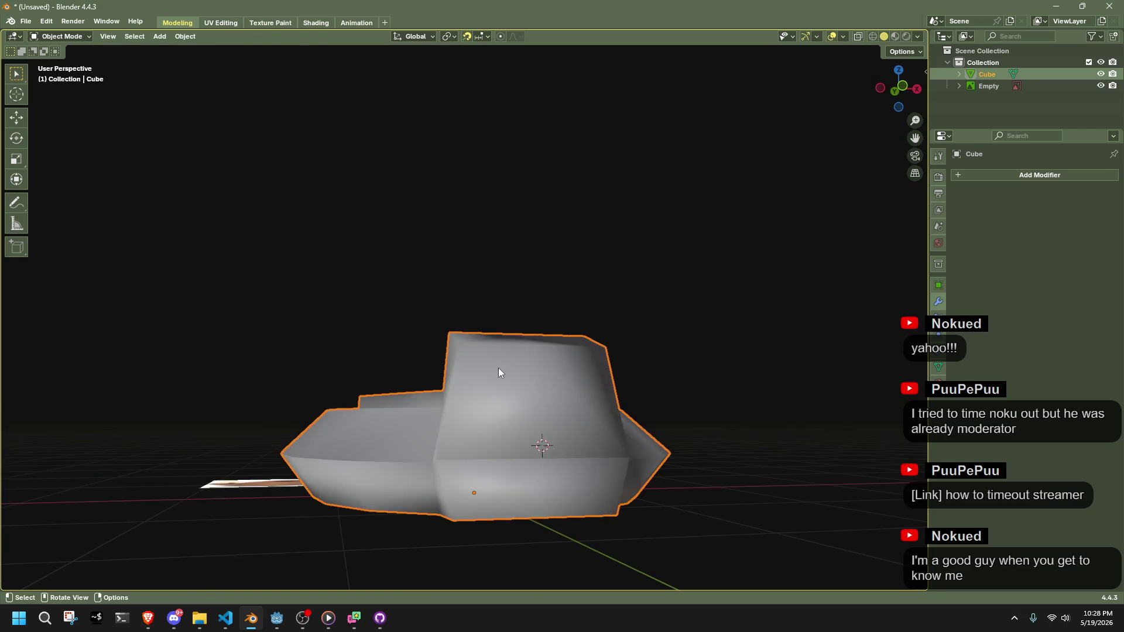
key(Tab)
scroll(524, 383, up, 6)
mouse_move(527, 281)
mouse_down()
mouse_move(508, 252)
mouse_move(595, 437)
mouse_move(530, 510)
mouse_up()
shift+right_click(501, 537)
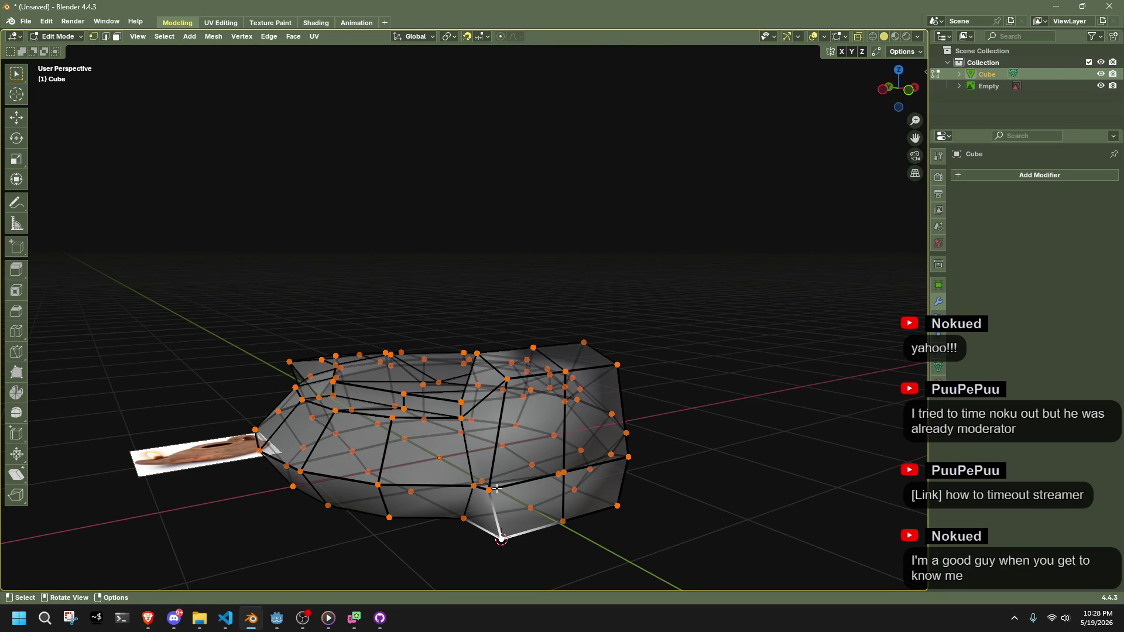
drag(493, 450, 697, 436)
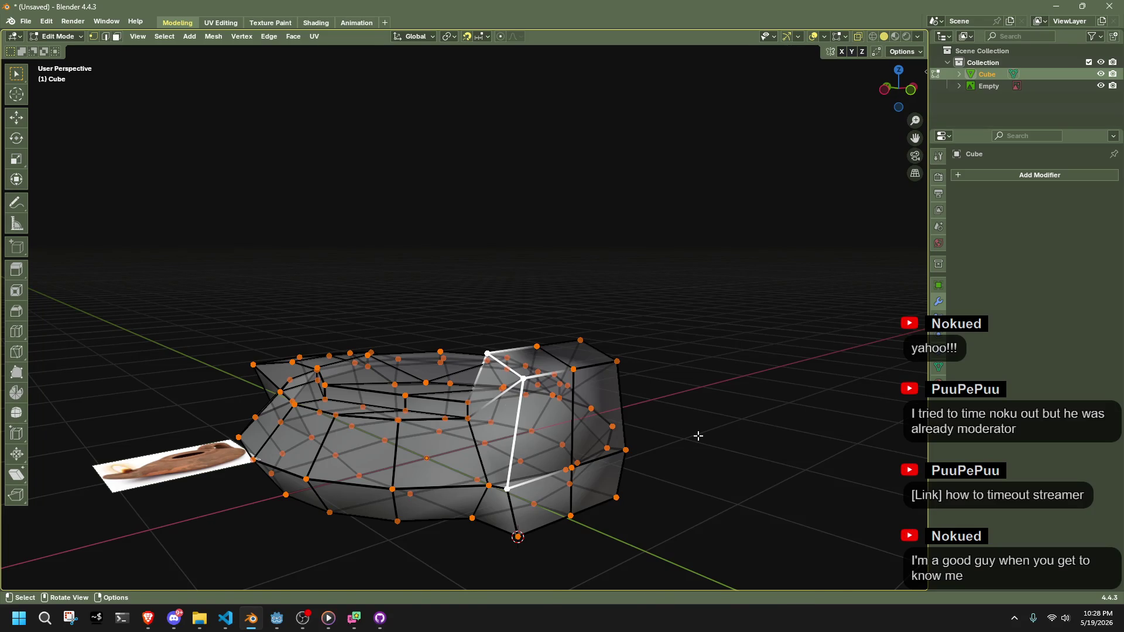
key(s)
key(x)
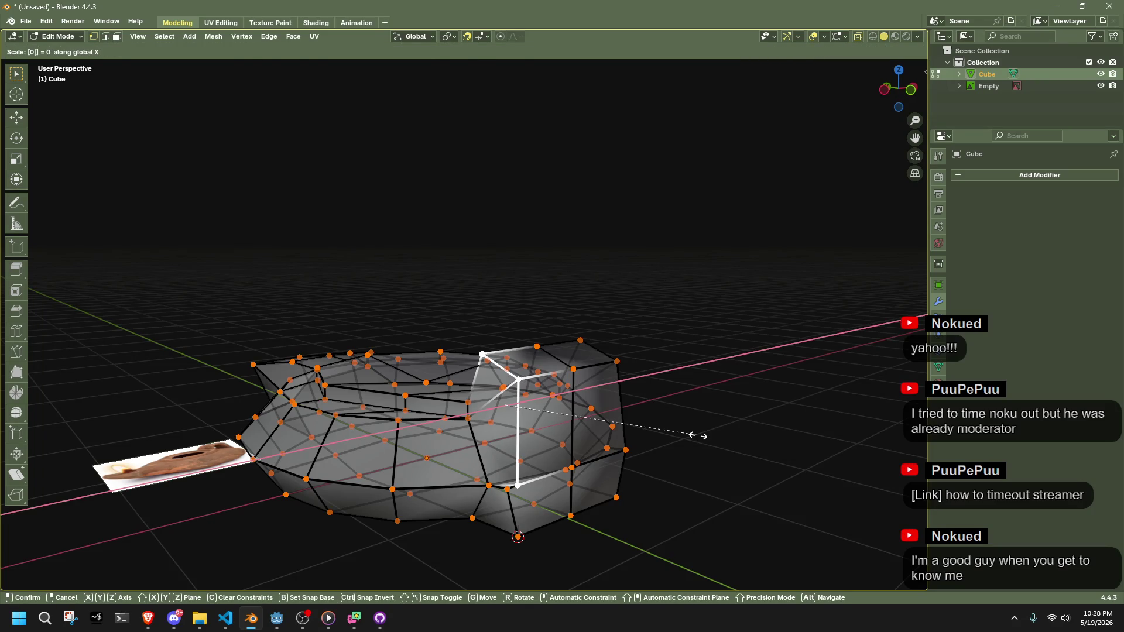
key(Return)
Try repositioning a vertex at the raised rear end, then undo the moves
mouse_move(677, 446)
mouse_down()
mouse_move(755, 466)
mouse_move(635, 410)
mouse_move(520, 328)
mouse_up()
key(g)
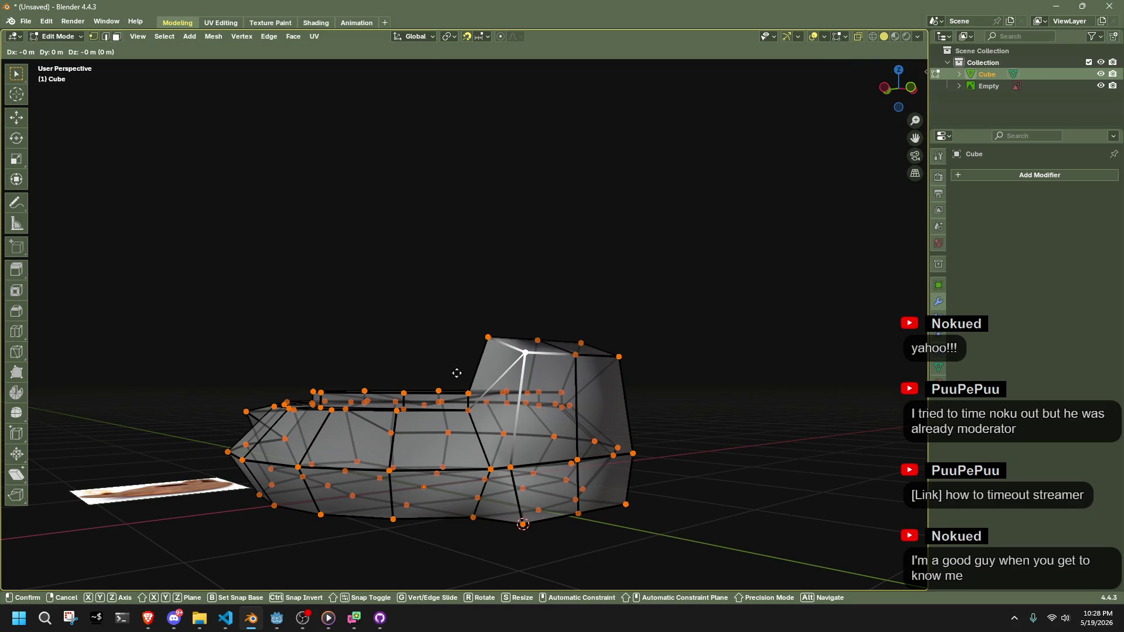
right_click(623, 458)
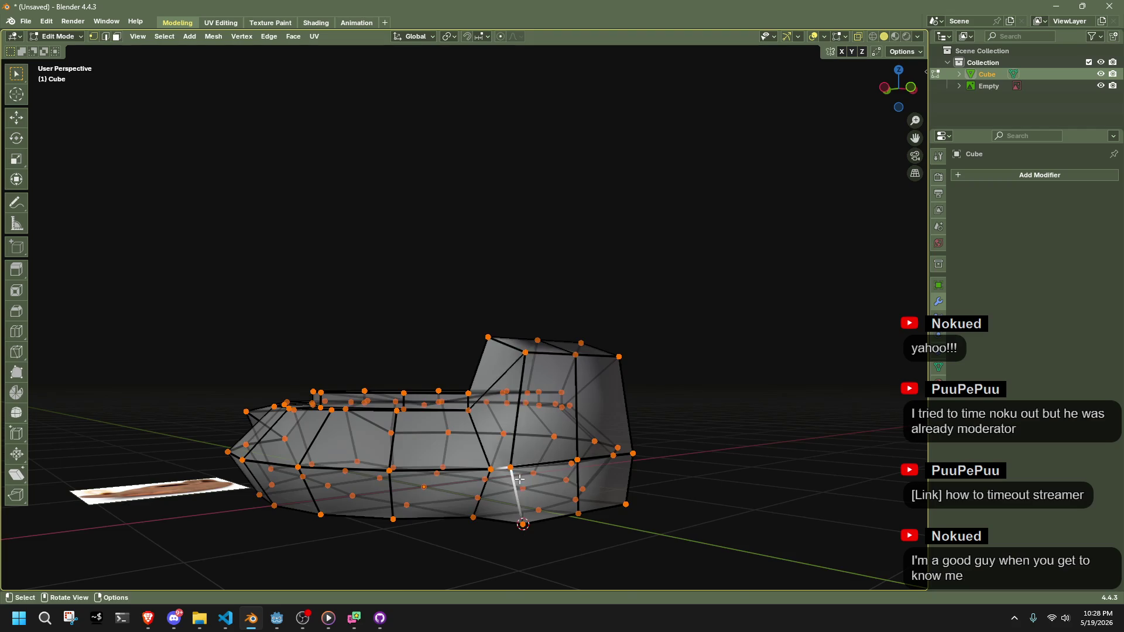
drag(519, 478, 585, 481)
key(g)
click(587, 481)
key(ctrl+z)
key(g)
click(587, 481)
key(g)
click(612, 465)
key(ctrl+z)
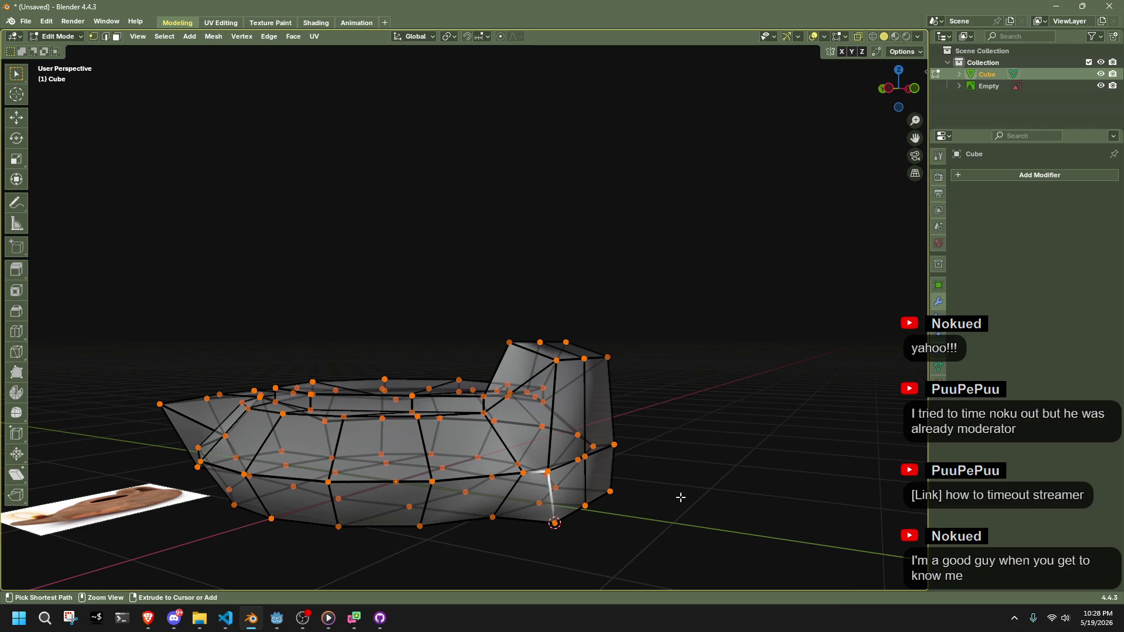
Switch to face selection with see-through view and inspect the mesh for faces to delete
key(3)
mouse_move(637, 494)
mouse_down()
mouse_move(626, 451)
mouse_move(665, 488)
mouse_move(692, 448)
mouse_move(614, 428)
mouse_move(501, 455)
mouse_move(532, 494)
mouse_move(470, 468)
mouse_move(710, 459)
mouse_move(568, 470)
mouse_move(612, 431)
mouse_move(622, 447)
mouse_move(597, 544)
mouse_move(602, 479)
mouse_move(539, 539)
mouse_move(552, 564)
mouse_up()
key(alt+z)
right_click(716, 460)
click(715, 460)
key(x)
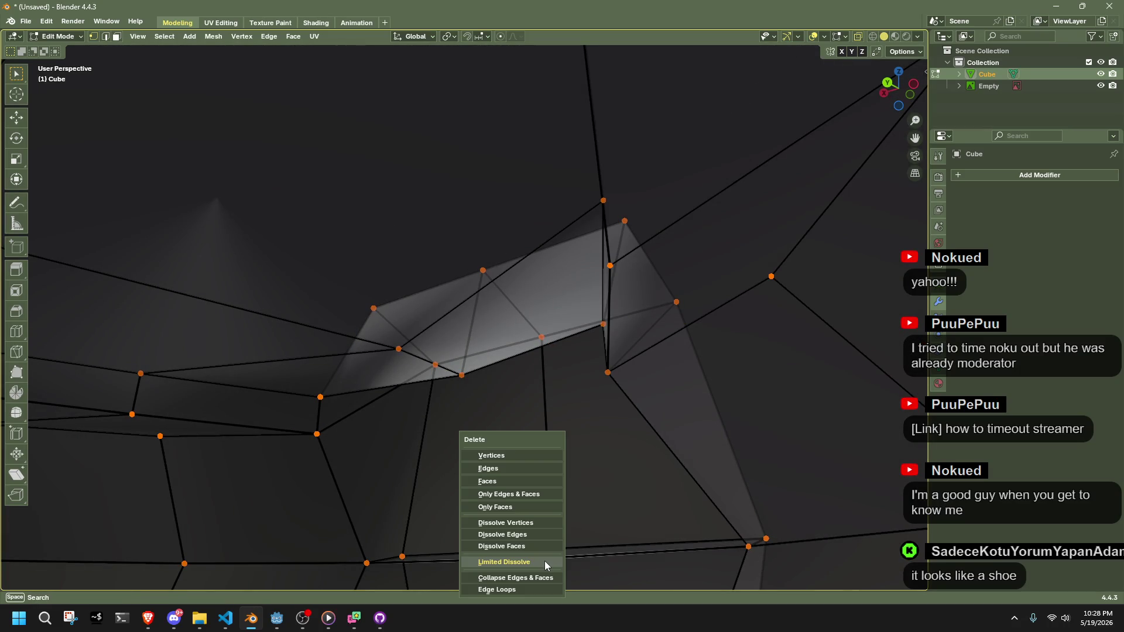
key(Escape)
mouse_move(544, 532)
mouse_down()
mouse_move(536, 557)
mouse_move(545, 565)
mouse_up()
key(x)
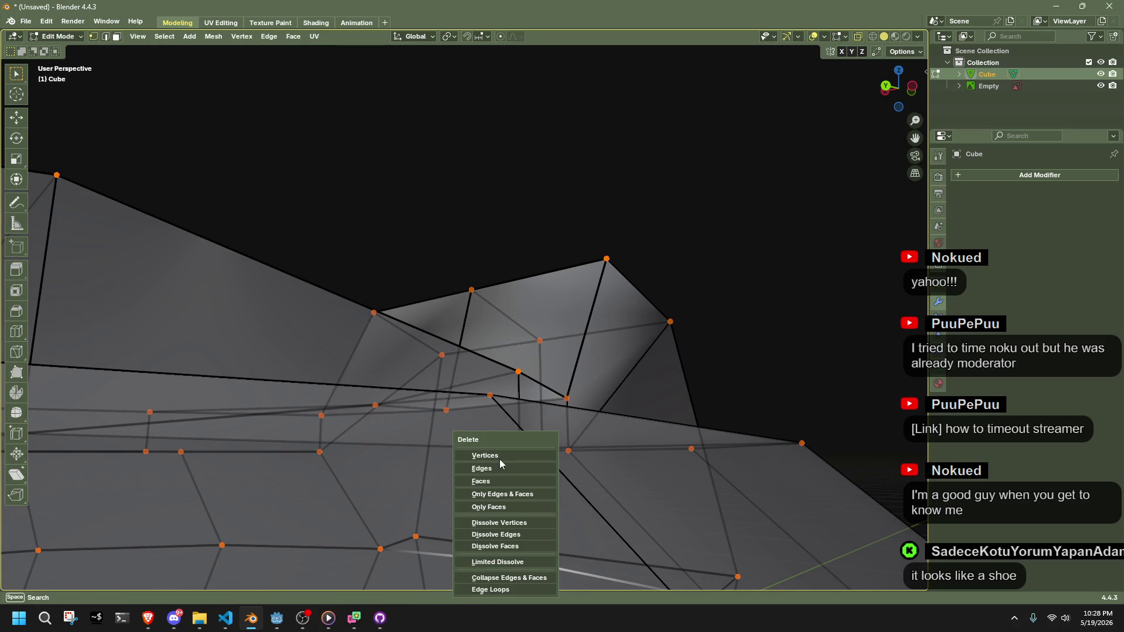
key(Escape)
mouse_move(580, 485)
mouse_down()
mouse_move(606, 532)
mouse_move(509, 550)
mouse_up()
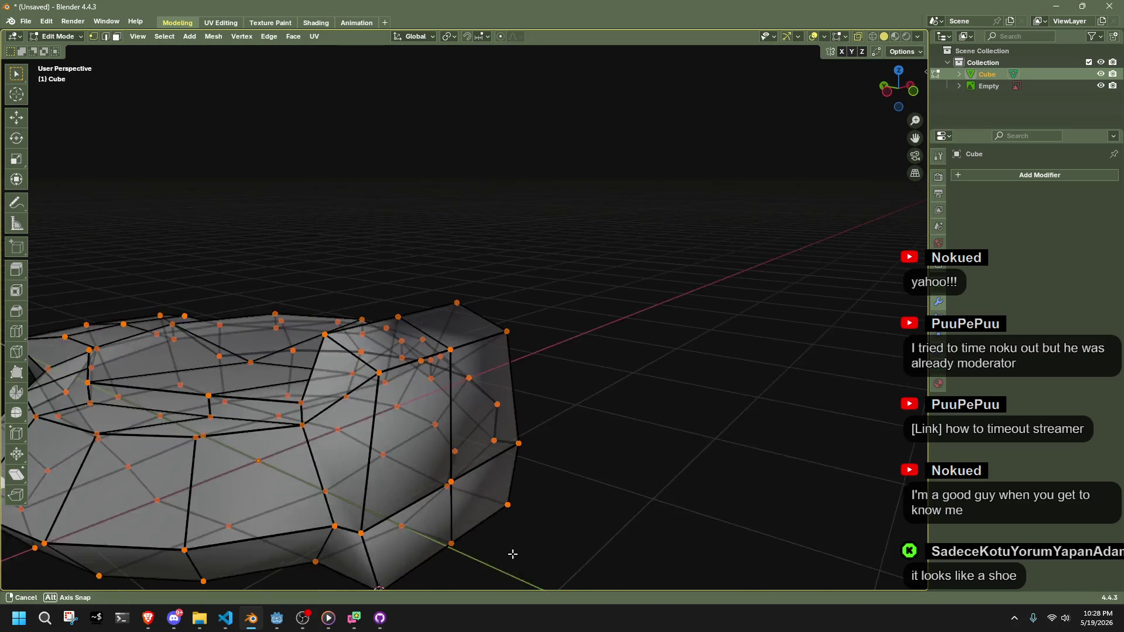
Select all and Merge by Distance at 0.0001 m, removing 20 duplicates, then return to Object Mode
key(a)
click(213, 37)
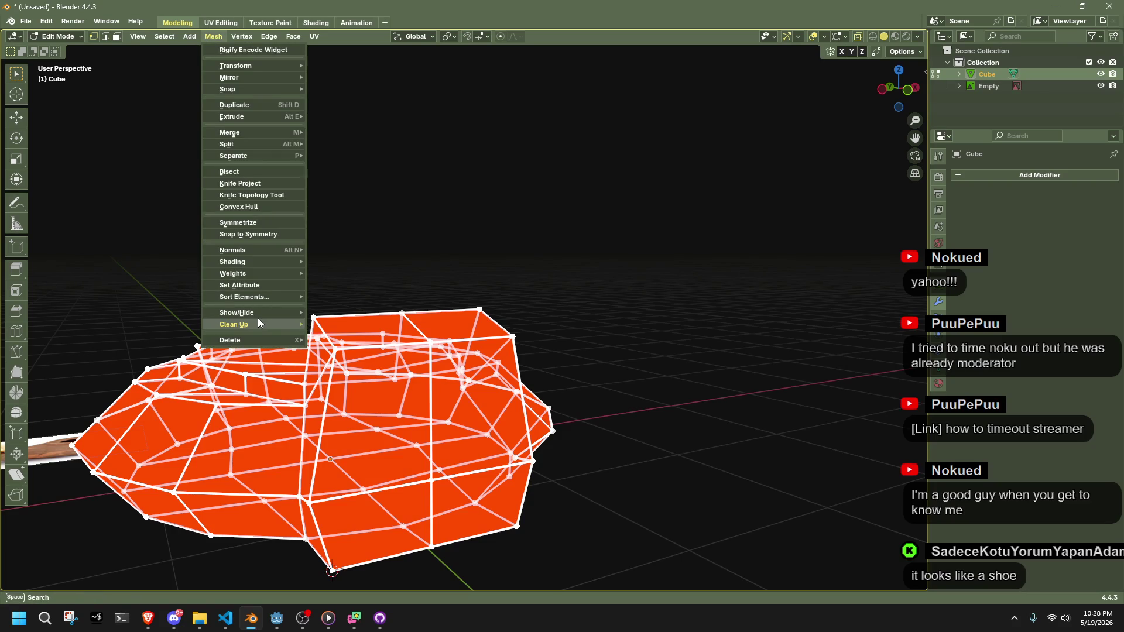
mouse_move(259, 324)
click(380, 414)
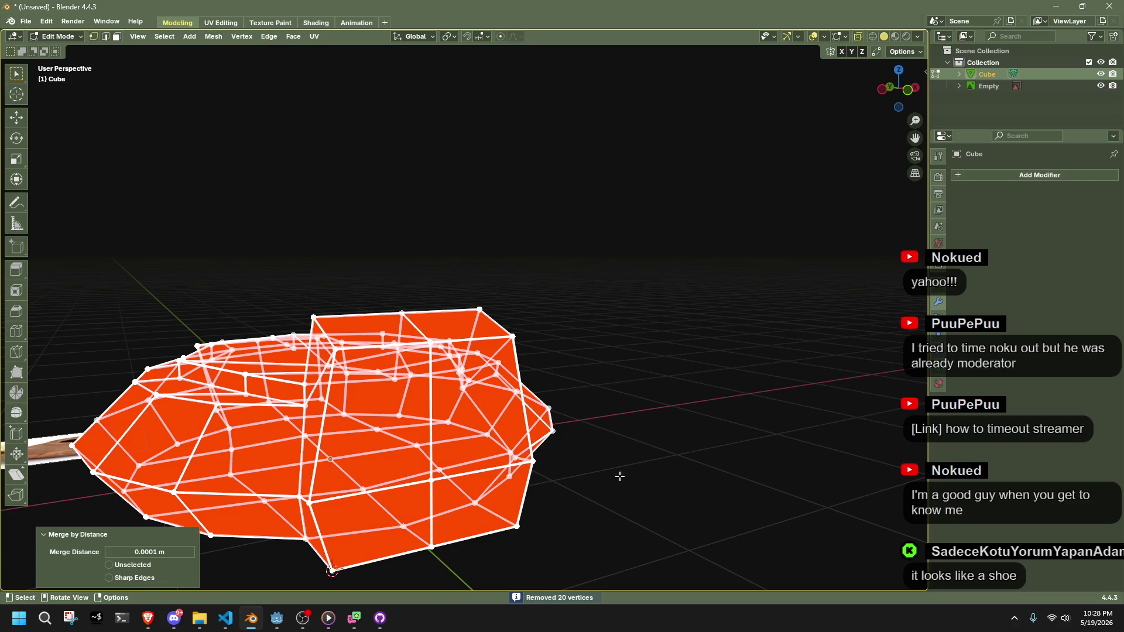
key(Tab)
click(651, 416)
scroll(417, 405, up, 3)
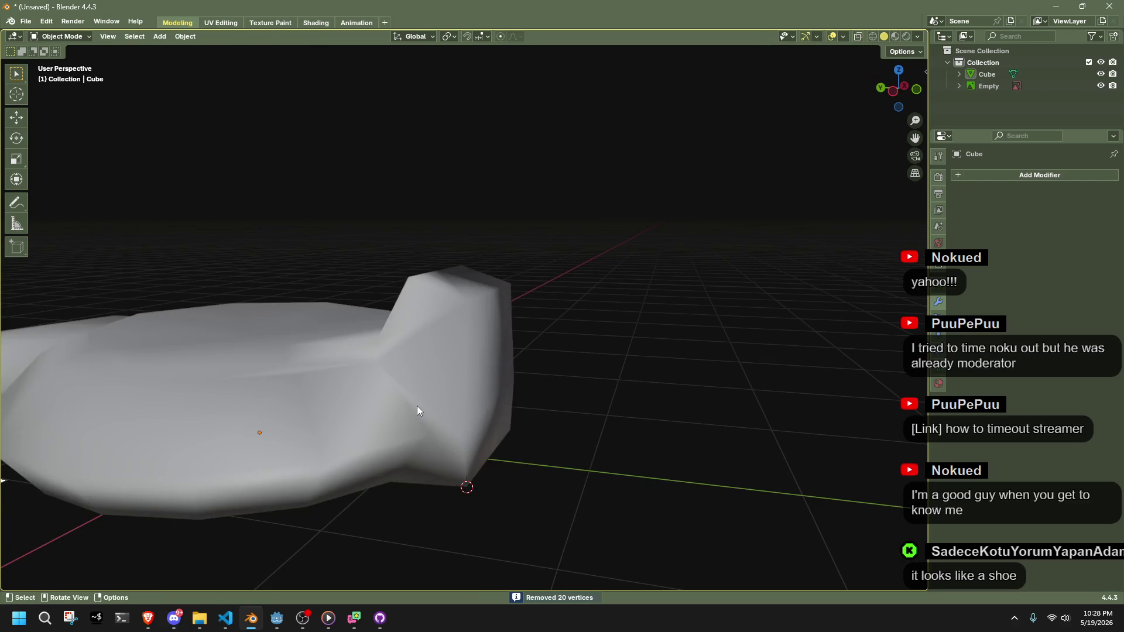
Average the lamp mesh's normals weighted by face area
click(417, 405)
key(Tab)
key(alt+n)
click(658, 436)
key(Tab)
In see-through top view, shift the neck vertices 0.1937 m along X
mouse_move(646, 432)
mouse_down()
mouse_move(562, 465)
mouse_move(434, 482)
mouse_move(345, 427)
mouse_move(470, 324)
mouse_move(494, 427)
mouse_move(447, 501)
mouse_move(445, 464)
mouse_move(486, 520)
mouse_up()
key(Tab)
key(alt+z)
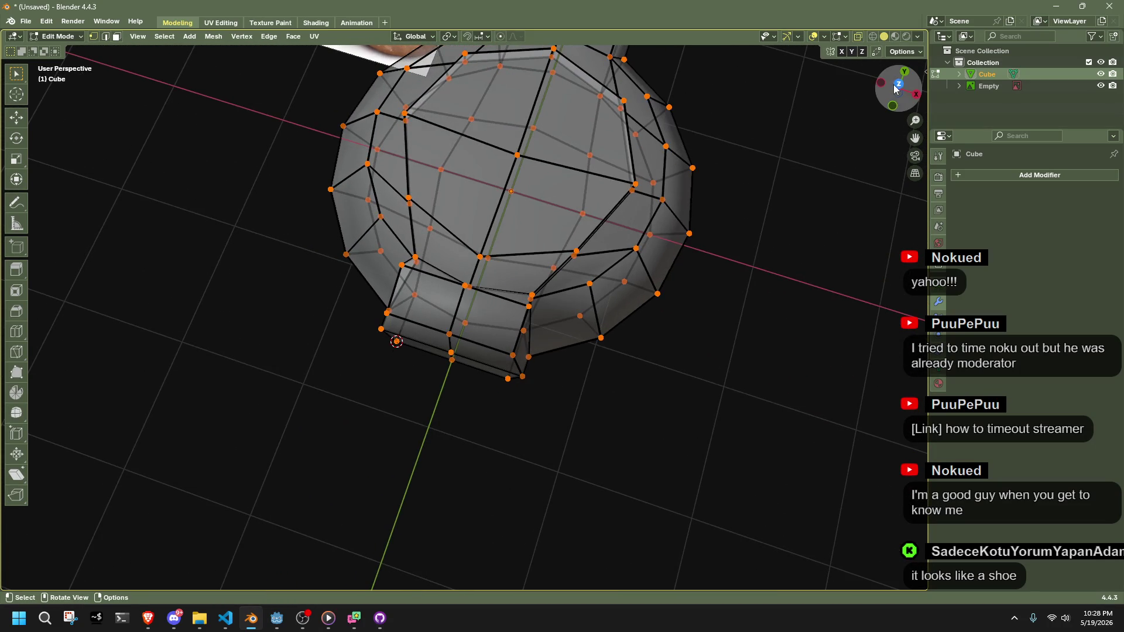
click(896, 86)
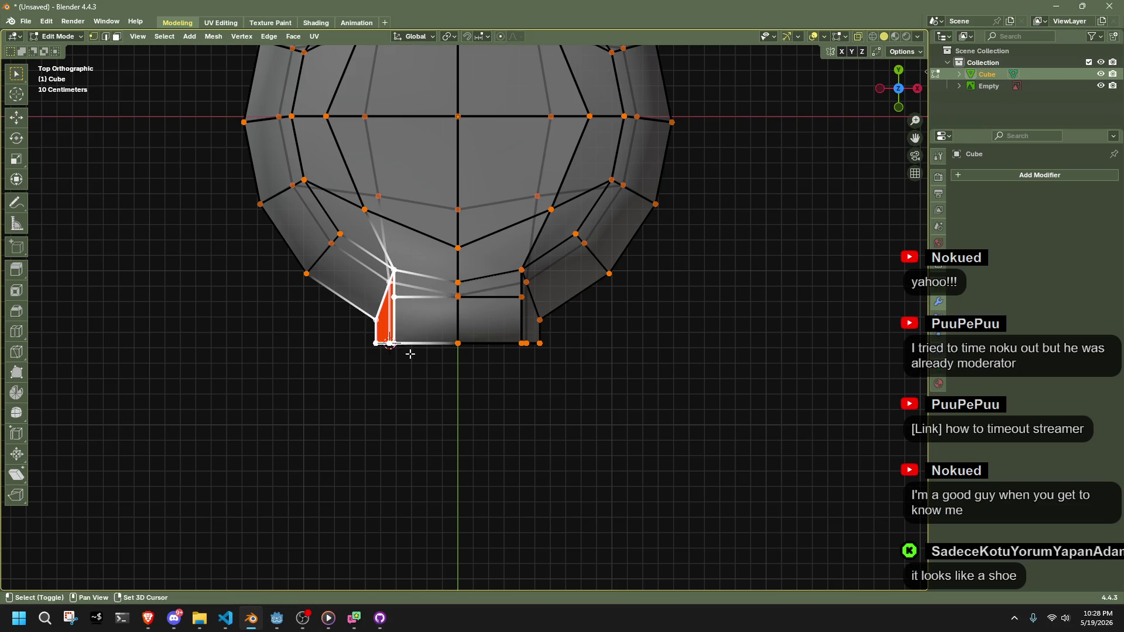
key(g)
key(x)
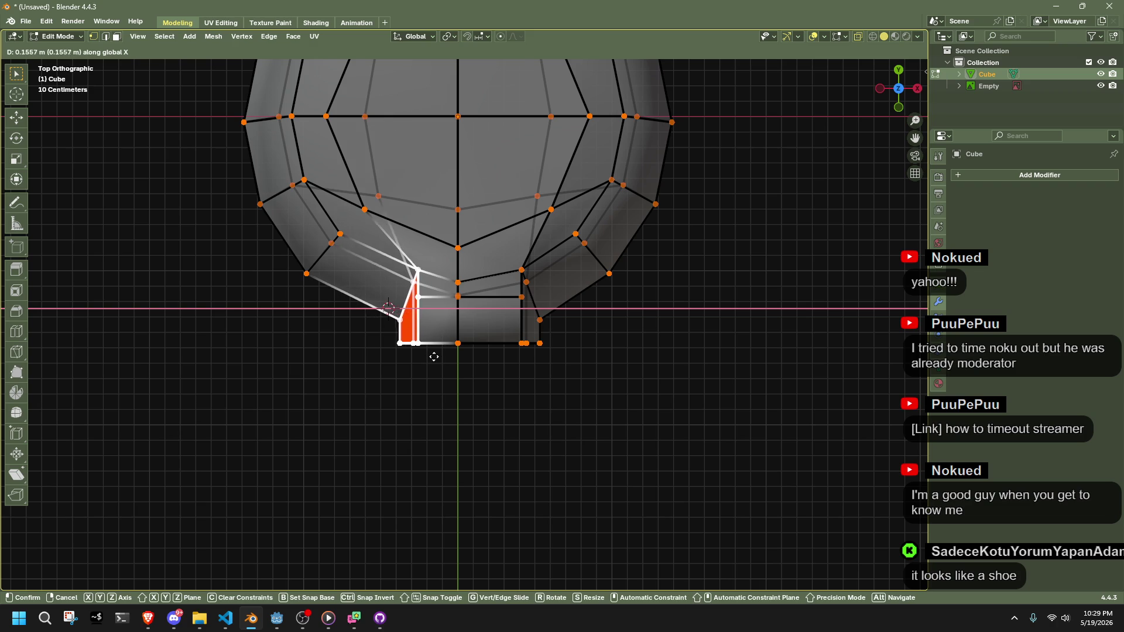
key(Escape)
key(g)
key(x)
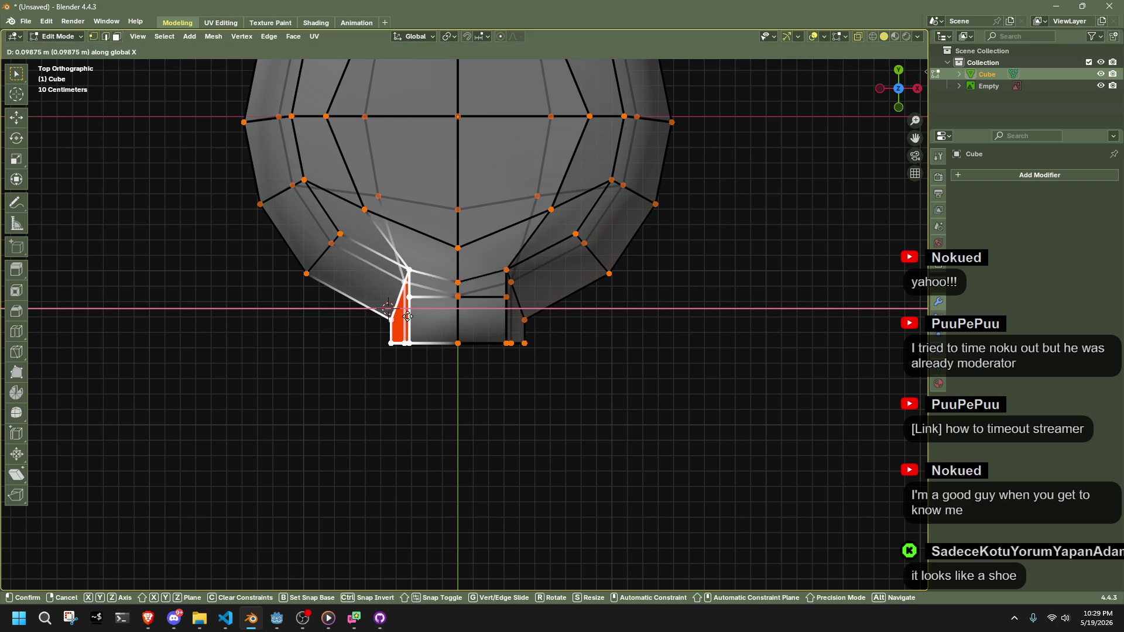
click(421, 316)
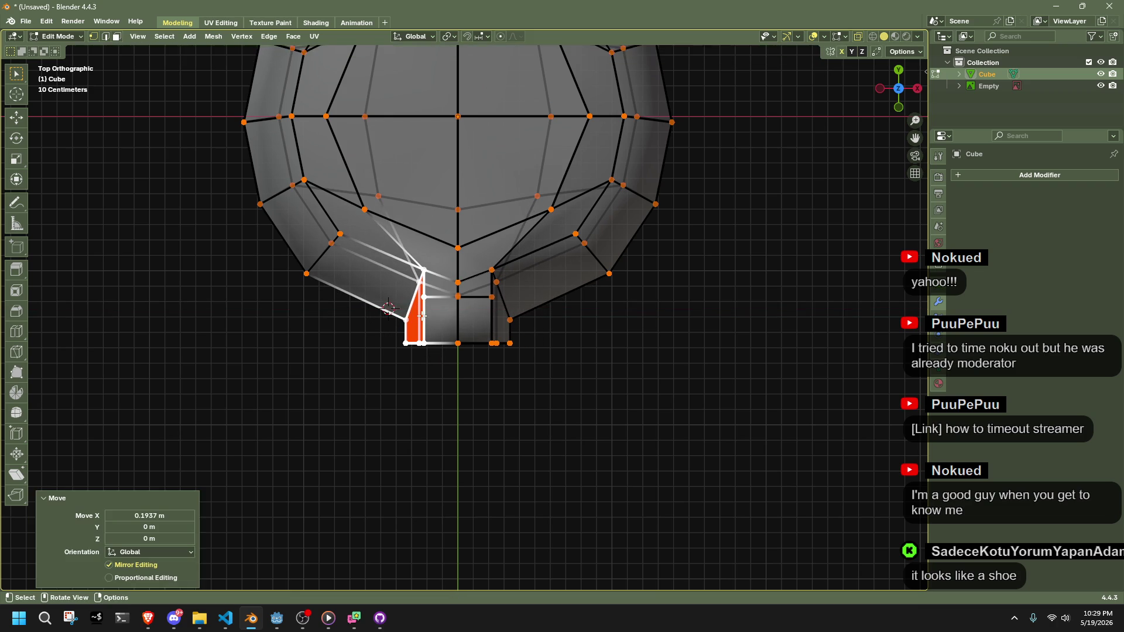
Edge-slide three loops near the neck, the last one unclamped at factor 0.182
mouse_move(596, 350)
mouse_down()
mouse_move(667, 439)
mouse_move(468, 427)
mouse_up()
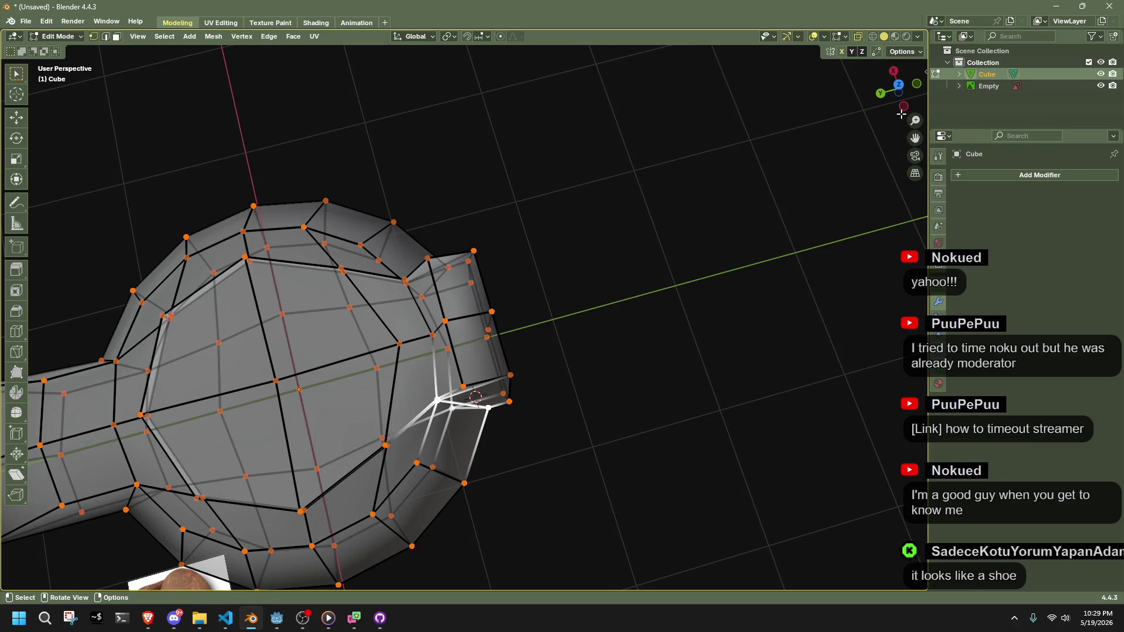
click(900, 87)
scroll(452, 377, up, 3)
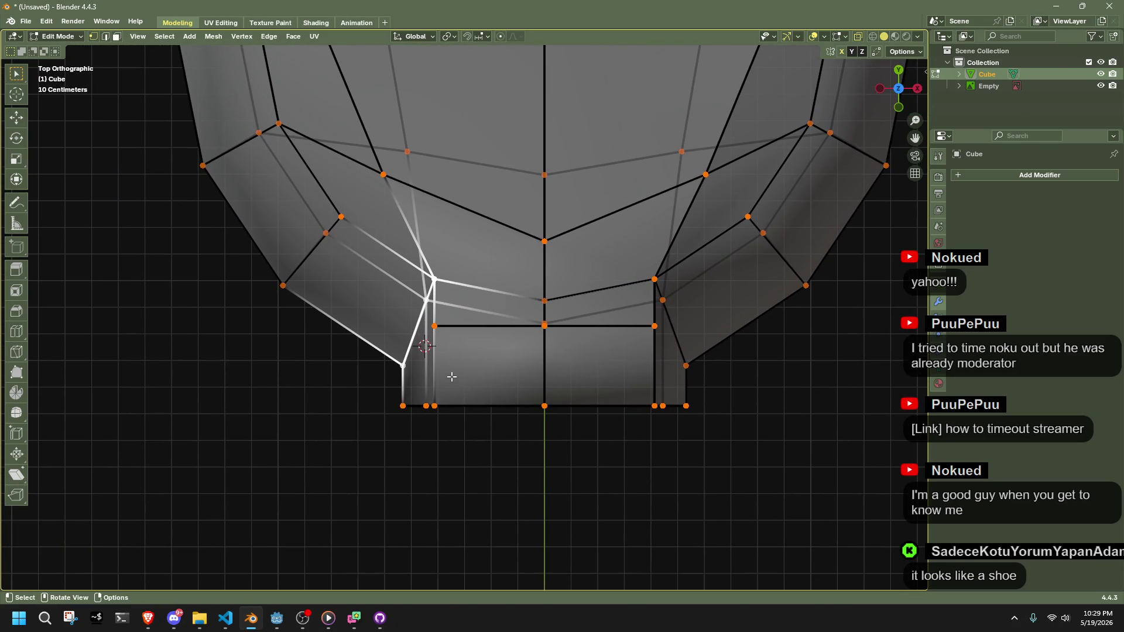
key(g)
key(g)
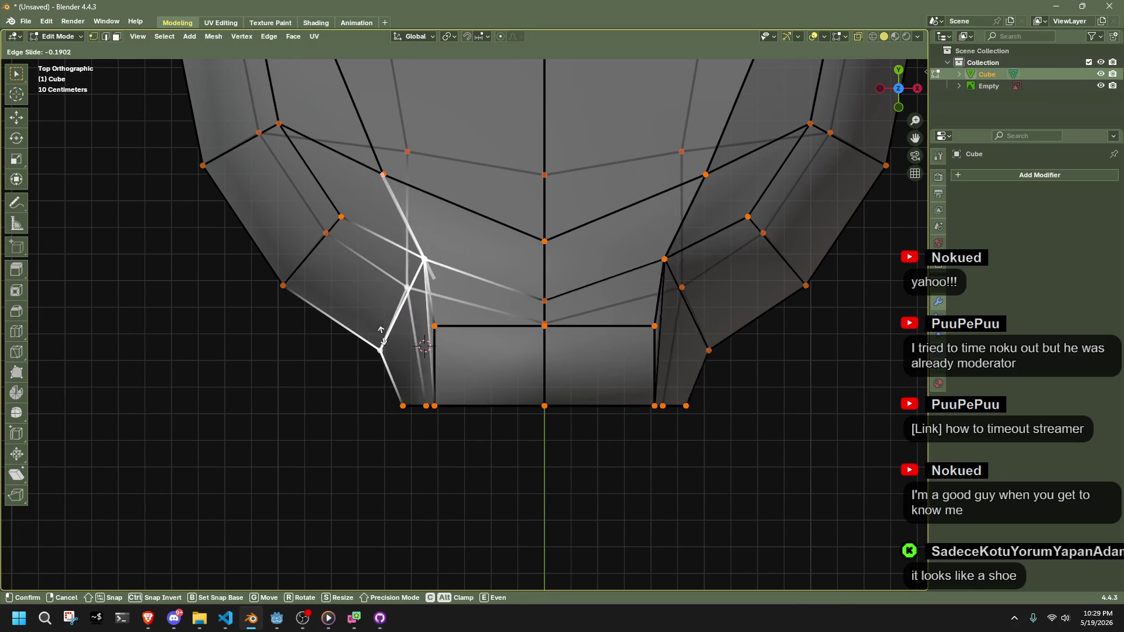
click(463, 360)
mouse_move(429, 371)
mouse_down()
mouse_move(416, 373)
mouse_move(462, 364)
mouse_move(418, 354)
mouse_move(414, 459)
mouse_move(427, 467)
mouse_move(423, 444)
mouse_up()
key(g)
key(g)
click(460, 474)
key(g)
key(g)
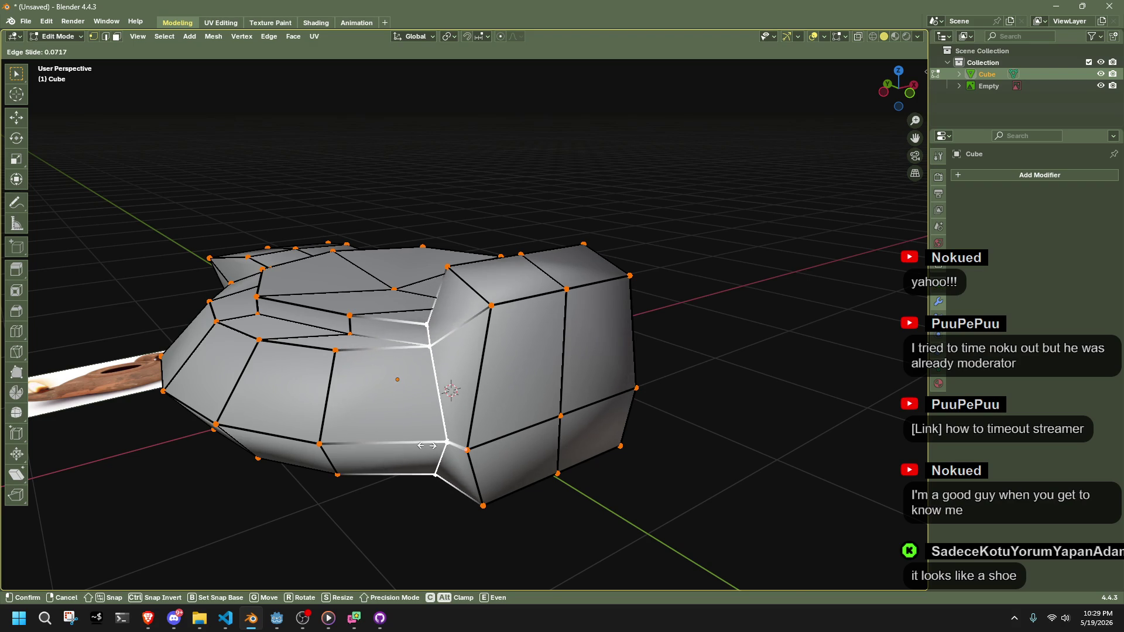
key(alt)
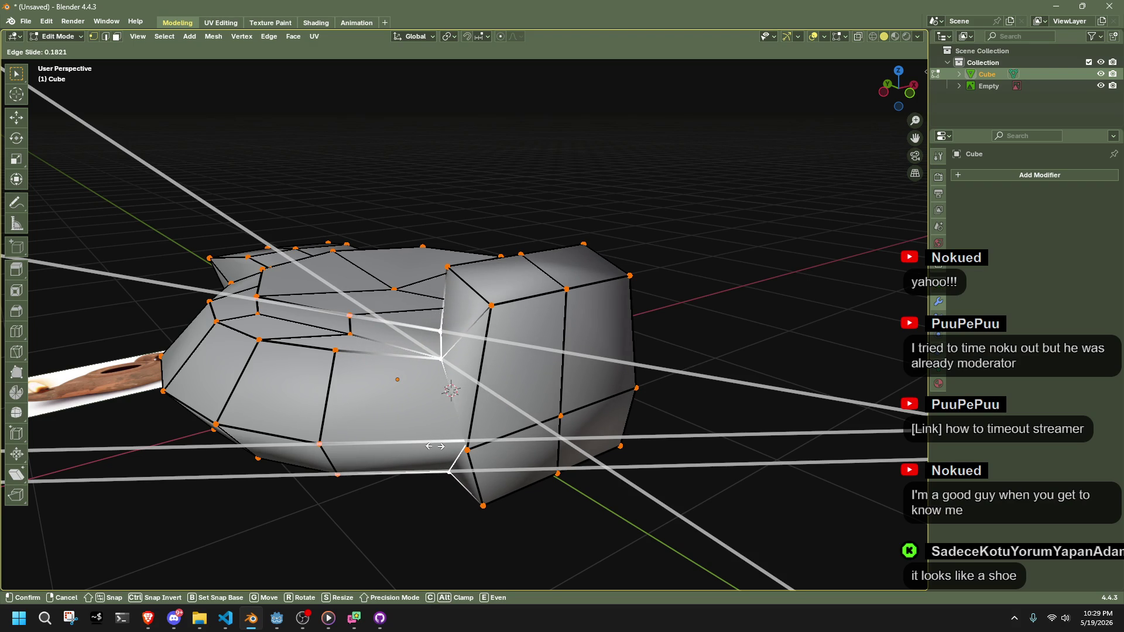
click(435, 446)
Review the whole mesh from above, then return to Object Mode and deselect the lamp
scroll(670, 451, up, 5)
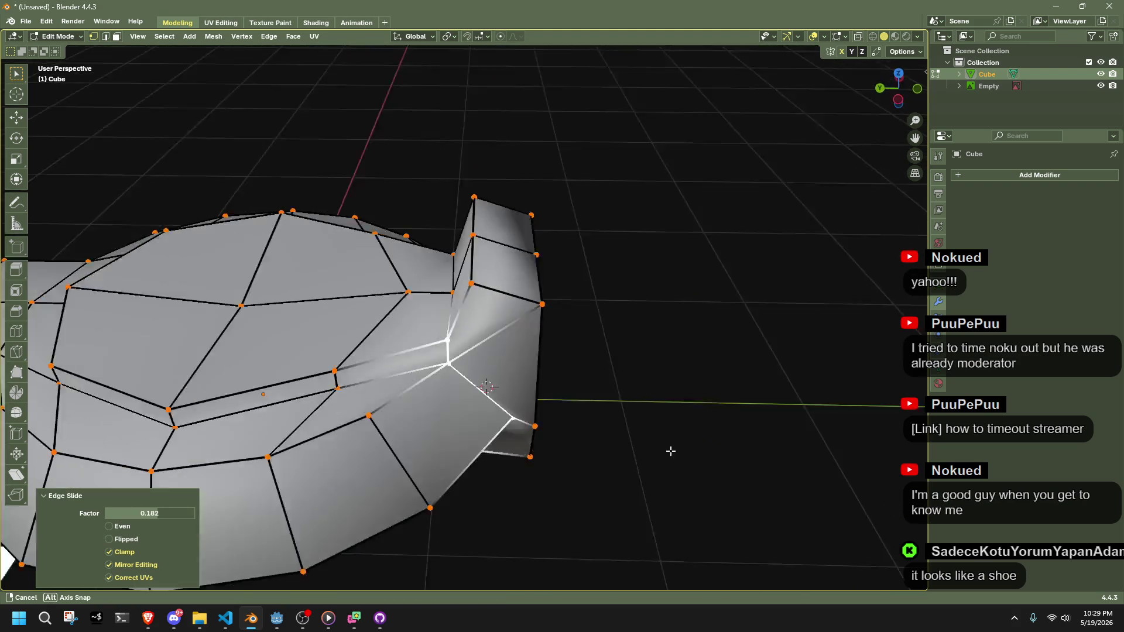
scroll(681, 340, down, 3)
key(alt+z)
drag(890, 88, 698, 335)
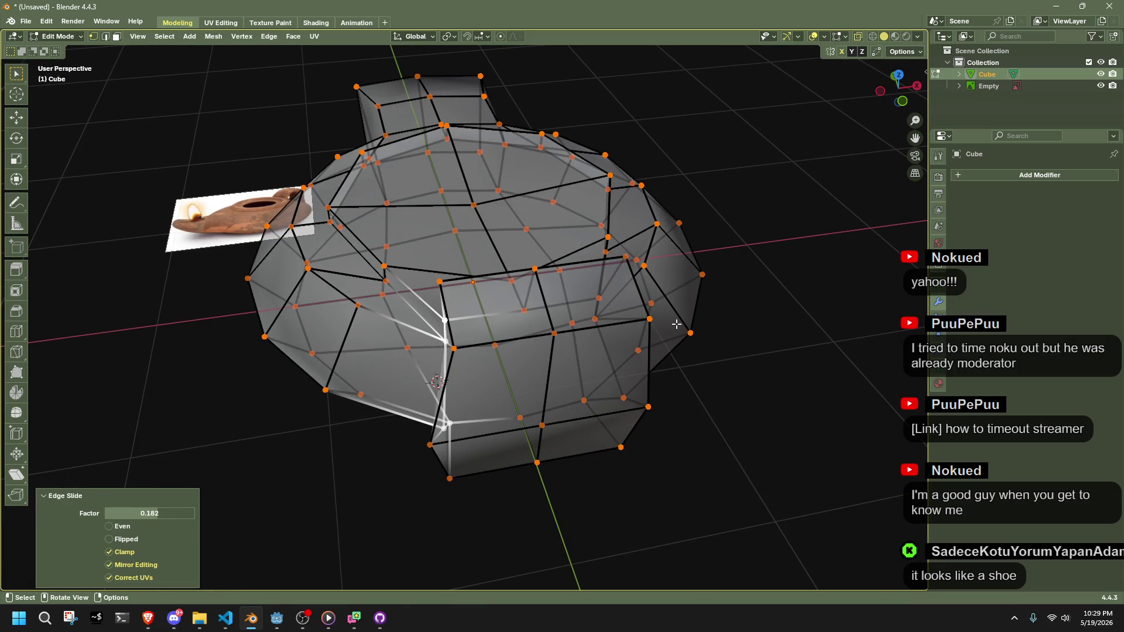
scroll(575, 334, down, 3)
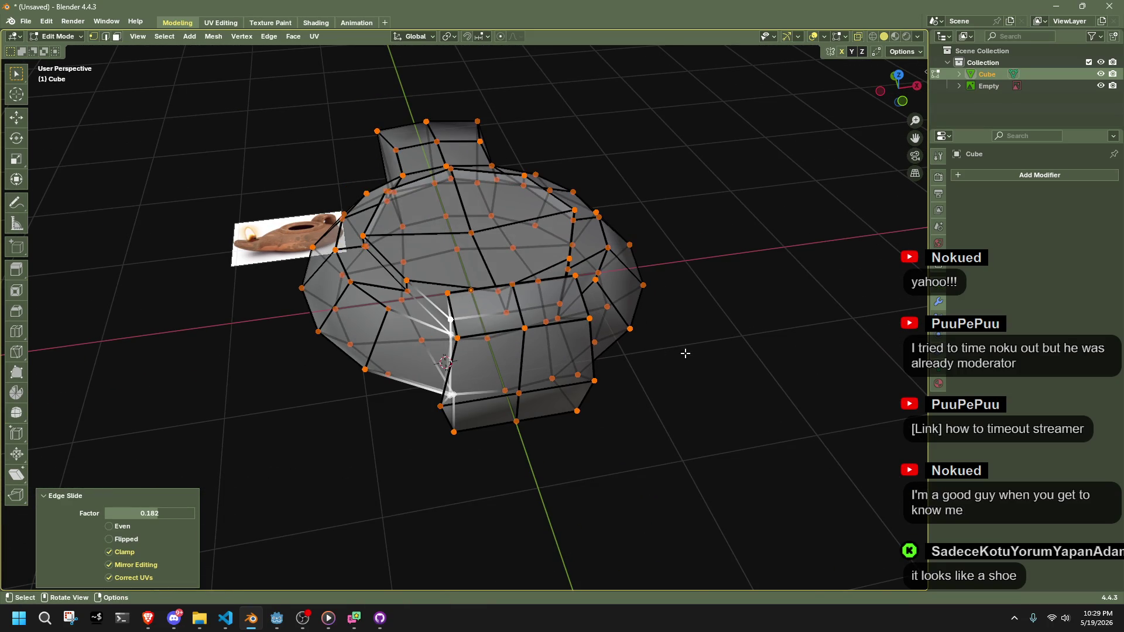
key(Tab)
click(660, 343)
scroll(586, 322, up, 4)
mouse_move(515, 300)
mouse_down()
mouse_move(602, 244)
mouse_move(560, 268)
mouse_up()
scroll(560, 269, up, 3)
mouse_move(660, 296)
mouse_down()
mouse_move(686, 329)
mouse_move(721, 311)
mouse_up()
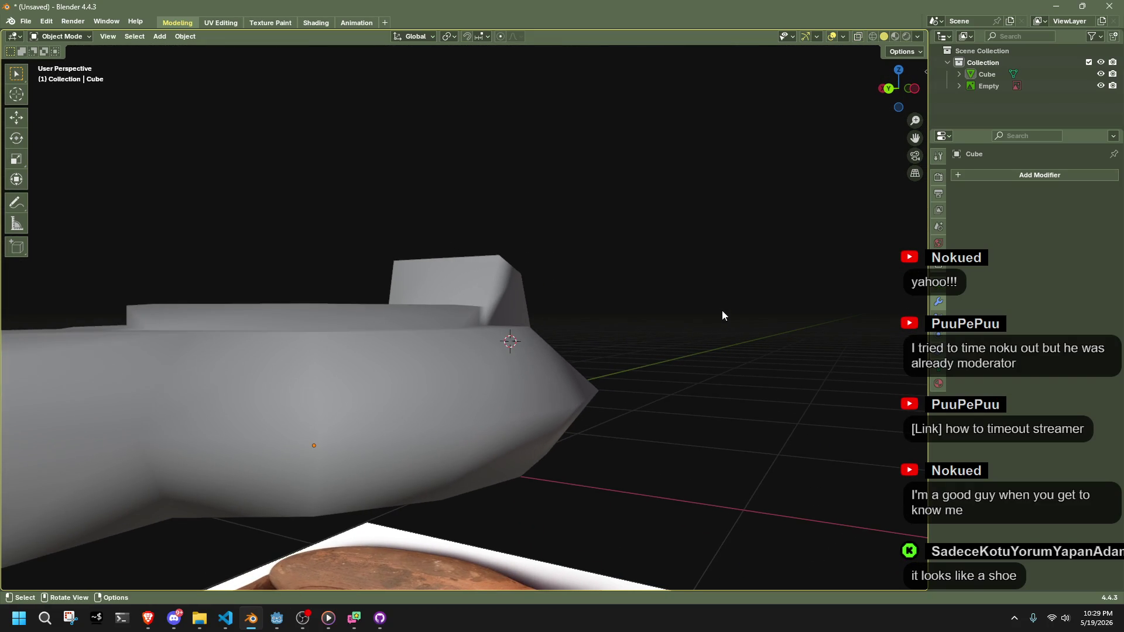
drag(451, 379, 509, 333)
key(Tab)
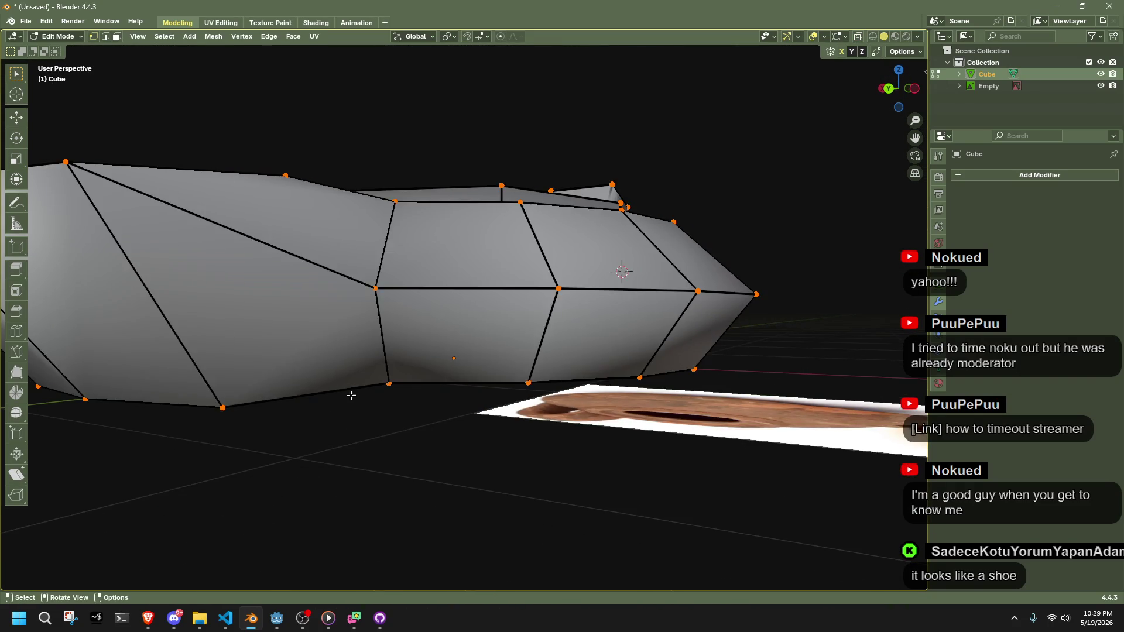
scroll(350, 395, down, 5)
drag(293, 391, 413, 486)
key(Tab)
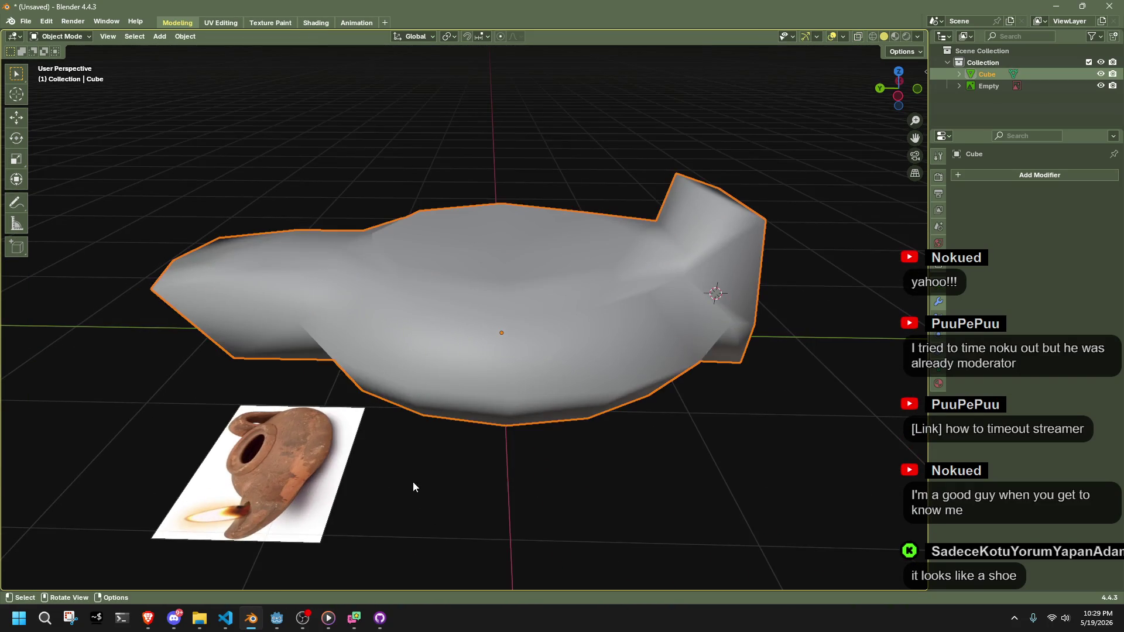
click(412, 487)
mouse_move(434, 443)
mouse_down()
mouse_move(448, 413)
mouse_move(343, 424)
mouse_up()
scroll(343, 424, up, 5)
mouse_move(448, 359)
mouse_down()
mouse_move(477, 490)
mouse_move(469, 401)
mouse_move(490, 378)
mouse_move(452, 368)
mouse_up()
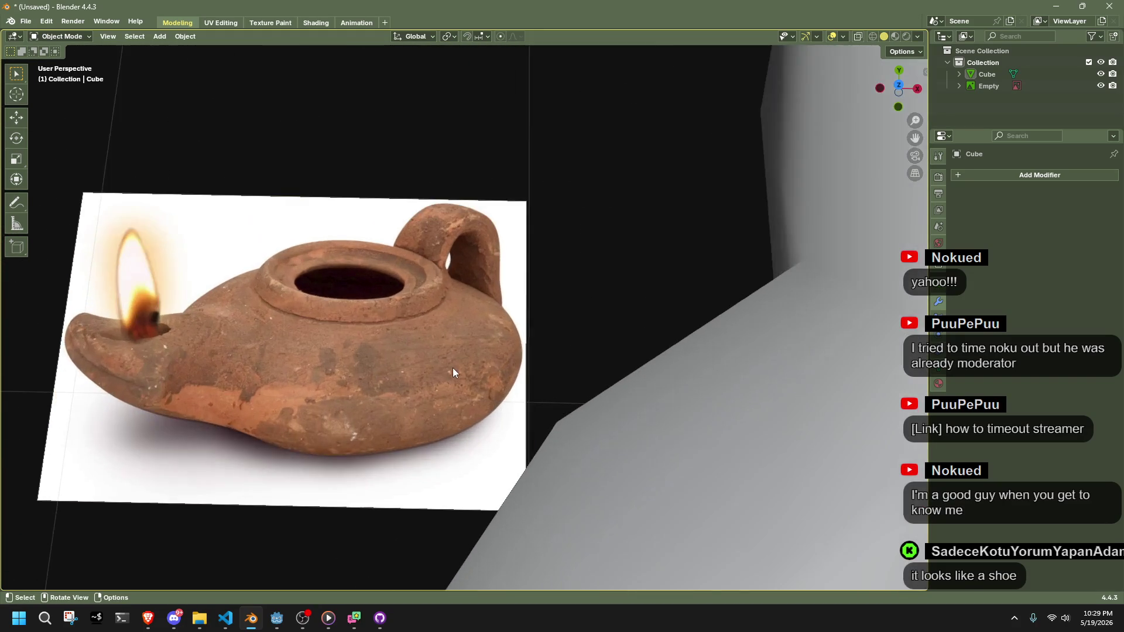
scroll(453, 373, up, 3)
mouse_move(389, 429)
mouse_down()
mouse_move(579, 454)
mouse_move(702, 422)
mouse_move(853, 407)
mouse_move(854, 421)
mouse_up()
scroll(854, 420, down, 3)
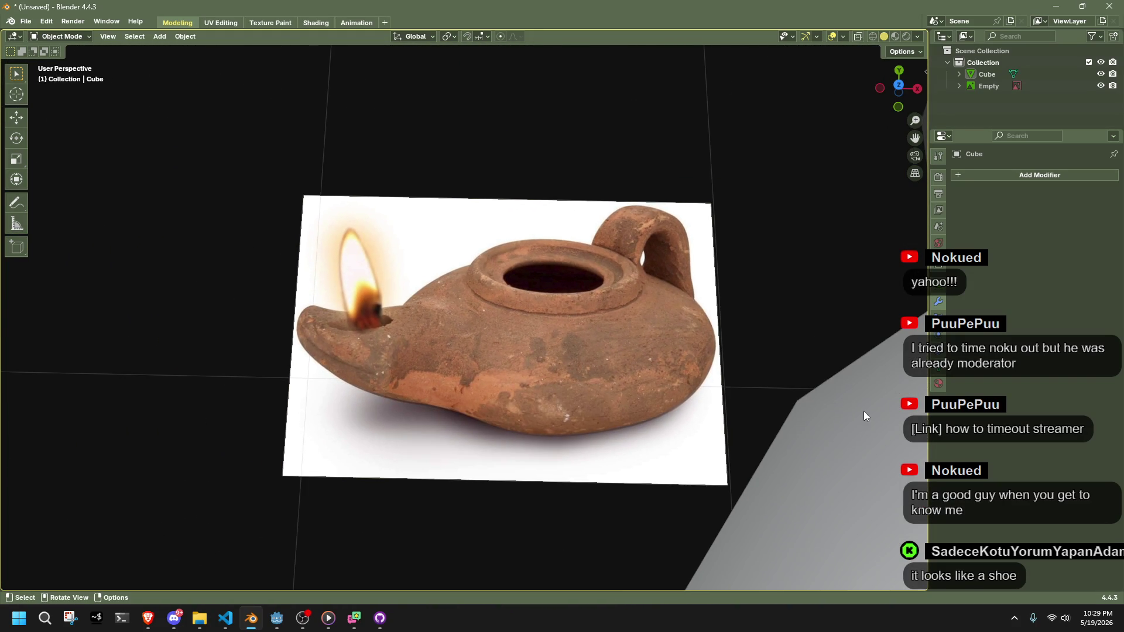
scroll(864, 411, down, 8)
mouse_move(865, 411)
mouse_down()
mouse_move(854, 378)
mouse_move(444, 384)
mouse_move(479, 381)
mouse_move(595, 295)
mouse_move(454, 360)
mouse_up()
In left view, move the lower-left profile vertices up and the nose-tip vertices down
key(Tab)
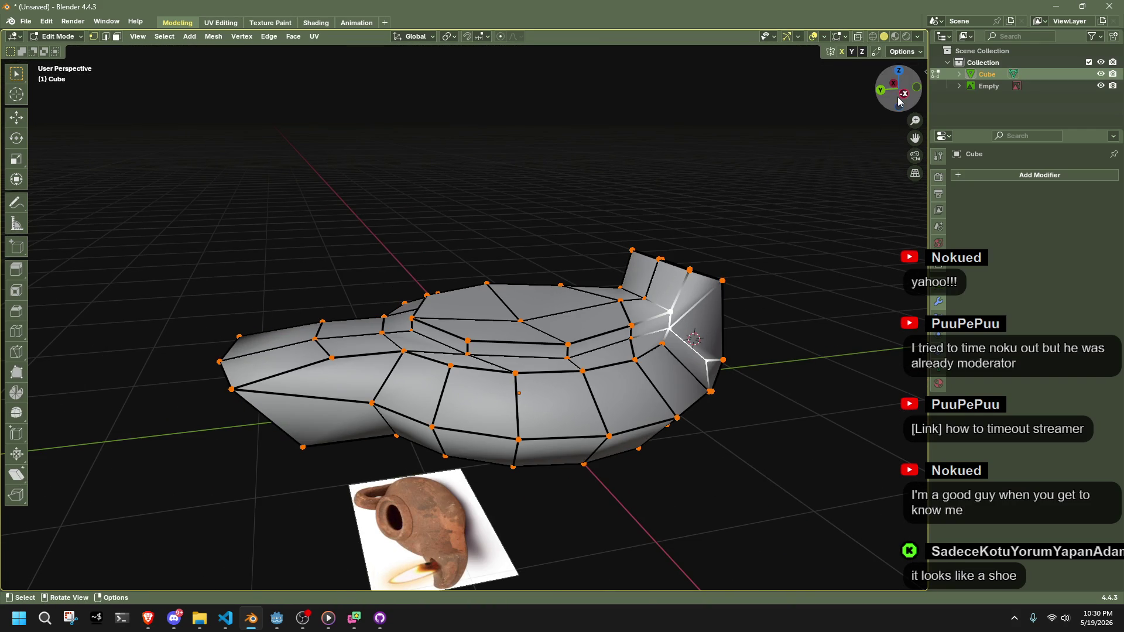
click(900, 100)
scroll(387, 367, up, 1)
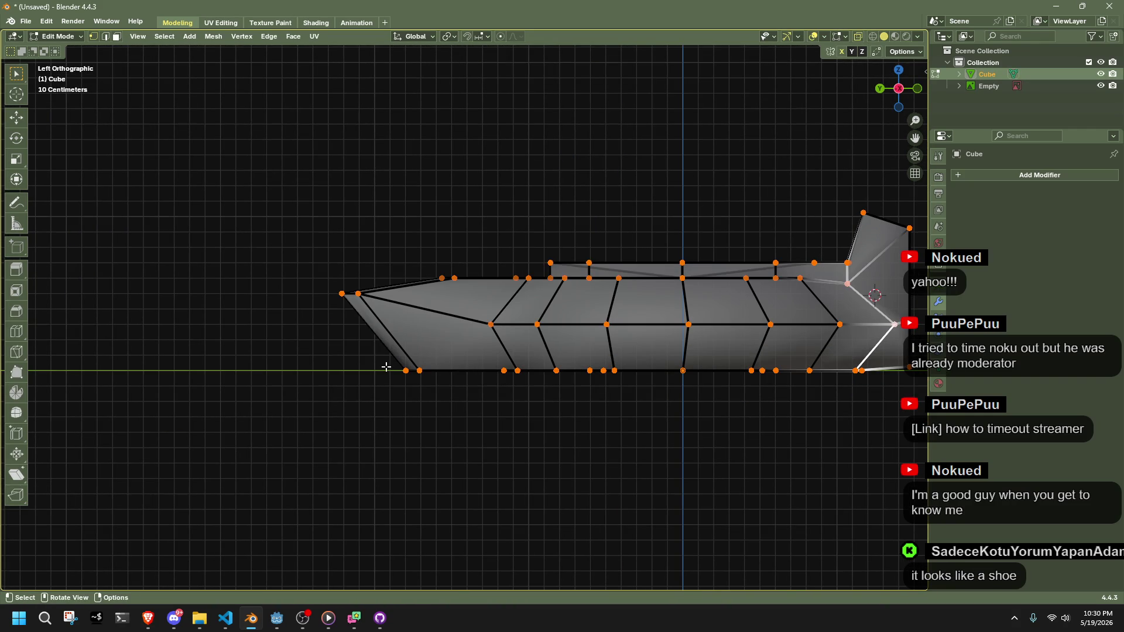
drag(369, 347, 459, 414)
key(g)
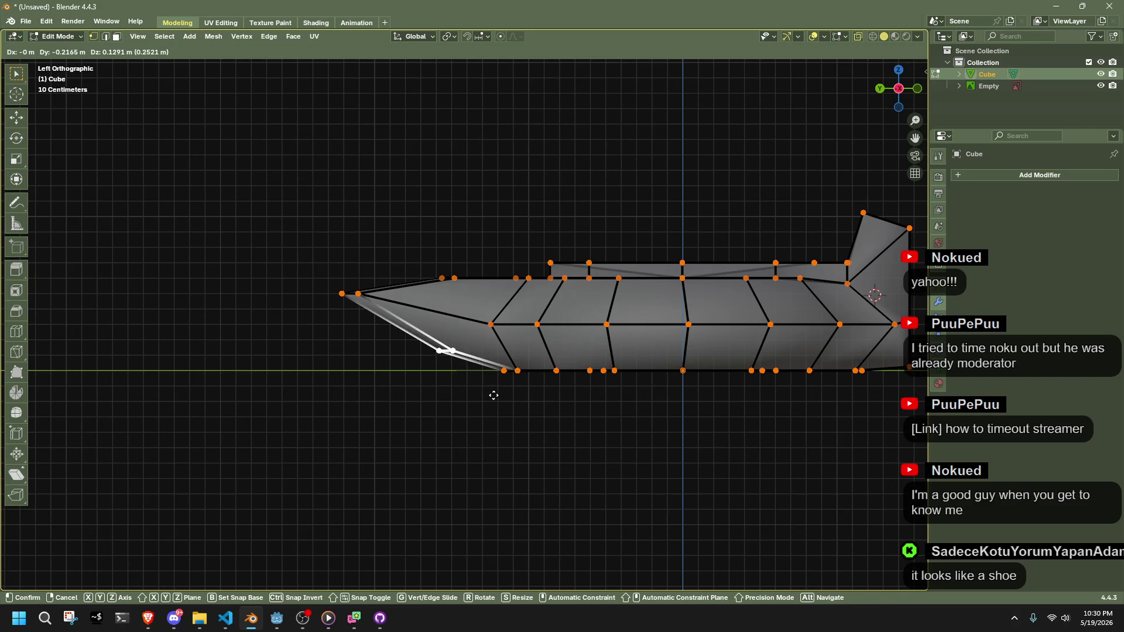
click(508, 398)
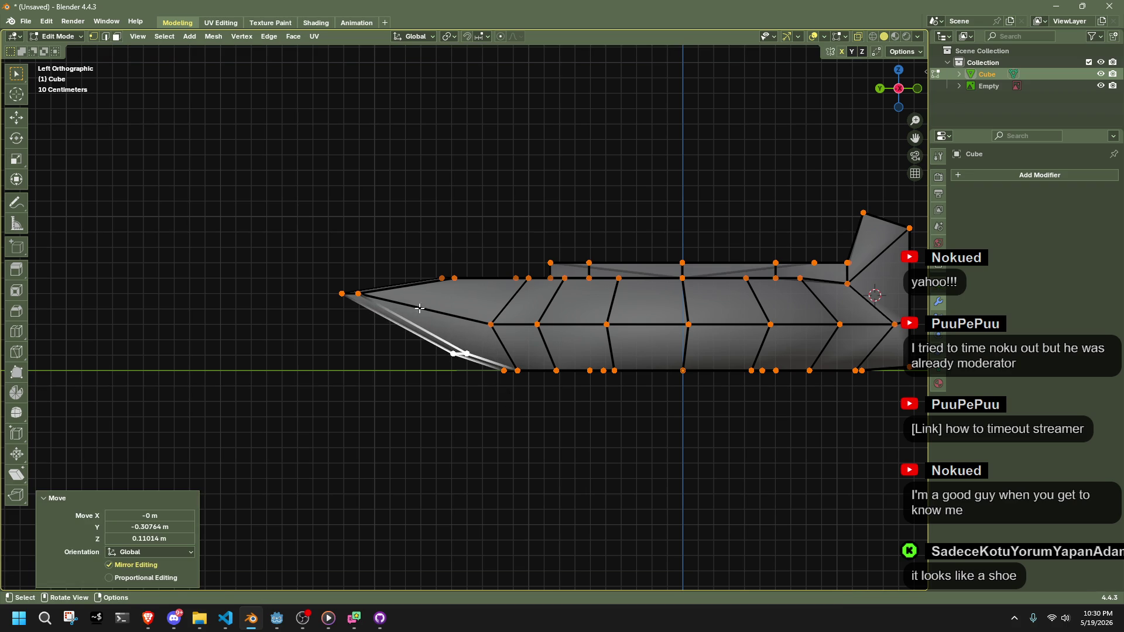
drag(321, 270, 370, 321)
key(g)
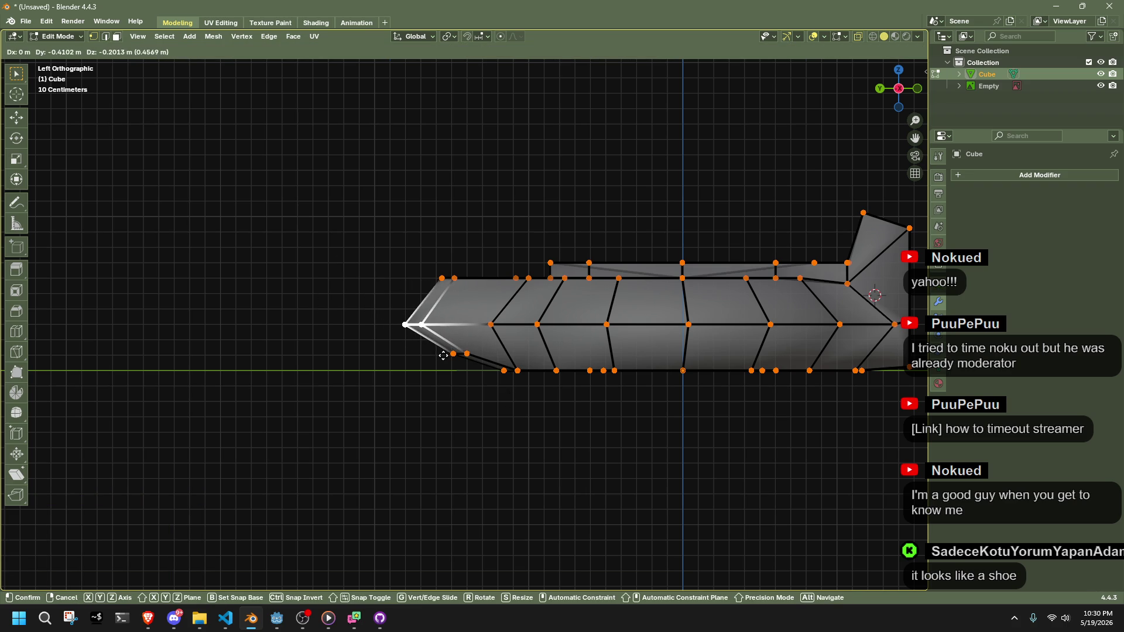
click(443, 355)
key(Tab)
From the top view, narrow the lamp's top faces along the X axis
mouse_move(526, 392)
mouse_down()
mouse_move(561, 421)
mouse_move(639, 433)
mouse_move(807, 427)
mouse_move(627, 514)
mouse_up()
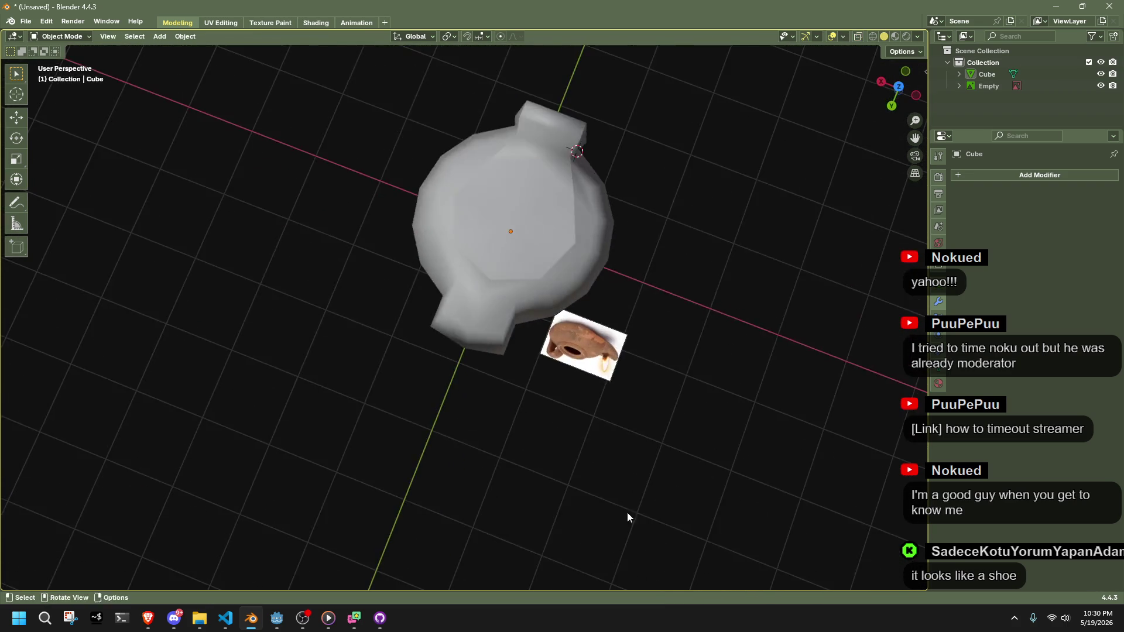
scroll(562, 450, up, 4)
click(474, 308)
key(Tab)
mouse_move(556, 359)
mouse_down()
mouse_move(546, 361)
mouse_move(808, 207)
mouse_up()
click(896, 92)
drag(325, 246, 475, 284)
drag(359, 223, 562, 325)
key(s)
key(x)
click(589, 305)
key(Tab)
click(589, 305)
Select the spout tip and rotate it about -48° with the 3D Cursor as pivot
mouse_move(485, 329)
mouse_down()
mouse_move(629, 239)
mouse_move(746, 231)
mouse_move(556, 315)
mouse_up()
key(Tab)
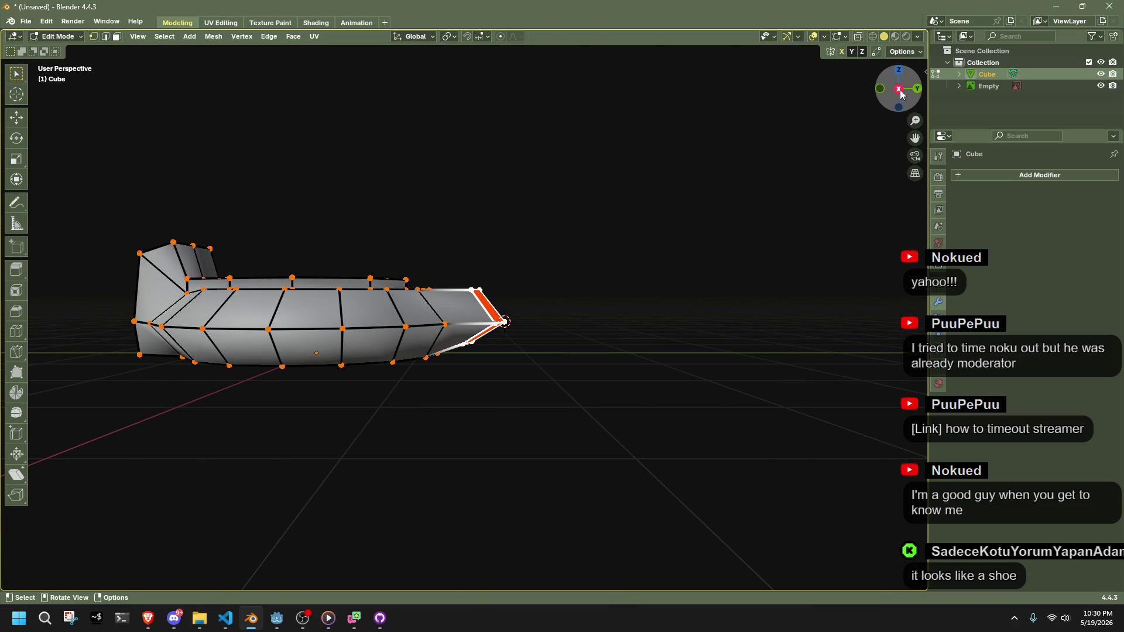
click(898, 89)
scroll(539, 273, up, 4)
drag(442, 233, 511, 279)
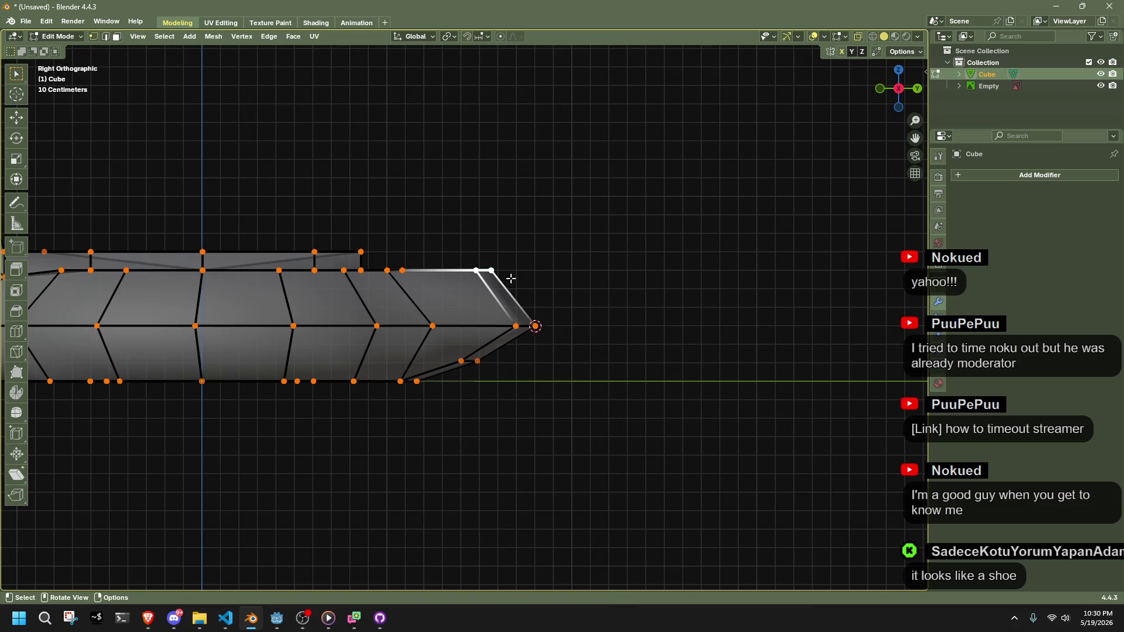
right_click(529, 337)
drag(529, 336, 597, 414)
key(s)
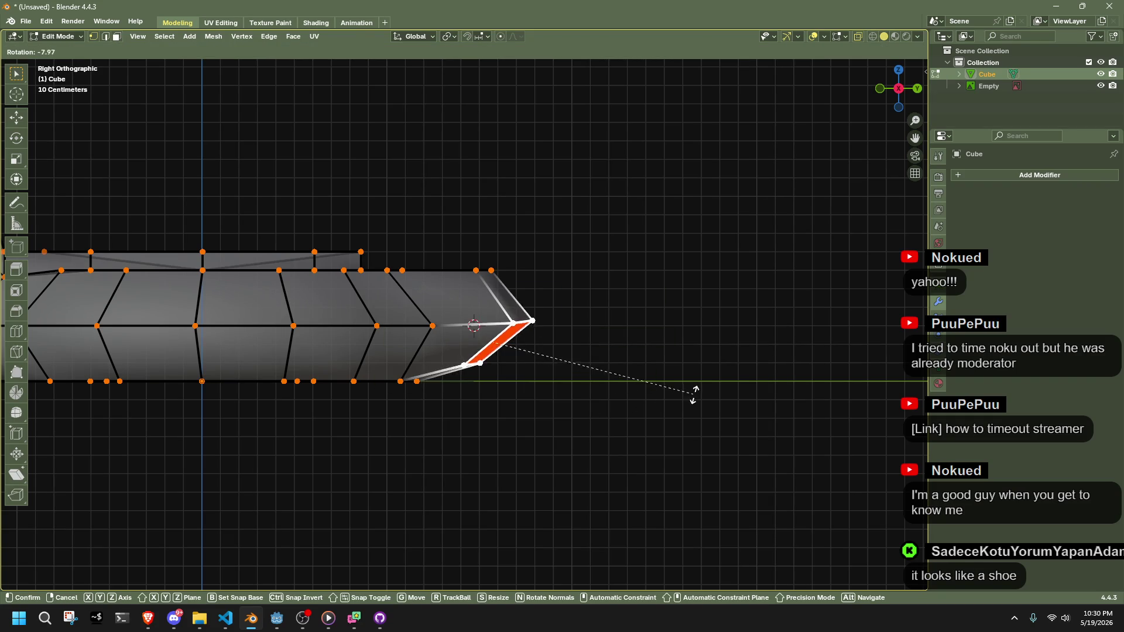
key(Escape)
click(448, 36)
click(477, 80)
key(r)
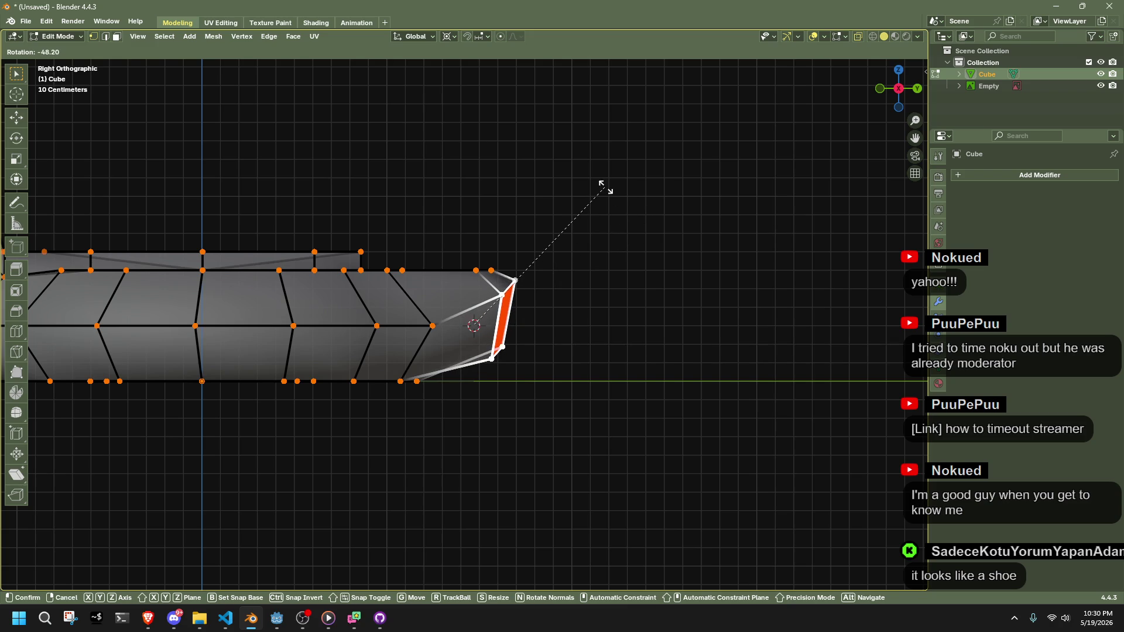
click(606, 187)
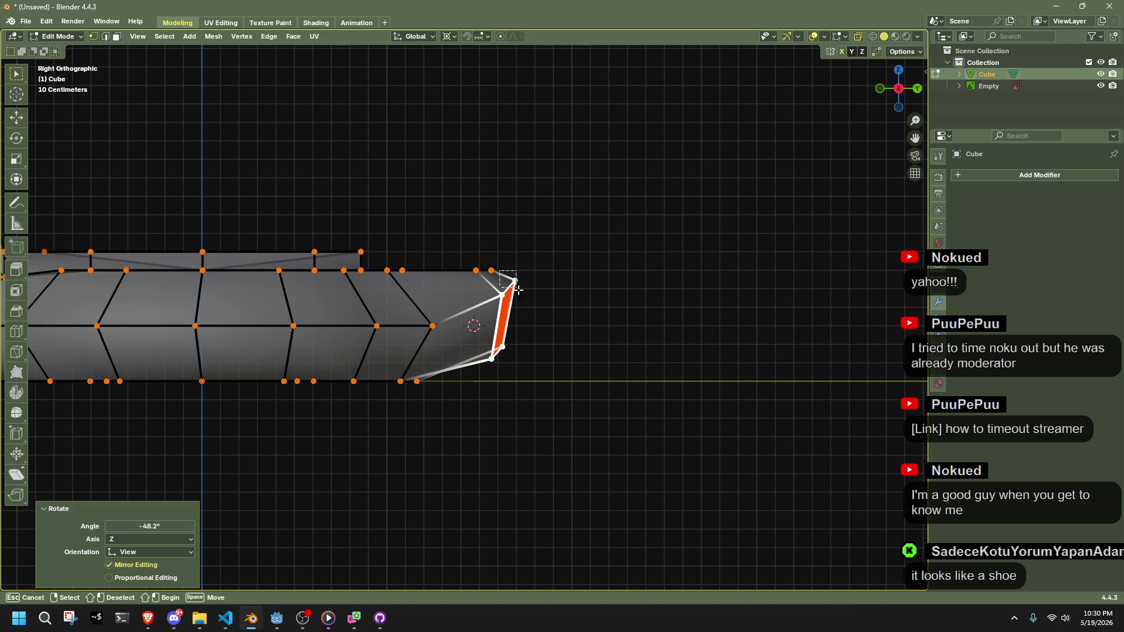
Move the spout tip's upper, lower and end vertices into a tapered, angled point
drag(518, 289, 518, 289)
key(g)
click(550, 314)
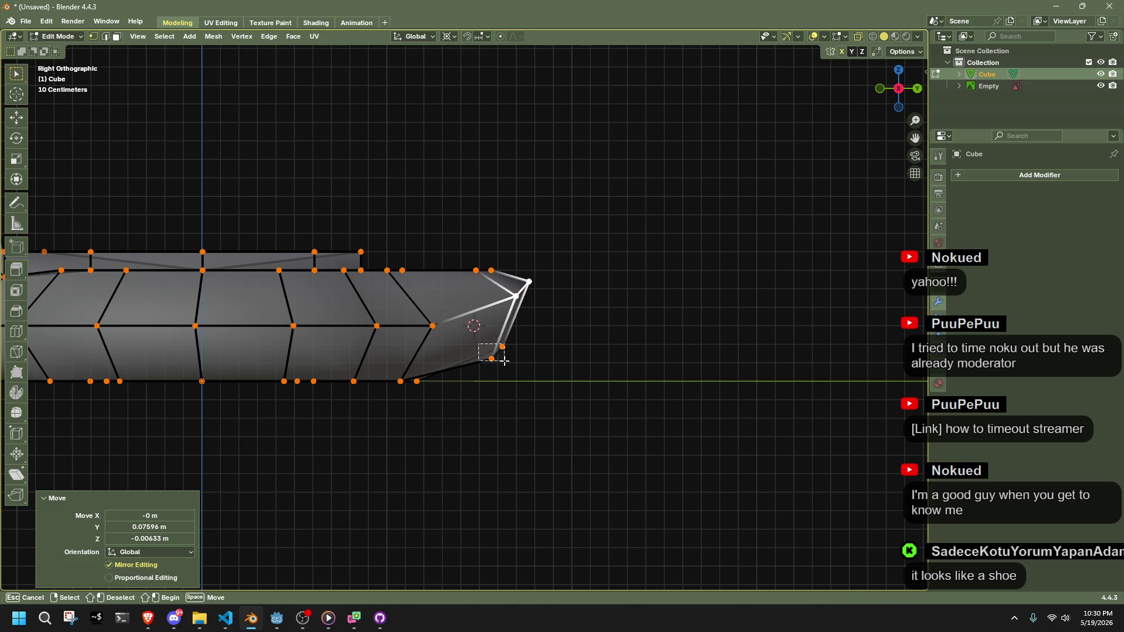
drag(505, 361, 504, 361)
key(g)
click(540, 330)
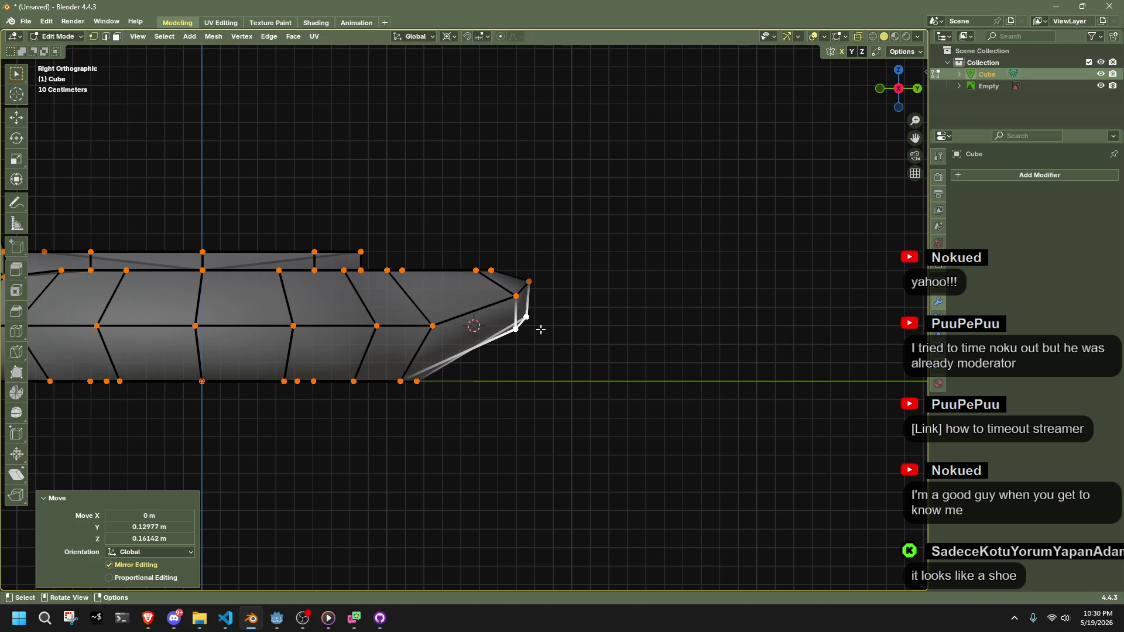
drag(527, 317, 534, 325)
key(g)
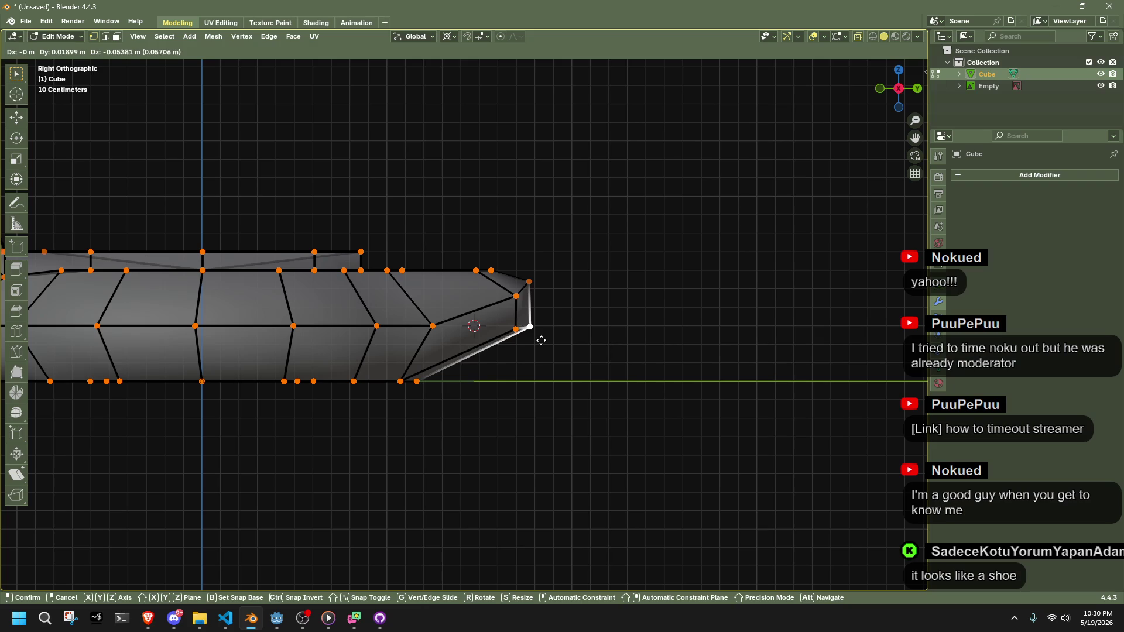
click(541, 344)
Inspect the reshaped lamp in perspective and go back into Edit Mode
key(Tab)
mouse_move(628, 342)
mouse_down()
mouse_move(553, 384)
mouse_move(428, 396)
mouse_move(326, 439)
mouse_up()
click(468, 351)
key(Tab)
mouse_move(468, 351)
mouse_down()
mouse_move(515, 374)
mouse_move(565, 460)
mouse_up()
mouse_move(848, 269)
mouse_down()
mouse_move(790, 326)
mouse_move(747, 439)
mouse_move(657, 376)
mouse_move(503, 363)
mouse_move(436, 258)
mouse_move(522, 388)
mouse_move(681, 511)
mouse_up()
key(shift+s)
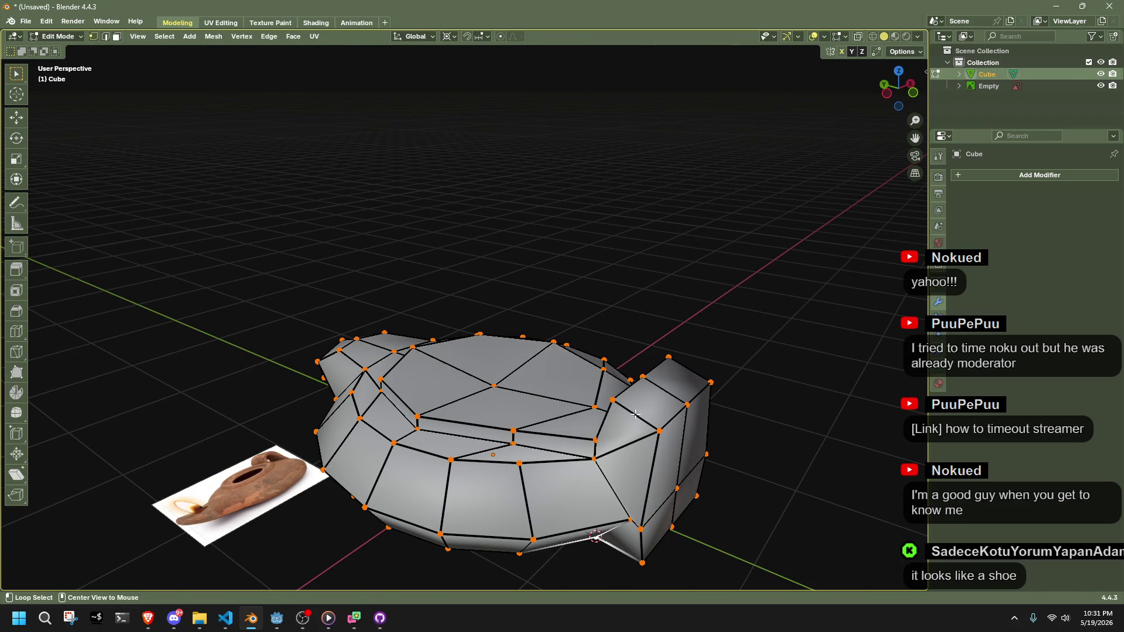
Narrow a loop of the lamp body by scaling it along the X axis
alt+click(635, 413)
key(s)
key(x)
click(778, 461)
Reselect the lamp, go back into Edit Mode and view it in Left Ortho
drag(777, 462, 727, 447)
key(Tab)
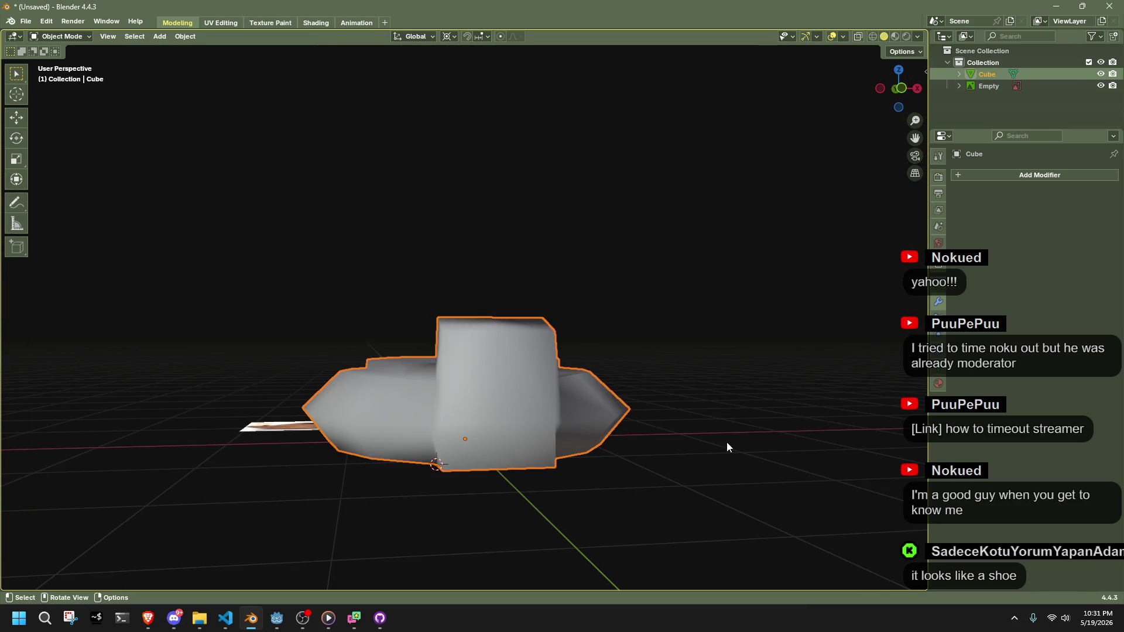
click(614, 466)
click(462, 440)
drag(447, 399, 602, 402)
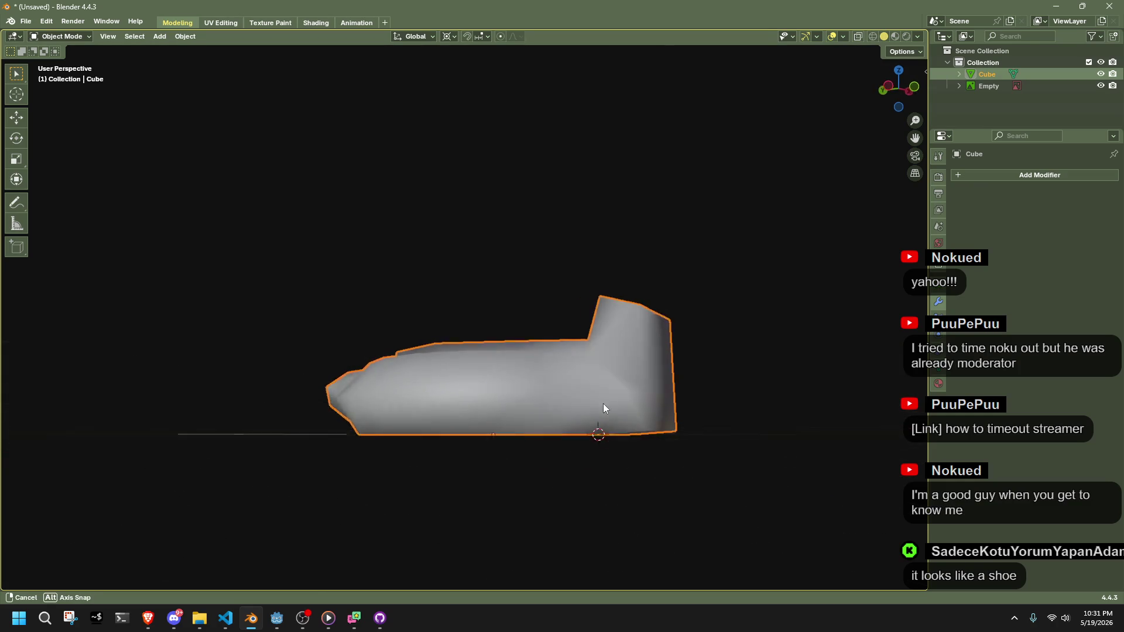
key(Tab)
drag(758, 443, 595, 439)
scroll(595, 439, up, 1)
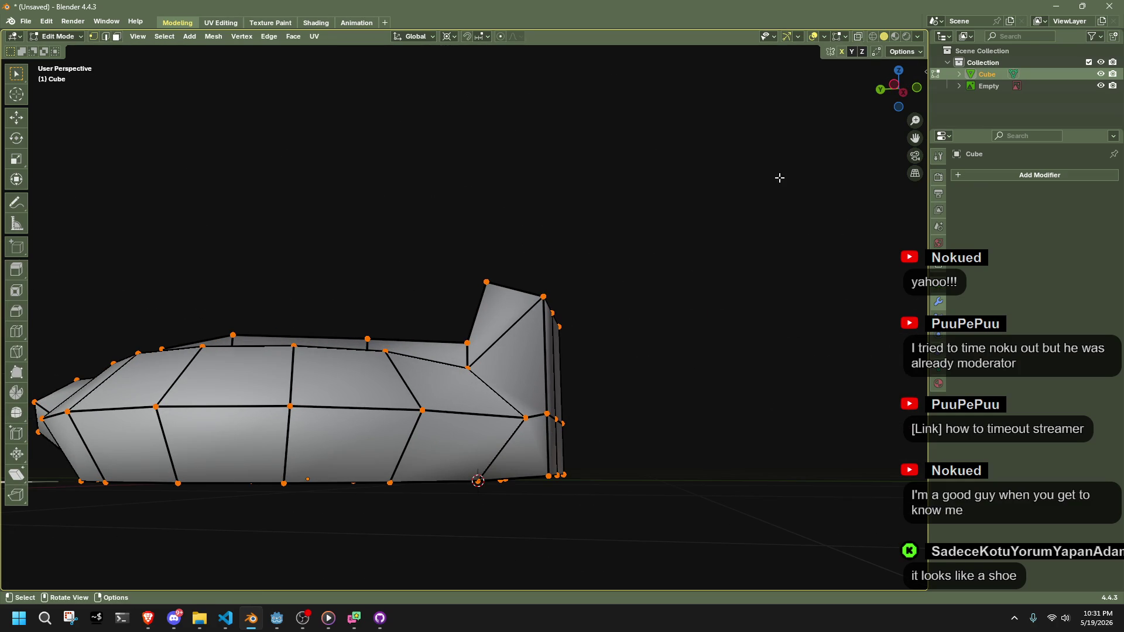
click(887, 82)
scroll(664, 432, up, 2)
Pull the handle's outer, top-right and bottom-right vertices outward, undoing the last move
shift+click(597, 446)
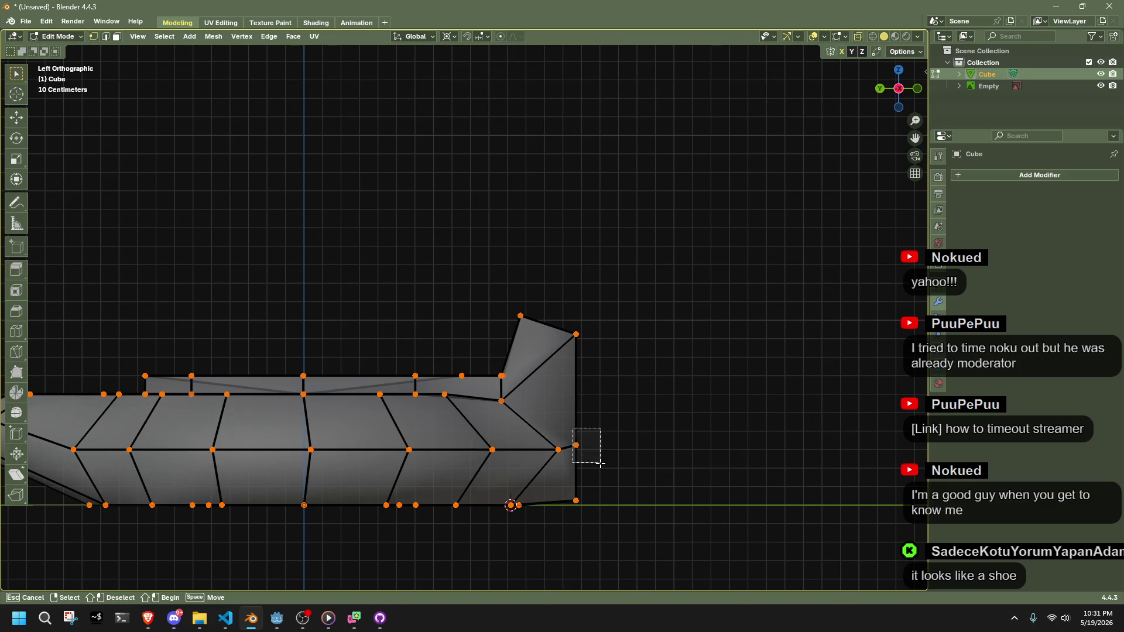
key(g)
click(619, 459)
shift+click(576, 334)
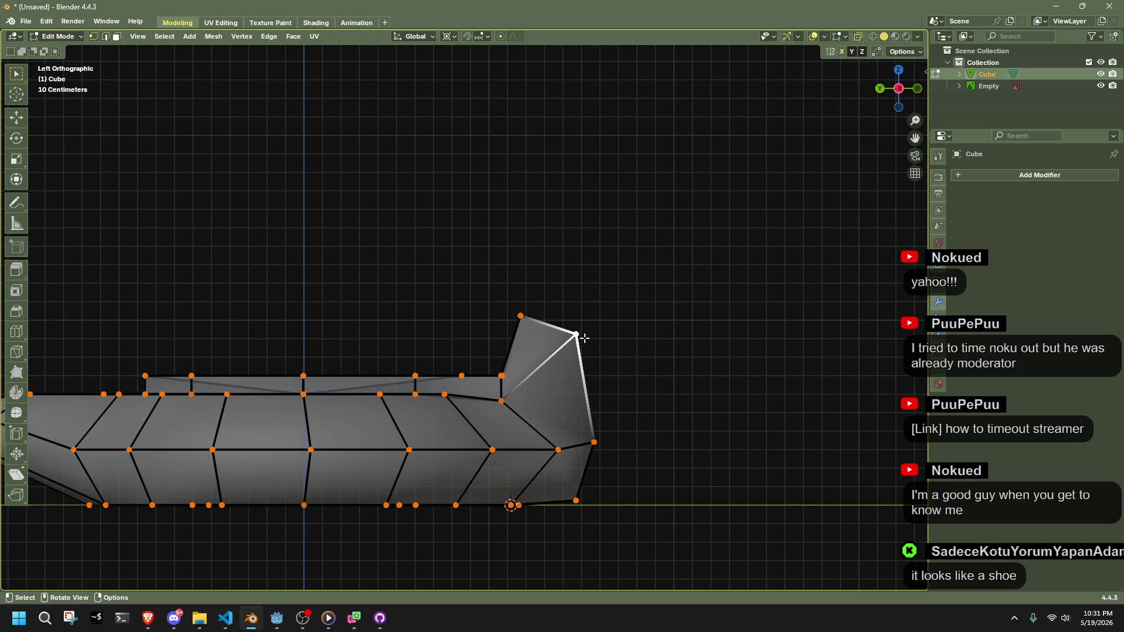
key(g)
click(590, 343)
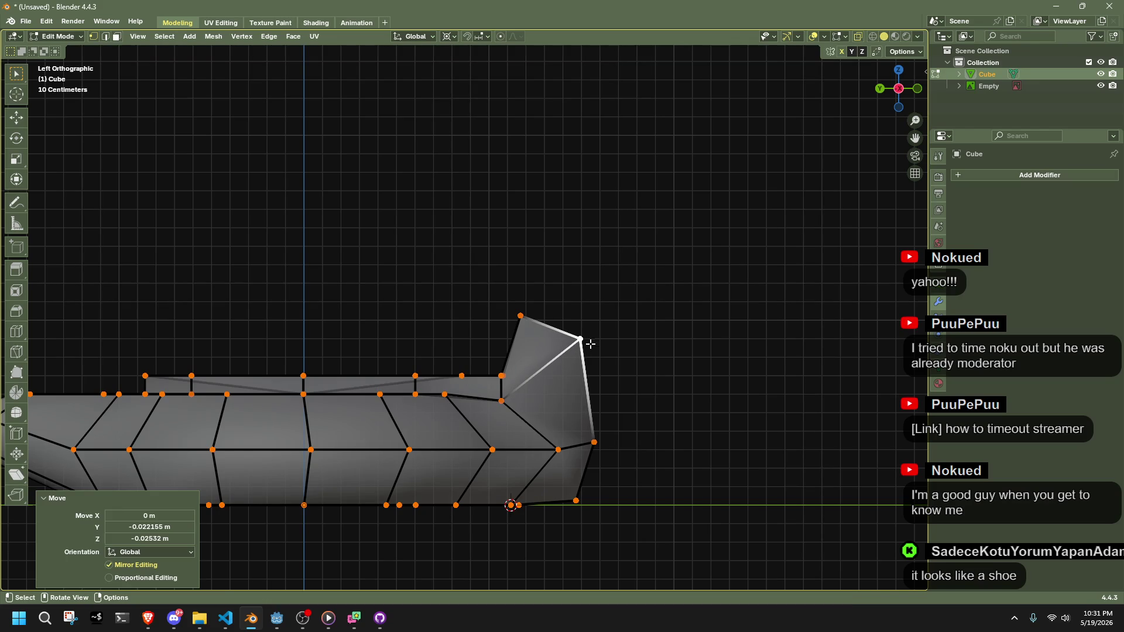
click(575, 500)
key(g)
click(614, 515)
key(ctrl+z)
mouse_move(670, 434)
mouse_down()
mouse_move(597, 446)
mouse_move(680, 510)
mouse_up()
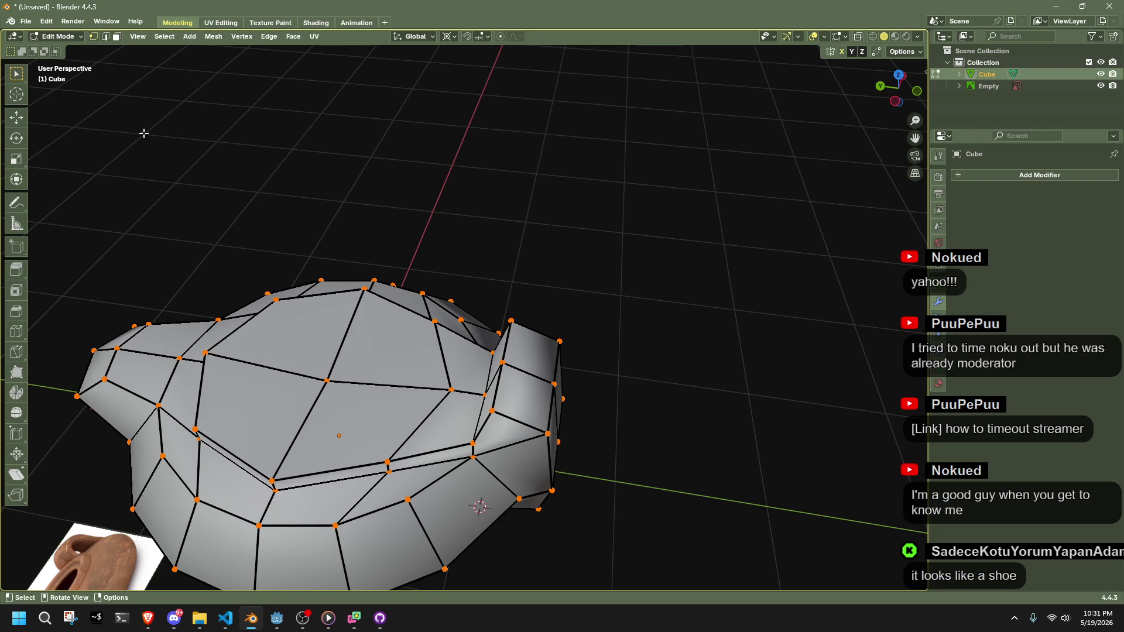
Turn on viewport Statistics, showing 94 vertices, 184 edges, 92 faces and 184 triangles
click(825, 37)
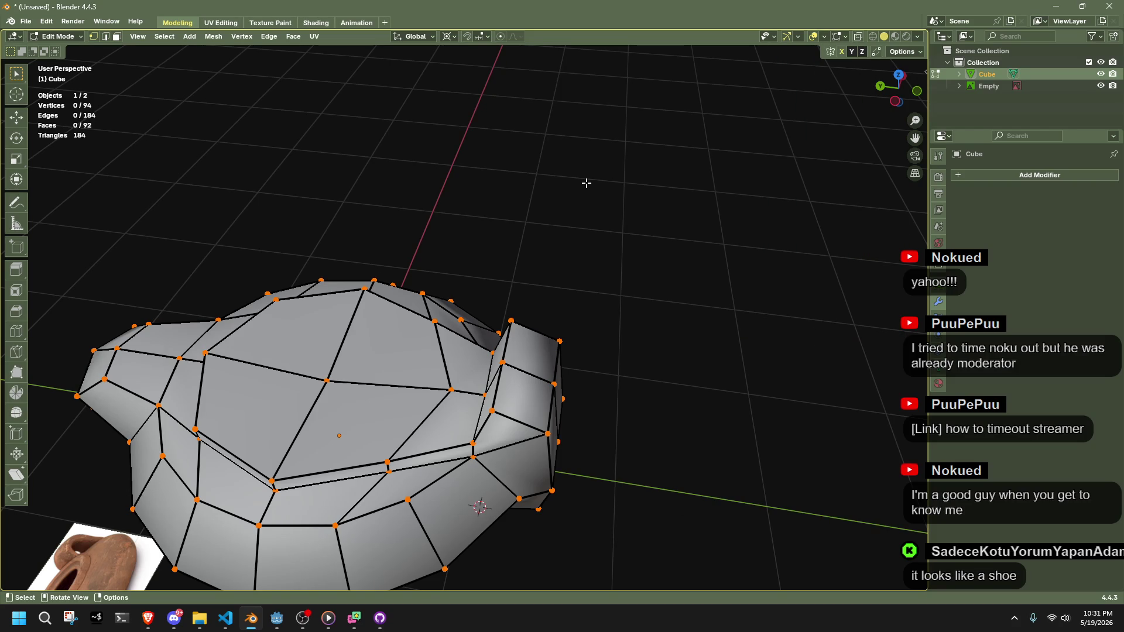
mouse_move(596, 221)
mouse_down()
mouse_move(589, 353)
mouse_move(547, 363)
mouse_move(686, 389)
mouse_up()
mouse_move(761, 388)
mouse_down()
mouse_move(660, 404)
mouse_move(369, 388)
mouse_move(283, 352)
mouse_move(265, 324)
mouse_move(268, 280)
mouse_up()
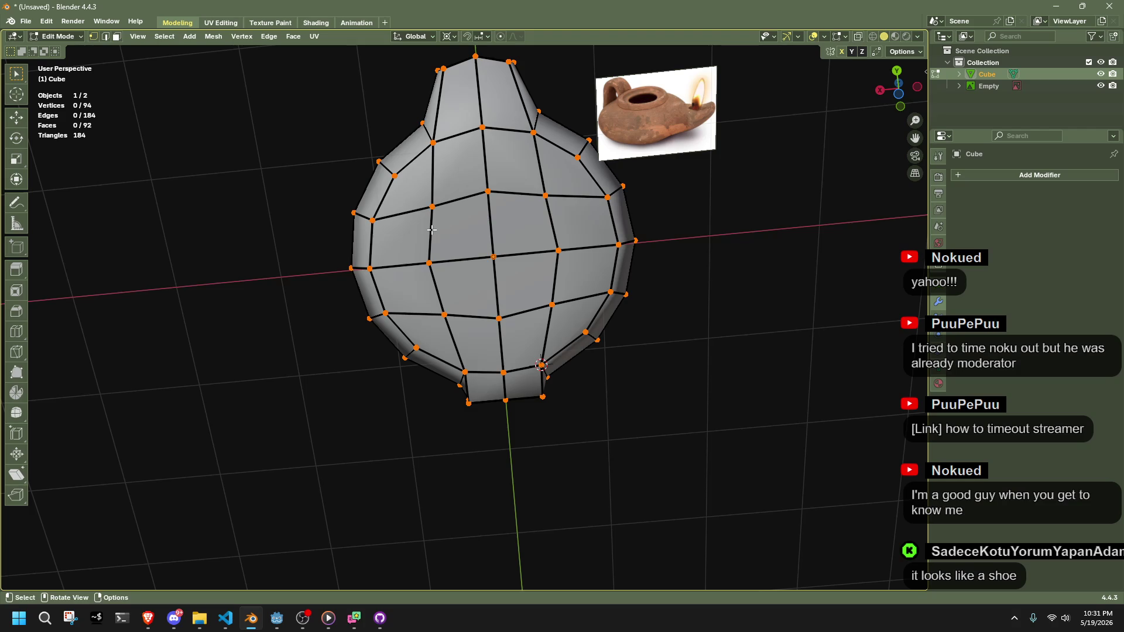
Edge-slide a loop on the lamp's top to a new position
drag(416, 210, 467, 333)
shift+click(592, 150)
key(g)
key(g)
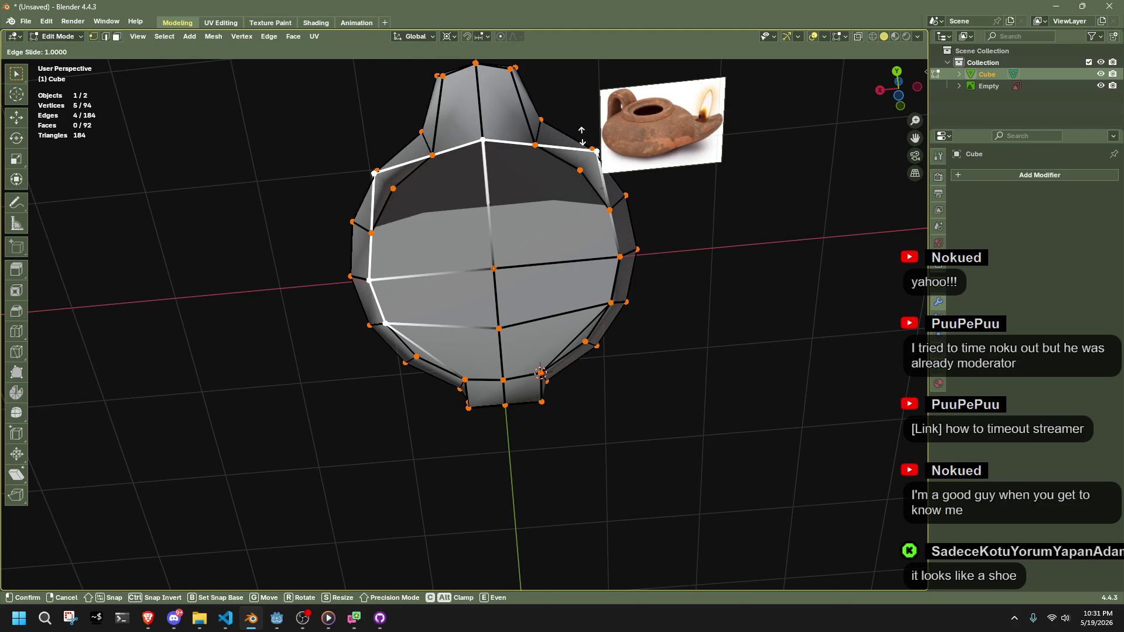
click(501, 209)
Scale the four centre faces on top to 0 in X and Y, collapsing them to a point
click(500, 209)
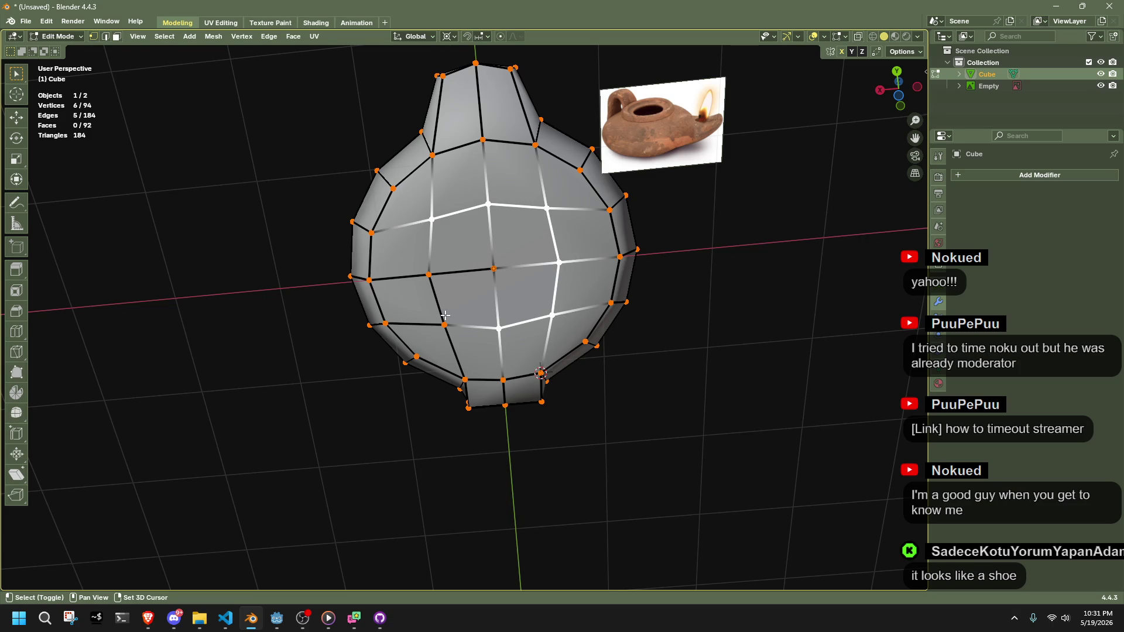
shift+click(492, 268)
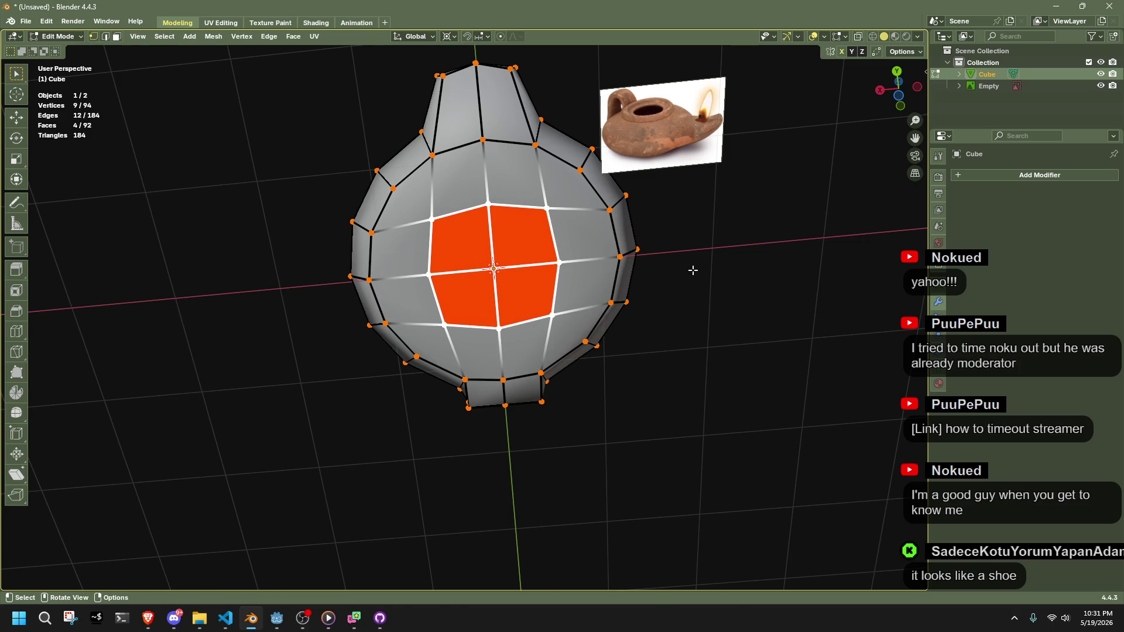
key(s)
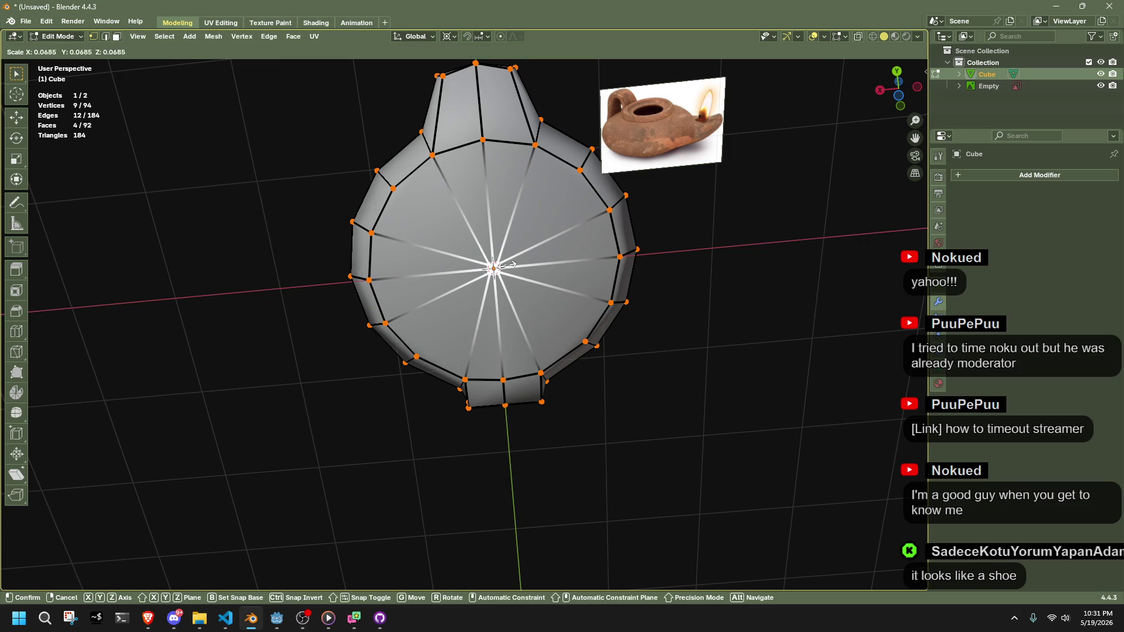
click(494, 268)
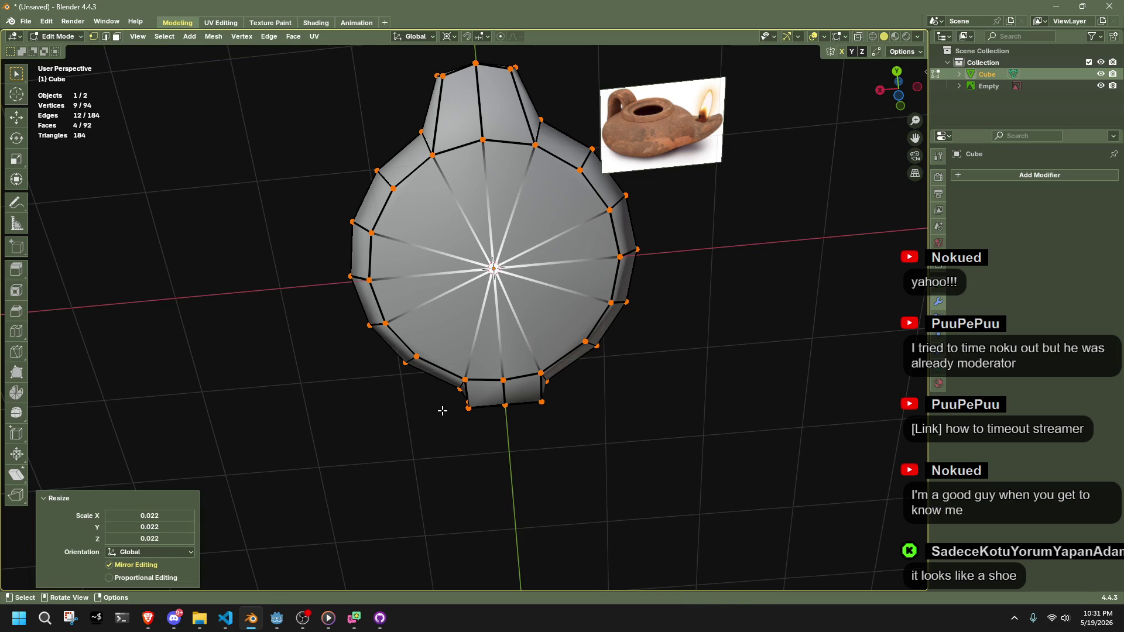
text(0)
key(Return)
click(149, 526)
text(00)
key(Return)
click(334, 498)
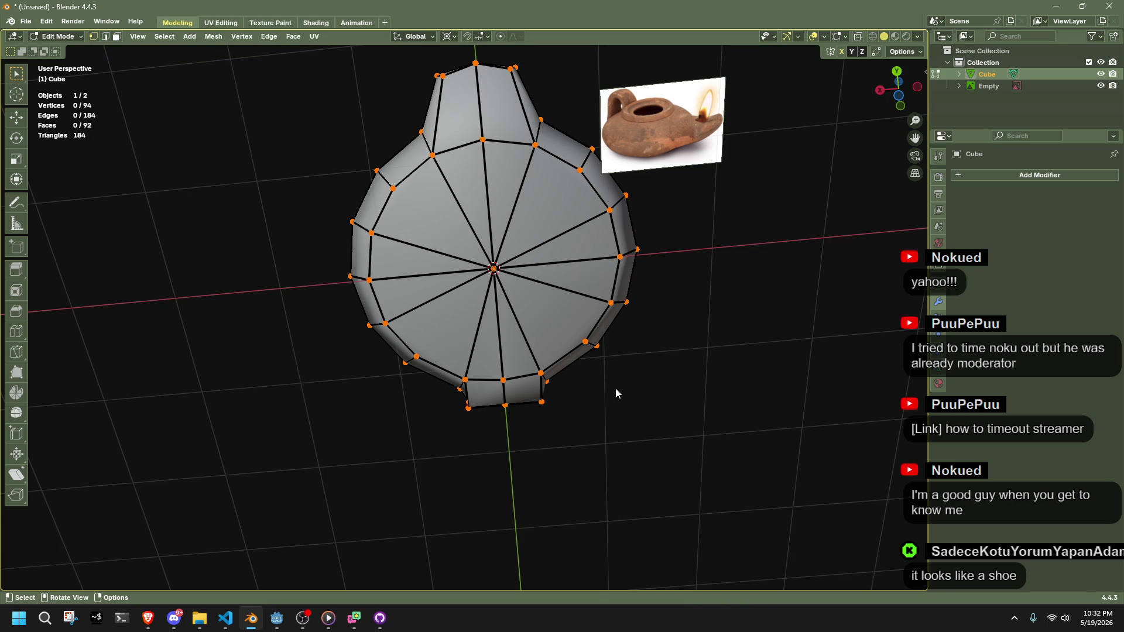
Run Merge by Distance on the whole mesh to fuse the overlapping centre vertices
key(a)
click(210, 38)
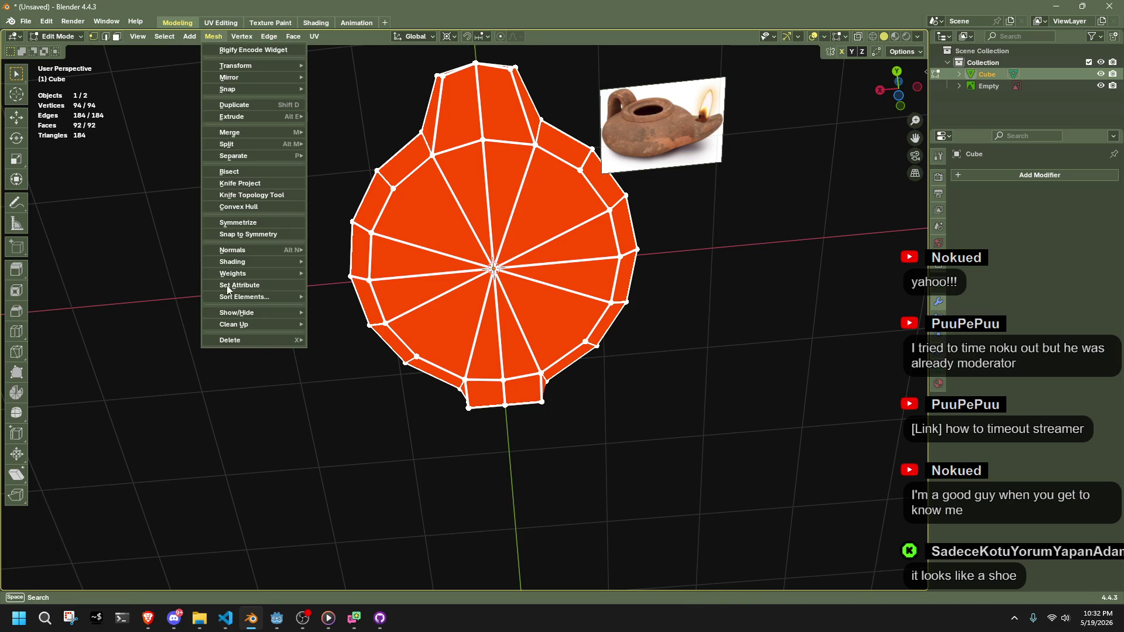
mouse_move(240, 329)
click(355, 415)
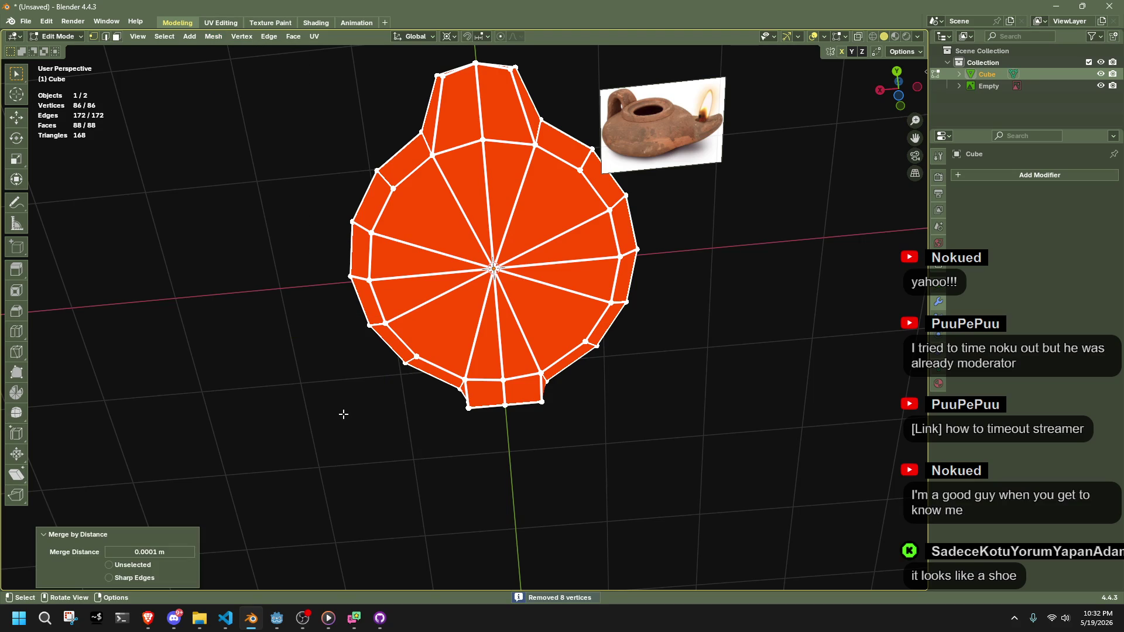
click(383, 457)
mouse_move(657, 413)
mouse_down()
mouse_move(545, 439)
mouse_move(570, 550)
mouse_move(494, 404)
mouse_move(409, 398)
mouse_move(397, 388)
mouse_move(412, 369)
mouse_up()
Connect the left, top and bottom ring vertices to the centre, then return to Object Mode
shift+click(463, 249)
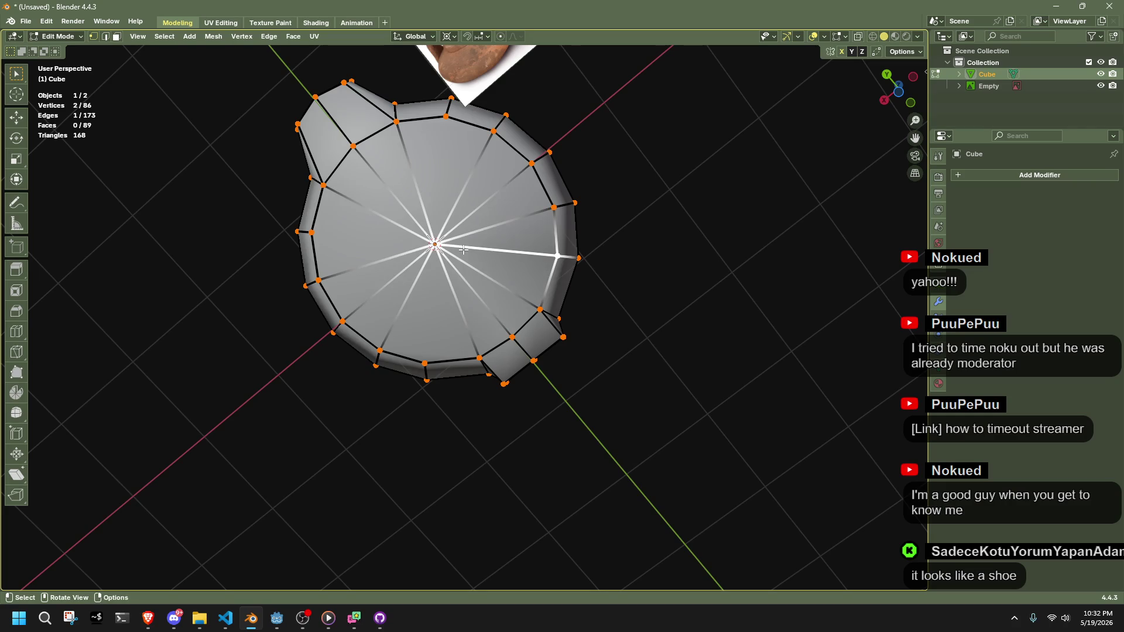
click(316, 229)
shift+click(435, 245)
key(j)
click(446, 117)
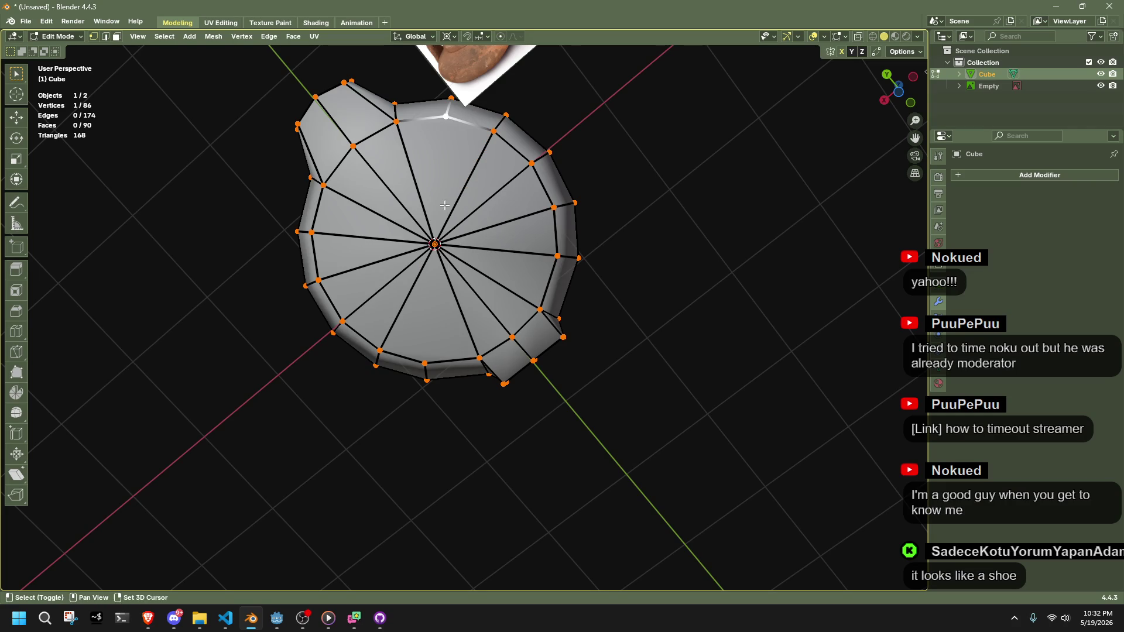
shift+click(435, 244)
key(j)
click(424, 362)
shift+click(434, 245)
key(j)
click(646, 294)
mouse_move(646, 294)
mouse_down()
mouse_move(599, 359)
mouse_move(499, 404)
mouse_move(567, 406)
mouse_move(632, 442)
mouse_move(514, 479)
mouse_up()
key(Tab)
click(636, 441)
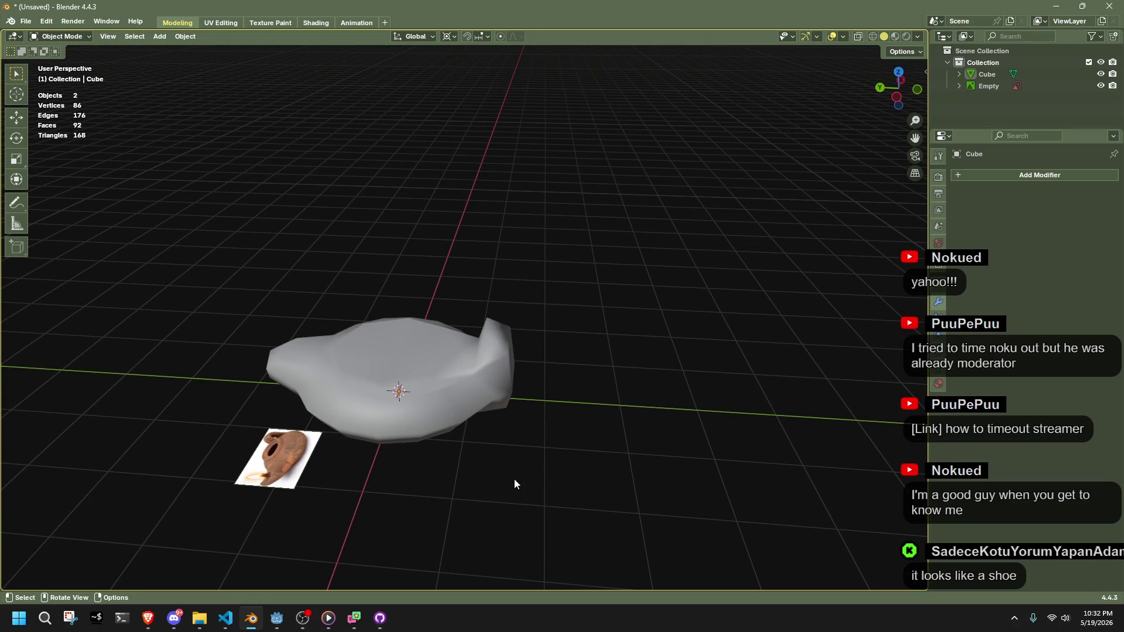
Move a vertex at the spout end along Z, then along Y
scroll(370, 459, up, 5)
mouse_move(334, 336)
mouse_down()
mouse_move(366, 324)
mouse_move(205, 412)
mouse_move(249, 416)
mouse_move(379, 381)
mouse_up()
click(205, 412)
key(Tab)
drag(490, 352, 779, 327)
click(803, 317)
key(g)
key(z)
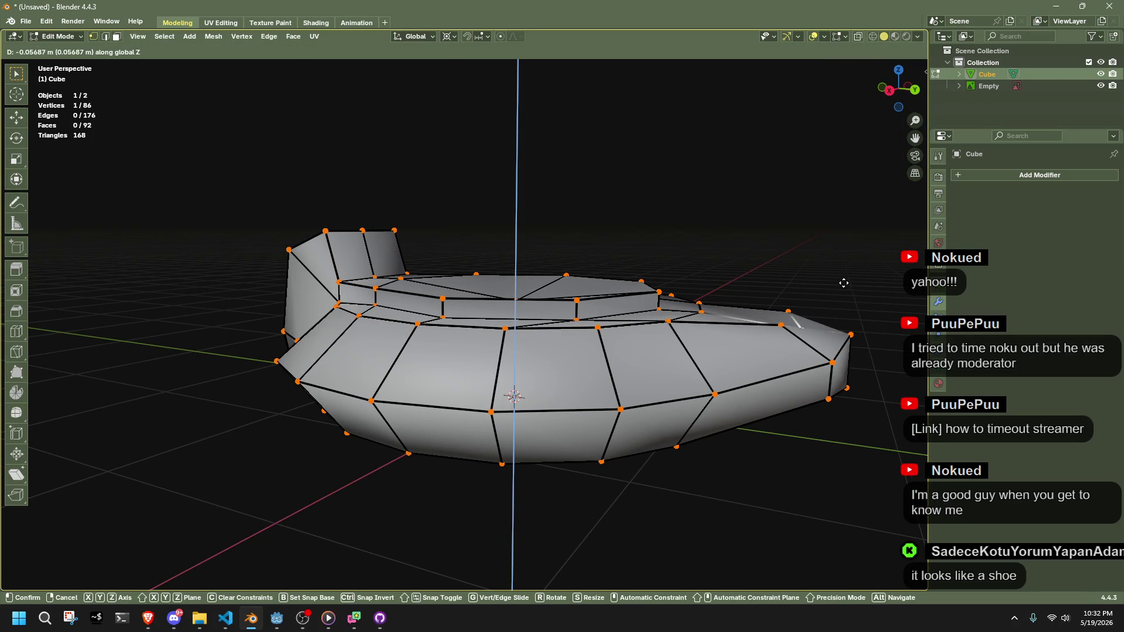
click(843, 286)
mouse_move(843, 285)
mouse_down()
mouse_move(834, 358)
mouse_move(849, 359)
mouse_move(761, 358)
mouse_up()
key(g)
key(y)
key(z)
click(843, 361)
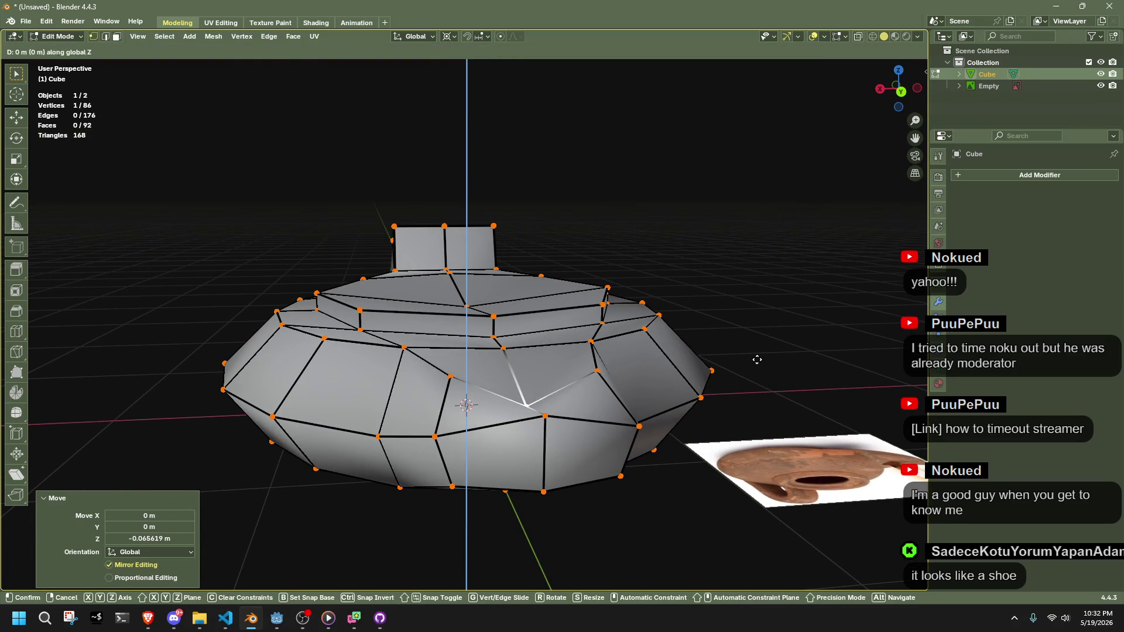
Apply a normals change to the whole lamp mesh
key(Tab)
key(Tab)
key(a)
right_click(761, 357)
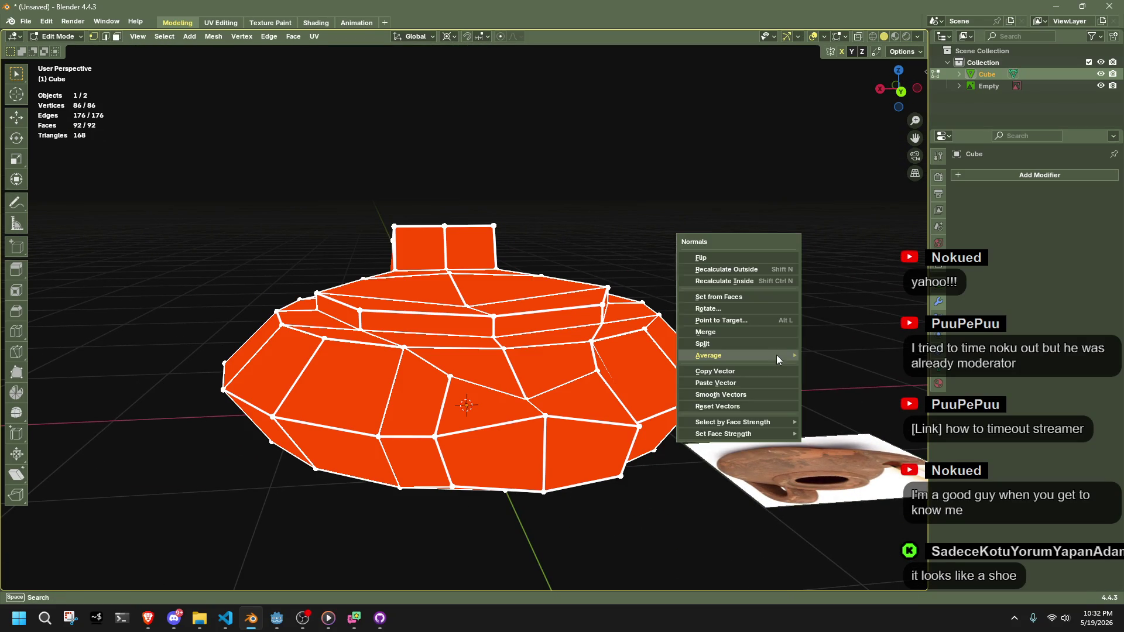
click(836, 365)
key(Tab)
mouse_move(834, 365)
mouse_down()
mouse_move(722, 391)
mouse_move(634, 386)
mouse_move(665, 369)
mouse_move(624, 349)
mouse_up()
key(Tab)
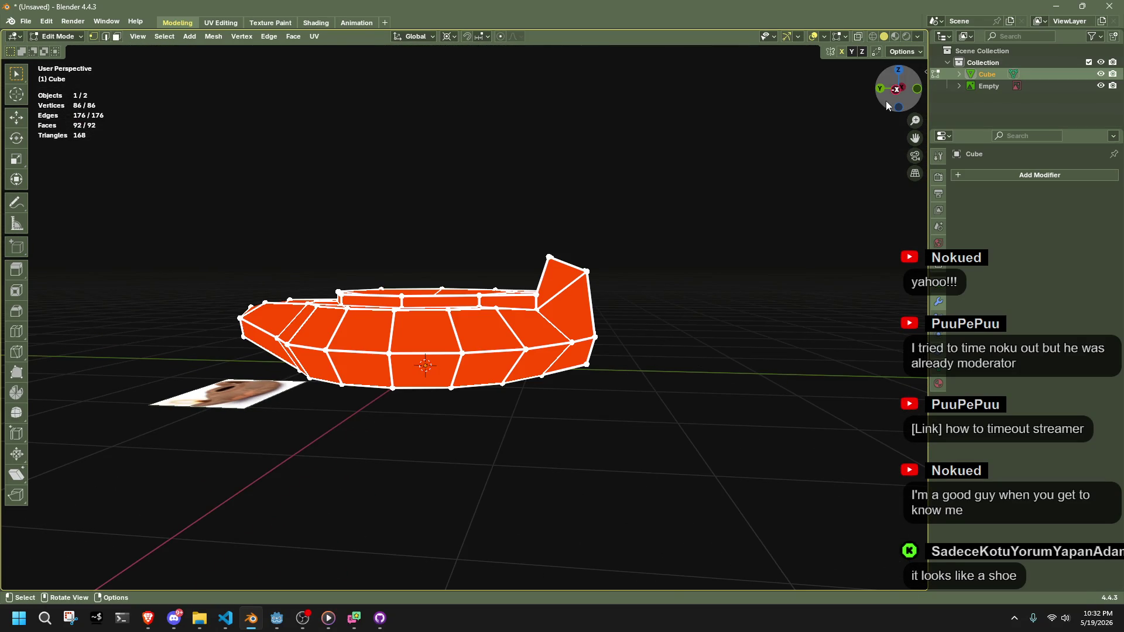
In Left Ortho, move the raised tip vertices to a new angle and height
key(ctrl+KP_3)
drag(540, 244, 597, 289)
key(g)
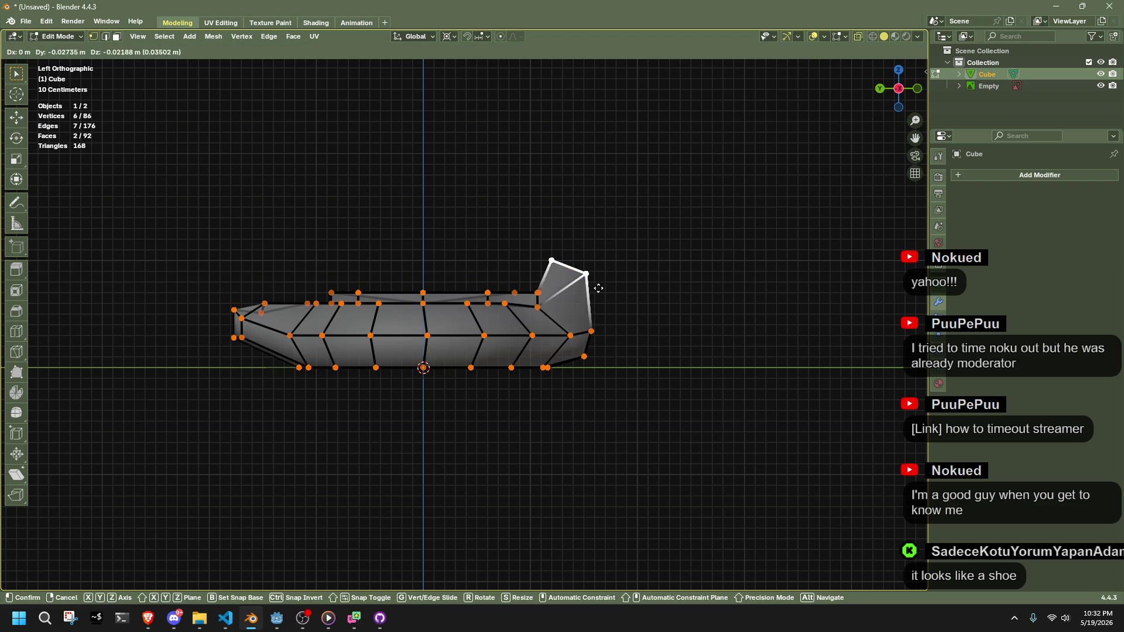
click(607, 296)
key(Tab)
Reselect the lamp body in Edit Mode and start beveling its middle edge loop
mouse_move(660, 334)
mouse_down()
mouse_move(628, 403)
mouse_move(714, 435)
mouse_up()
mouse_move(776, 438)
mouse_down()
mouse_move(658, 406)
mouse_move(500, 434)
mouse_move(491, 481)
mouse_move(539, 338)
mouse_up()
click(538, 338)
mouse_move(618, 420)
mouse_down()
mouse_move(461, 447)
mouse_move(363, 429)
mouse_move(514, 406)
mouse_move(577, 464)
mouse_move(480, 397)
mouse_up()
key(Tab)
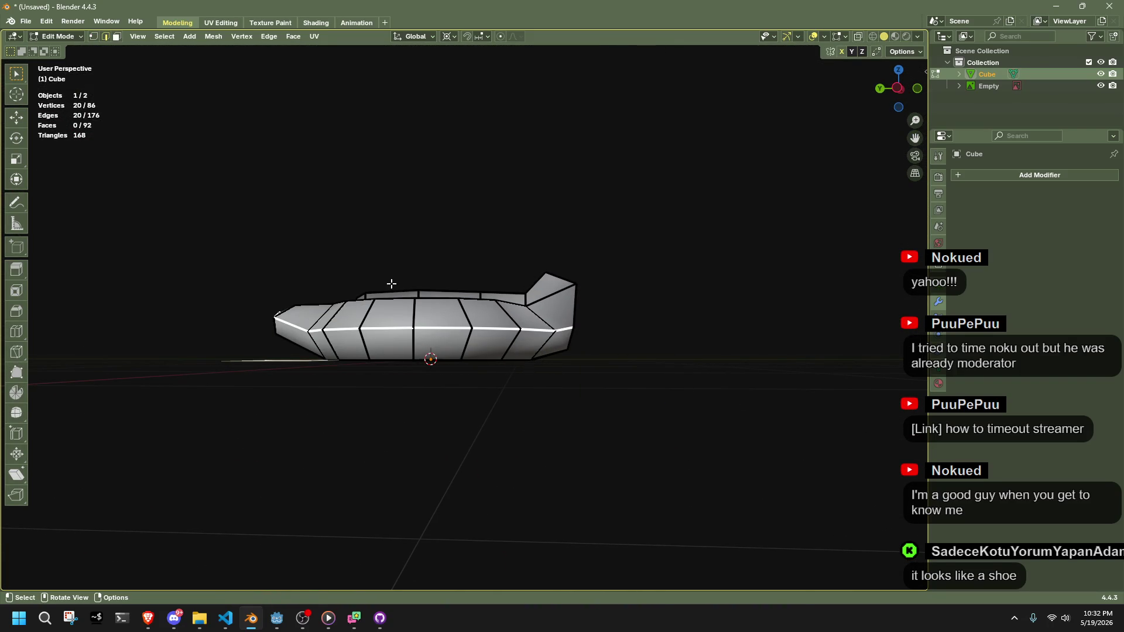
key(ctrl+b)
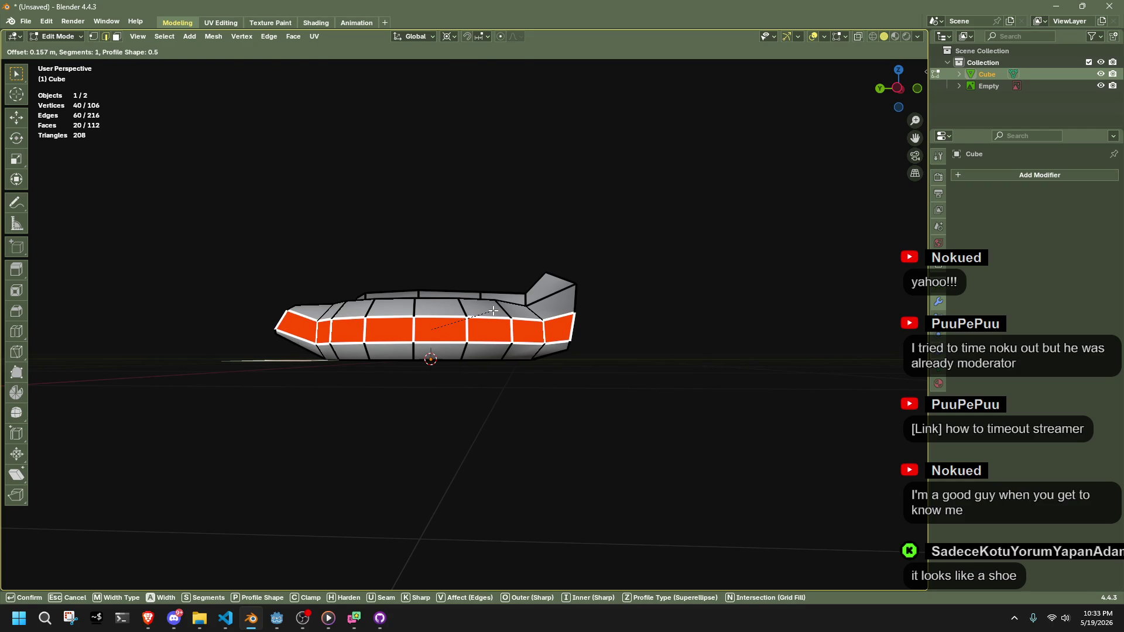
Apply the bevel, raise a vertex vertically and edge-slide the new loop
click(494, 310)
click(432, 436)
mouse_move(411, 439)
mouse_down()
mouse_move(550, 361)
mouse_move(579, 359)
mouse_up()
key(g)
key(z)
click(584, 358)
click(808, 395)
drag(808, 395, 596, 340)
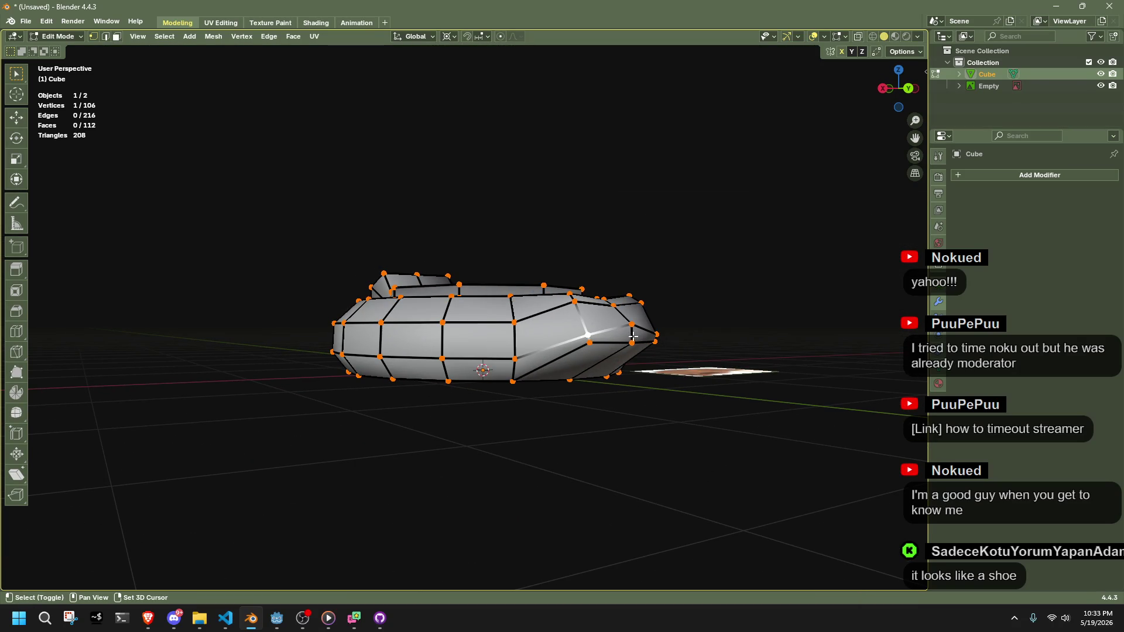
key(g)
key(g)
click(647, 326)
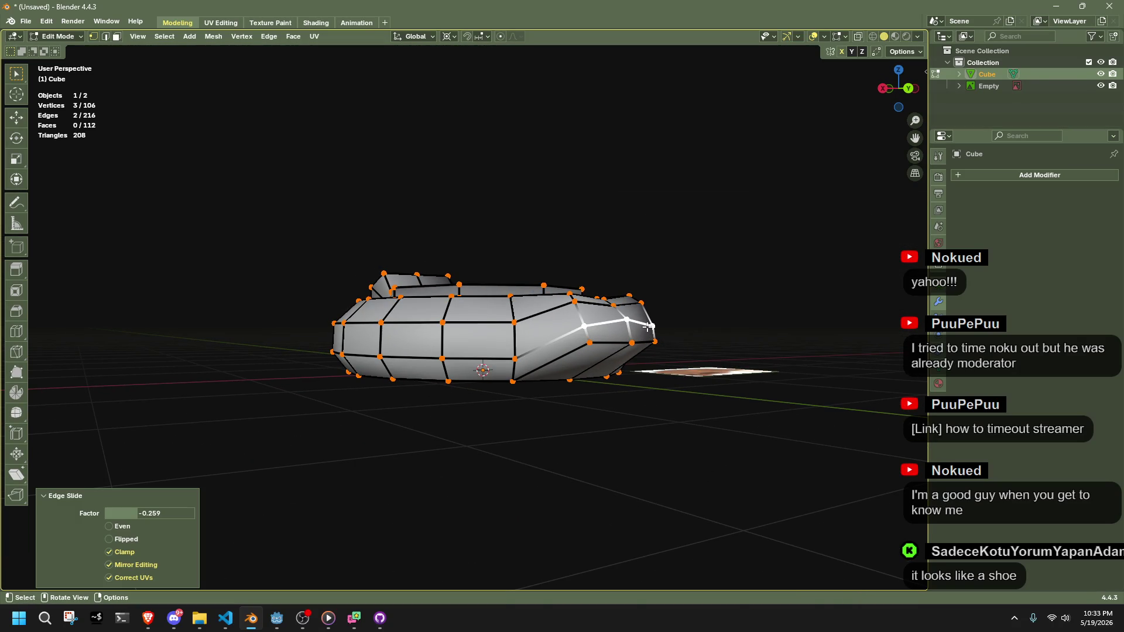
In side view, lower the tip vertices and tilt them about 24 degrees
click(882, 89)
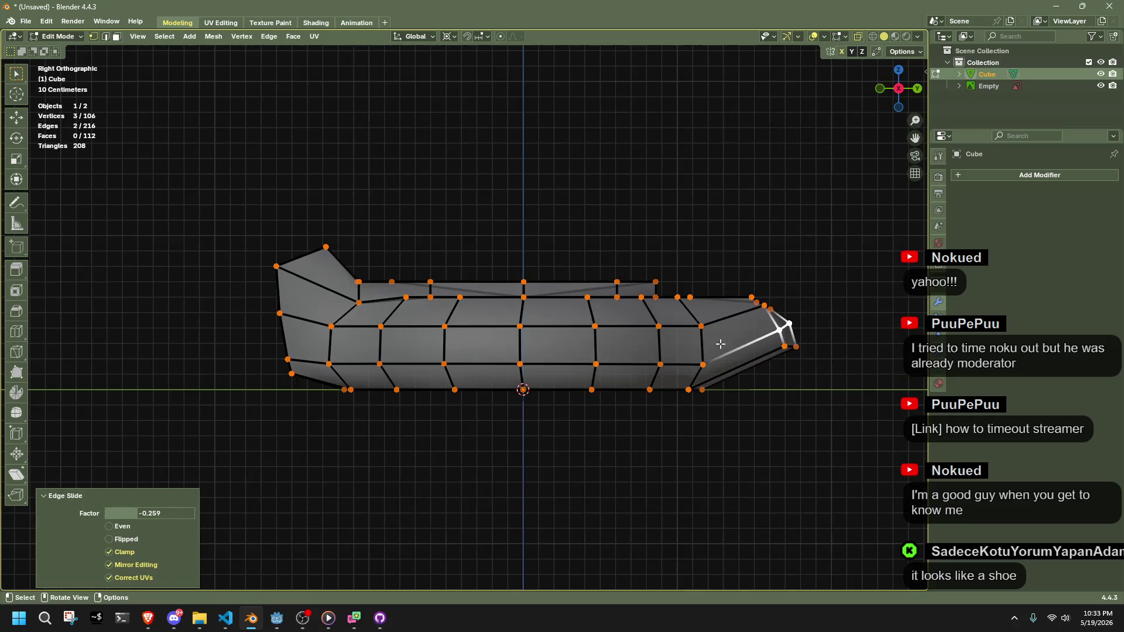
key(g)
click(791, 397)
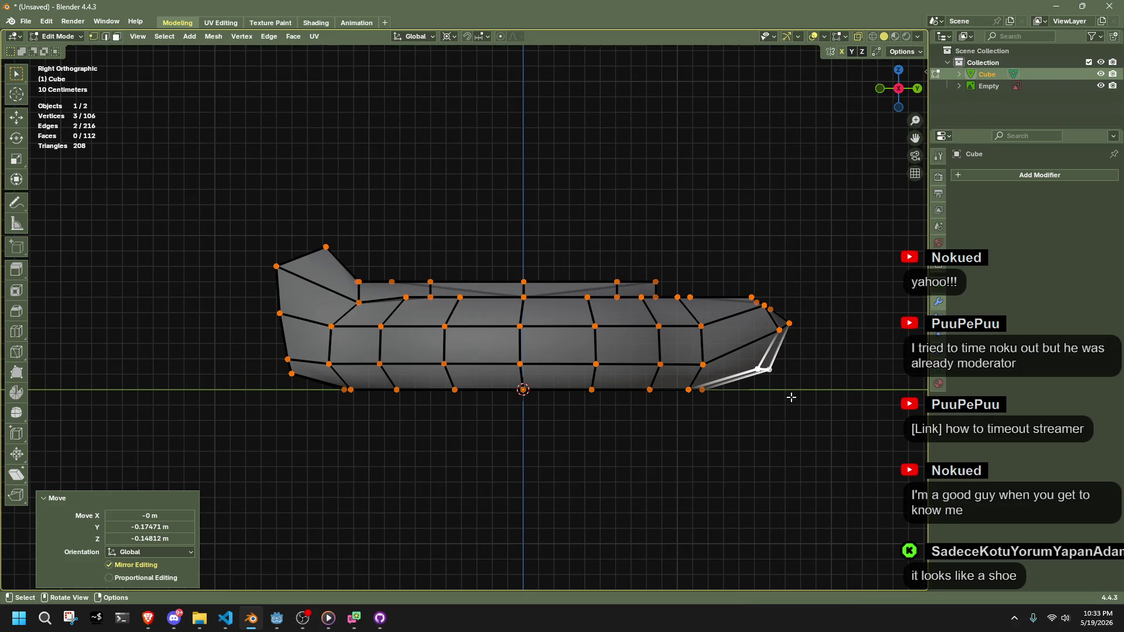
key(g)
click(792, 354)
key(r)
click(799, 372)
key(g)
click(790, 345)
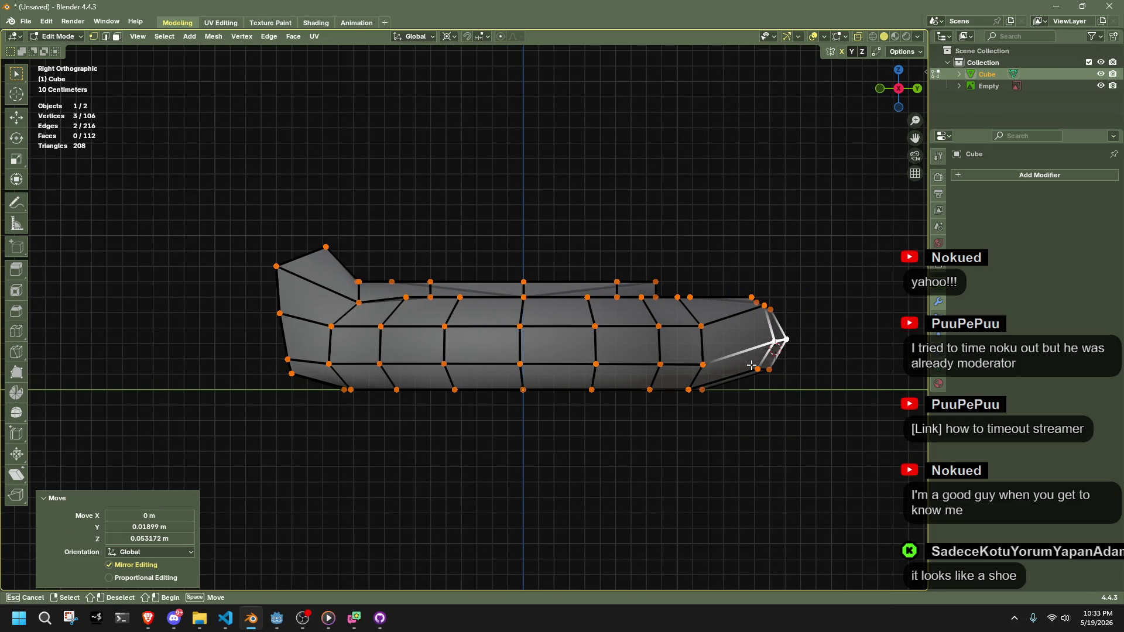
key(g)
click(770, 384)
key(alt+a)
drag(792, 380, 792, 380)
Adjust the upper tip vertices and scale the tip edge down slightly for a rounded point
click(888, 93)
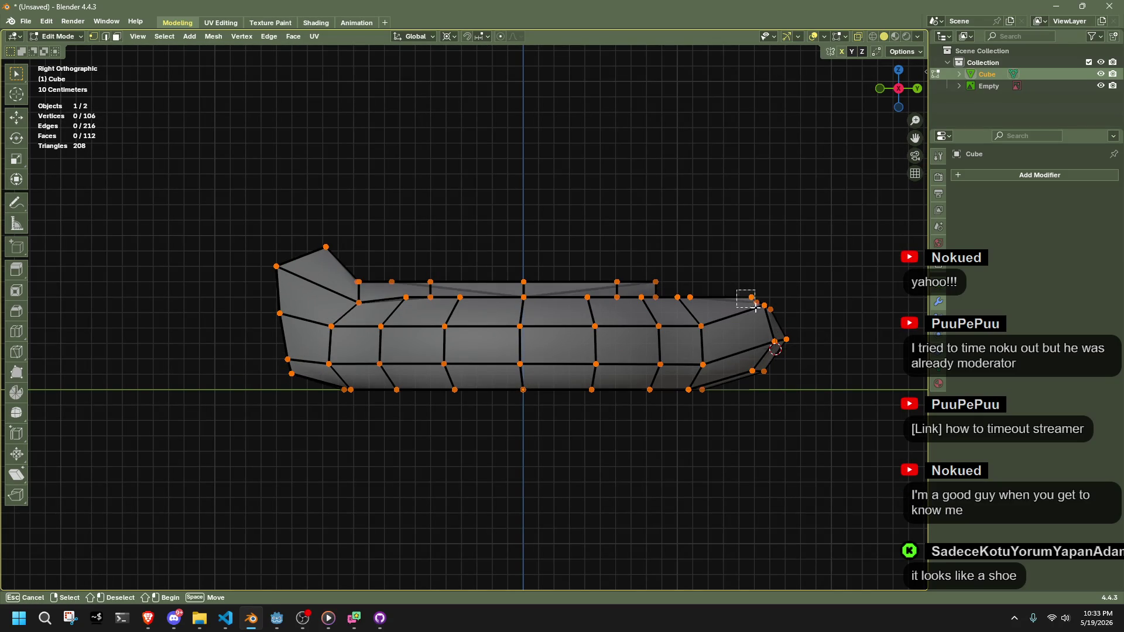
key(g)
click(751, 312)
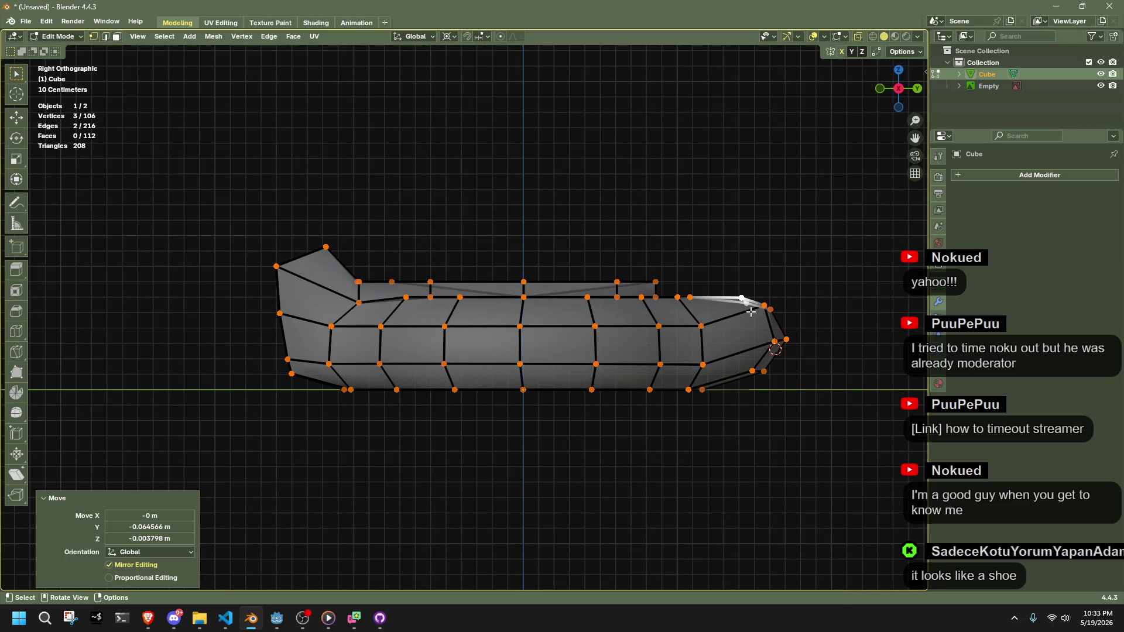
key(g)
mouse_move(793, 318)
mouse_down()
mouse_move(822, 335)
mouse_move(604, 316)
mouse_move(725, 334)
mouse_up()
click(796, 324)
key(alt+z)
key(shift+s)
key(Escape)
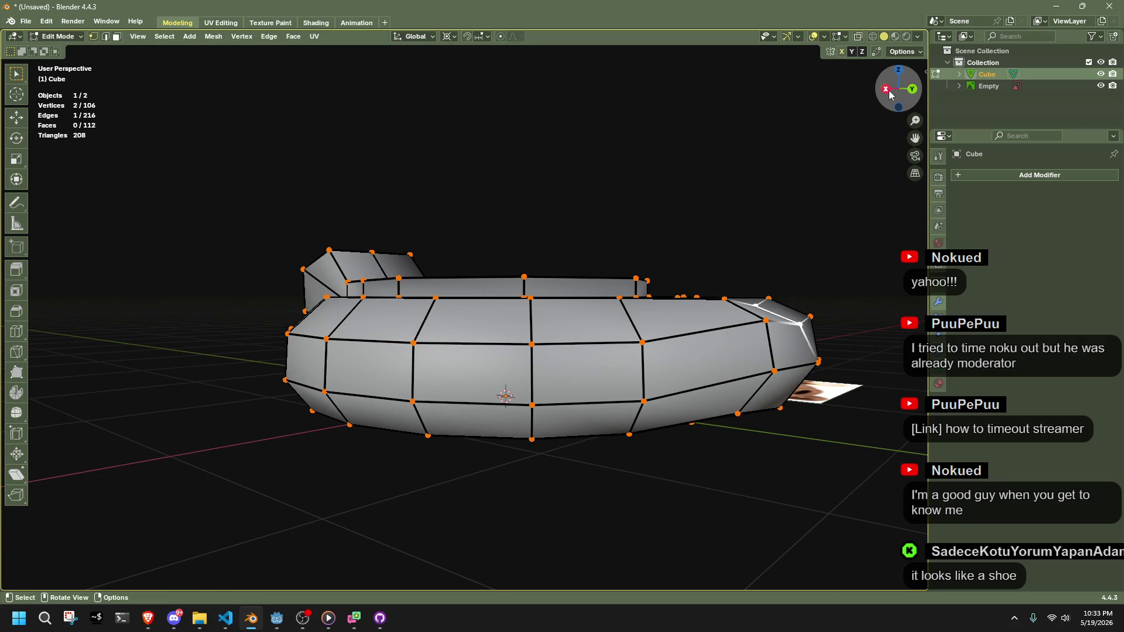
click(888, 91)
key(s)
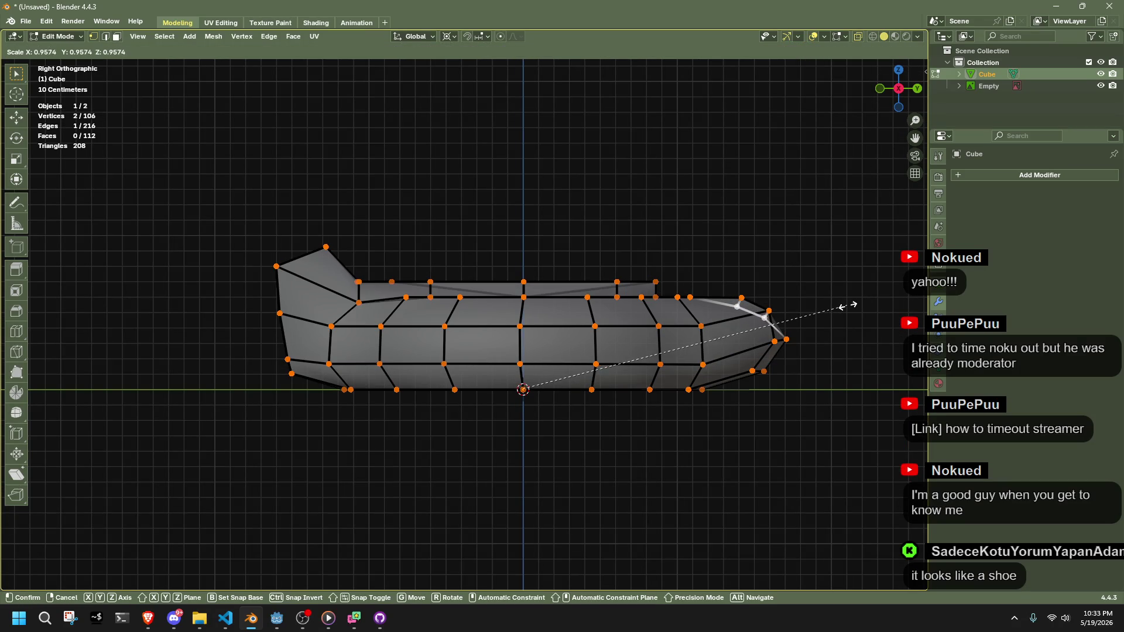
click(841, 308)
Average the whole mesh's normals by Face Area and return to Object Mode
key(Tab)
mouse_move(846, 397)
mouse_down()
mouse_move(847, 471)
mouse_move(780, 473)
mouse_move(587, 388)
mouse_up()
key(Tab)
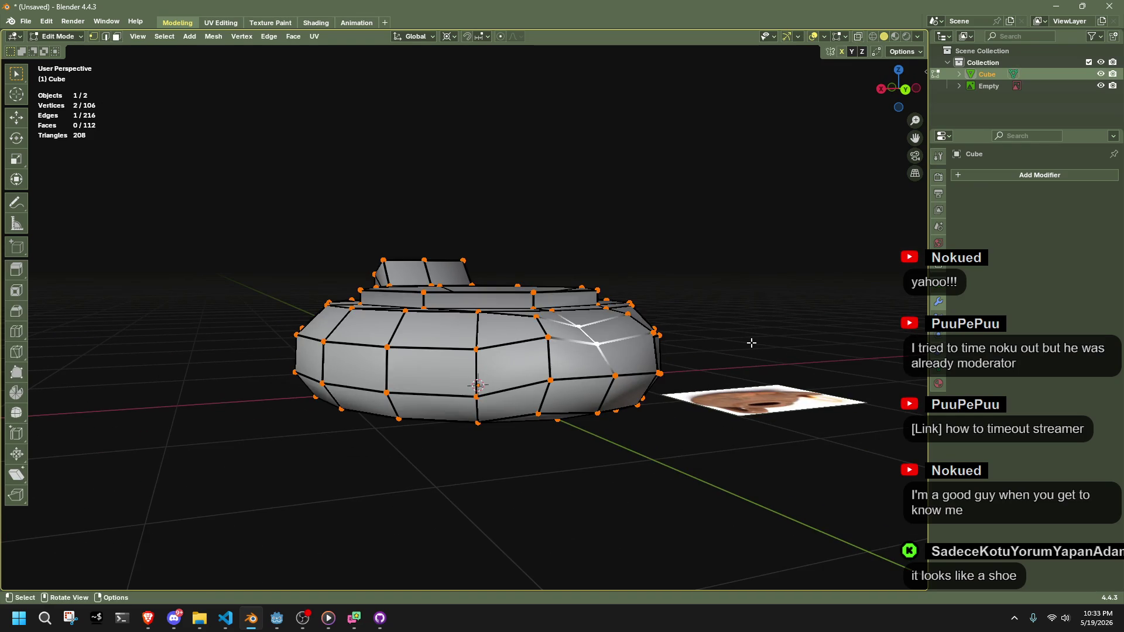
key(a)
key(alt+n)
click(784, 354)
key(Tab)
mouse_move(774, 353)
mouse_down()
mouse_move(667, 402)
mouse_move(571, 428)
mouse_move(543, 417)
mouse_up()
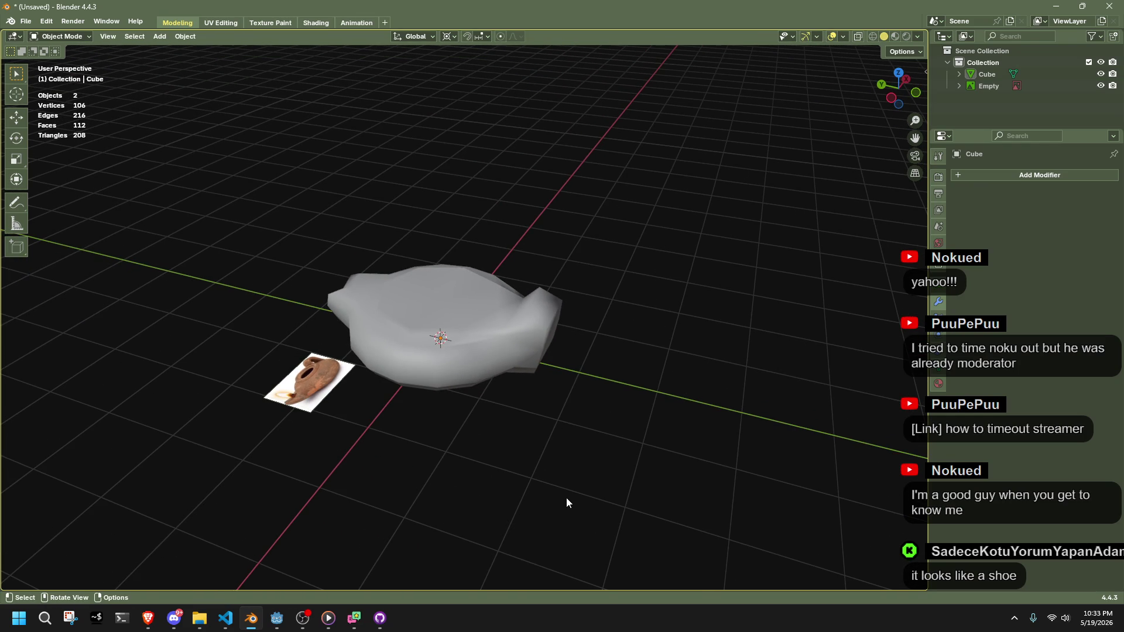
Put the lamp mesh in Edit Mode, clear the selection, and switch to a zoomed side view
scroll(566, 497, up, 1)
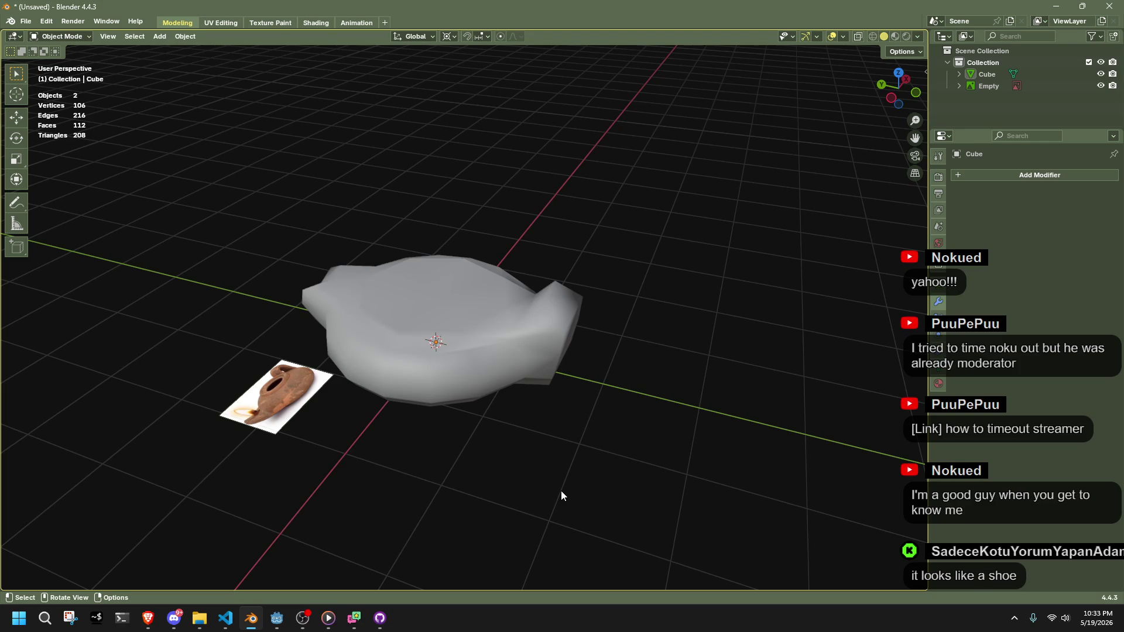
mouse_move(561, 490)
mouse_down()
mouse_move(432, 421)
mouse_move(536, 377)
mouse_move(519, 325)
mouse_up()
key(Tab)
right_click(764, 355)
click(808, 364)
key(alt+a)
mouse_move(702, 346)
mouse_down()
mouse_move(601, 367)
mouse_move(594, 403)
mouse_move(579, 329)
mouse_up()
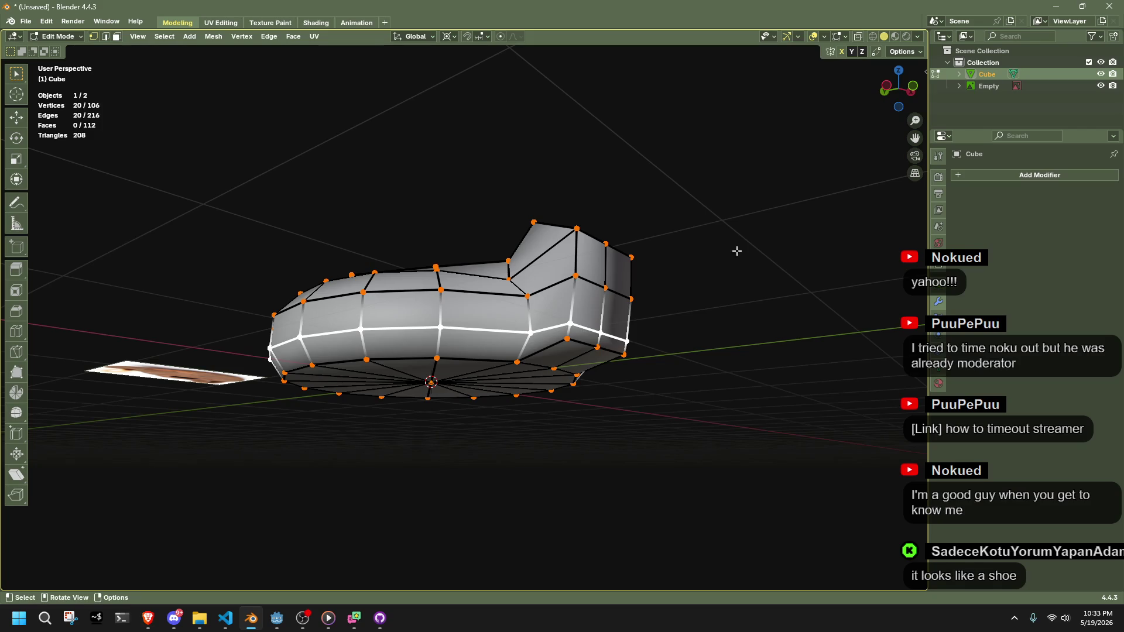
click(892, 89)
scroll(702, 403, up, 5)
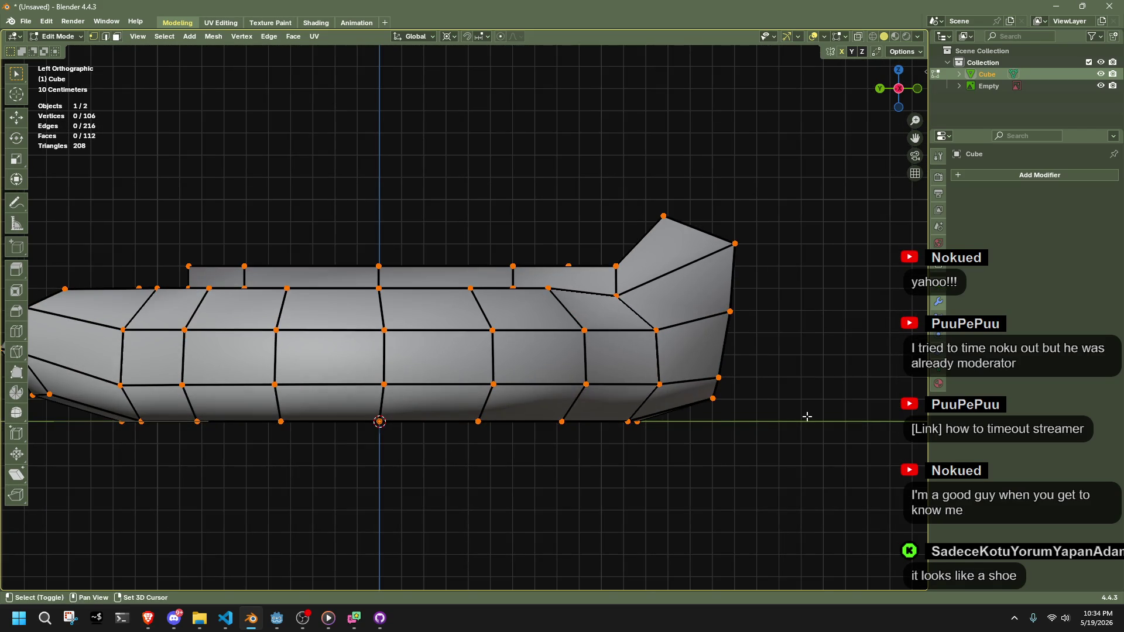
Raise a vertex at the lamp's raised end and adjust the top-right corner vertex
drag(631, 389, 635, 387)
key(g)
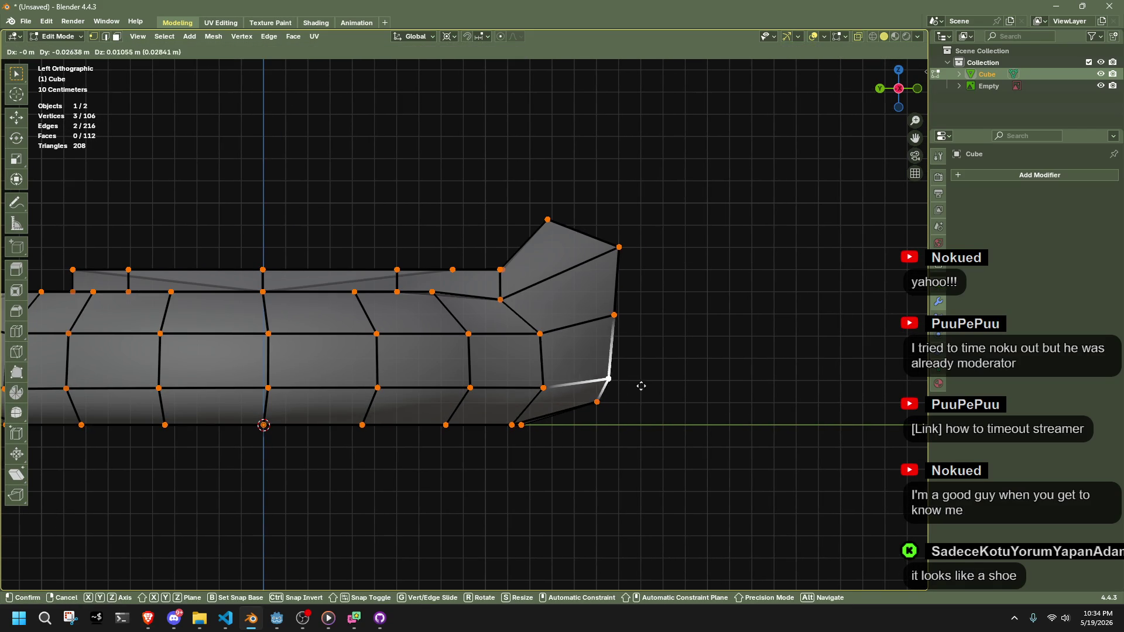
click(644, 378)
key(g)
click(679, 314)
click(613, 240)
key(g)
click(628, 258)
Reposition the top, right-side and lower-right vertices of the raised end, then deselect
drag(527, 208, 574, 231)
key(g)
click(565, 253)
click(649, 321)
key(g)
click(652, 322)
click(610, 414)
drag(639, 388, 662, 418)
key(g)
click(639, 369)
click(745, 352)
Smooth the vertex loop around the lamp's narrow neck with Smooth Vertices
key(Tab)
key(Tab)
mouse_move(542, 377)
mouse_down()
mouse_move(677, 494)
mouse_move(673, 454)
mouse_move(652, 466)
mouse_move(614, 355)
mouse_move(563, 351)
mouse_move(603, 354)
mouse_up()
key(alt+z)
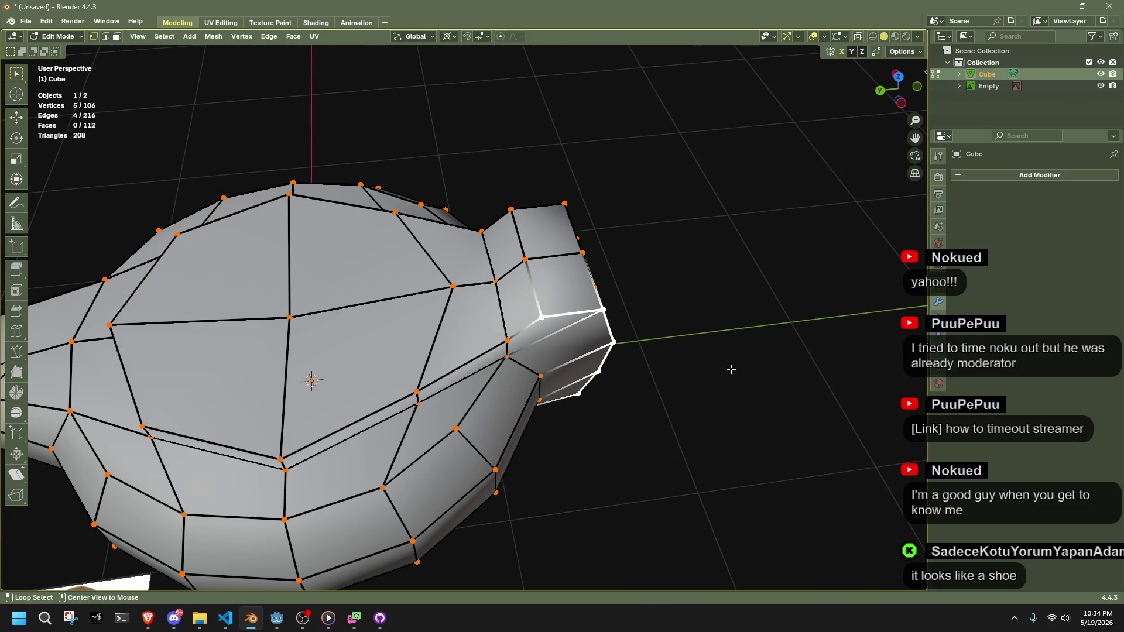
right_click(730, 372)
click(689, 460)
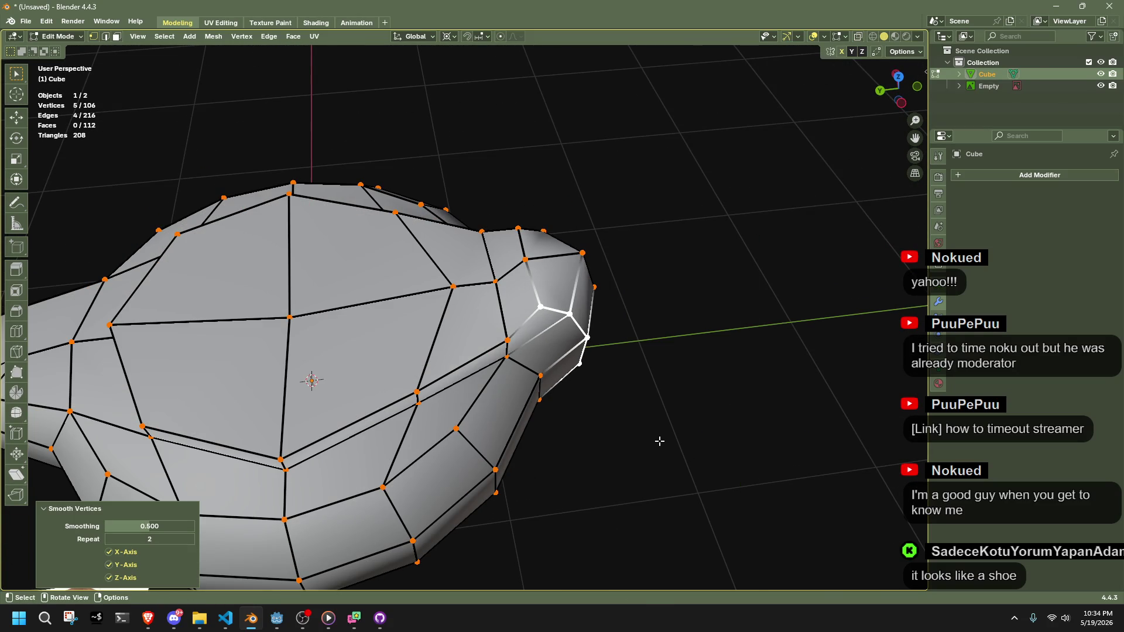
Re-enter Edit Mode on the lamp body and select three vertices at the narrow end
key(Tab)
mouse_move(659, 440)
mouse_down()
mouse_move(504, 315)
mouse_move(633, 401)
mouse_move(609, 369)
mouse_move(558, 225)
mouse_up()
click(579, 357)
key(Tab)
drag(606, 287, 607, 288)
right_click(669, 336)
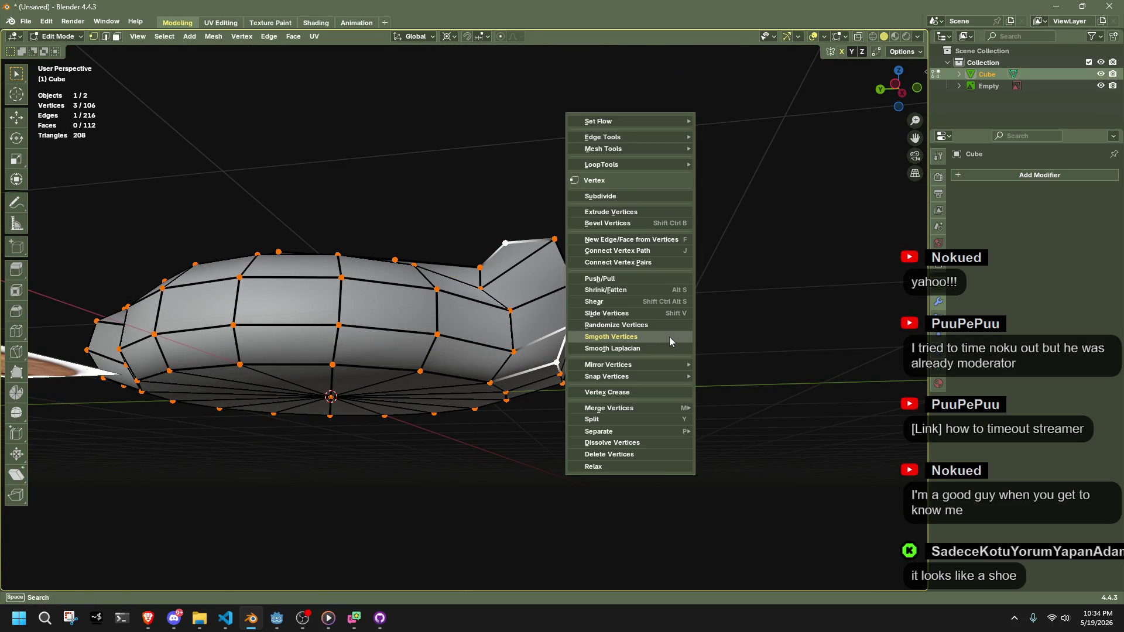
Smooth the three selected vertices and snap the 3D cursor to a raised-end vertex
click(669, 336)
drag(728, 430, 822, 486)
click(657, 339)
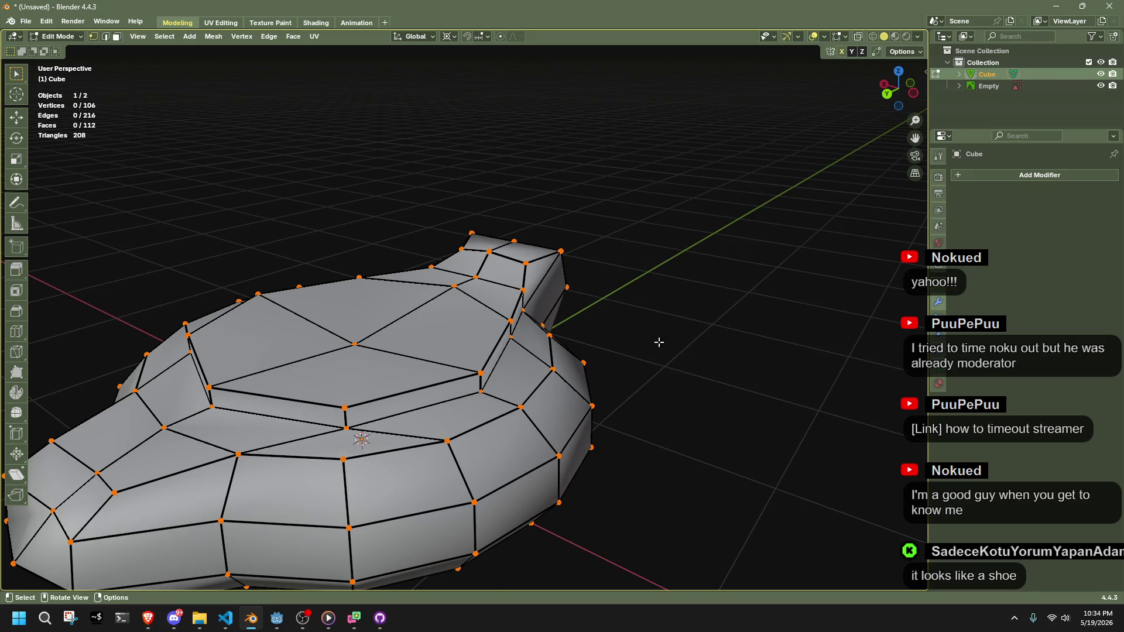
drag(657, 338, 522, 270)
click(522, 270)
key(shift+s)
click(588, 316)
Stretch the raised end by scaling its vertex along the X axis
drag(588, 316, 520, 330)
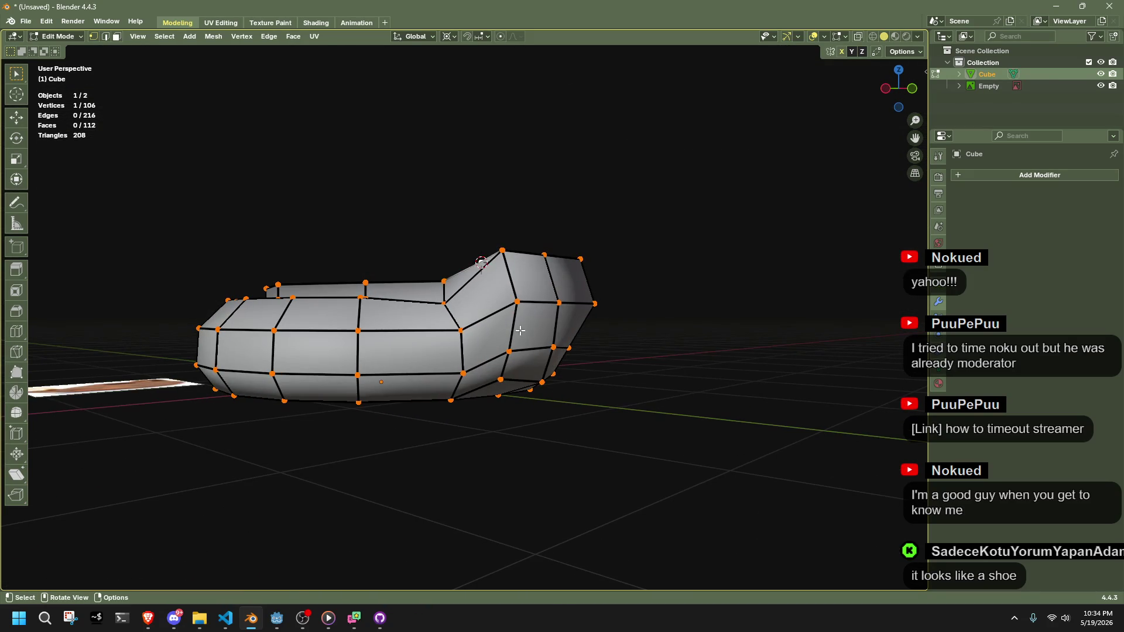
key(s)
key(x)
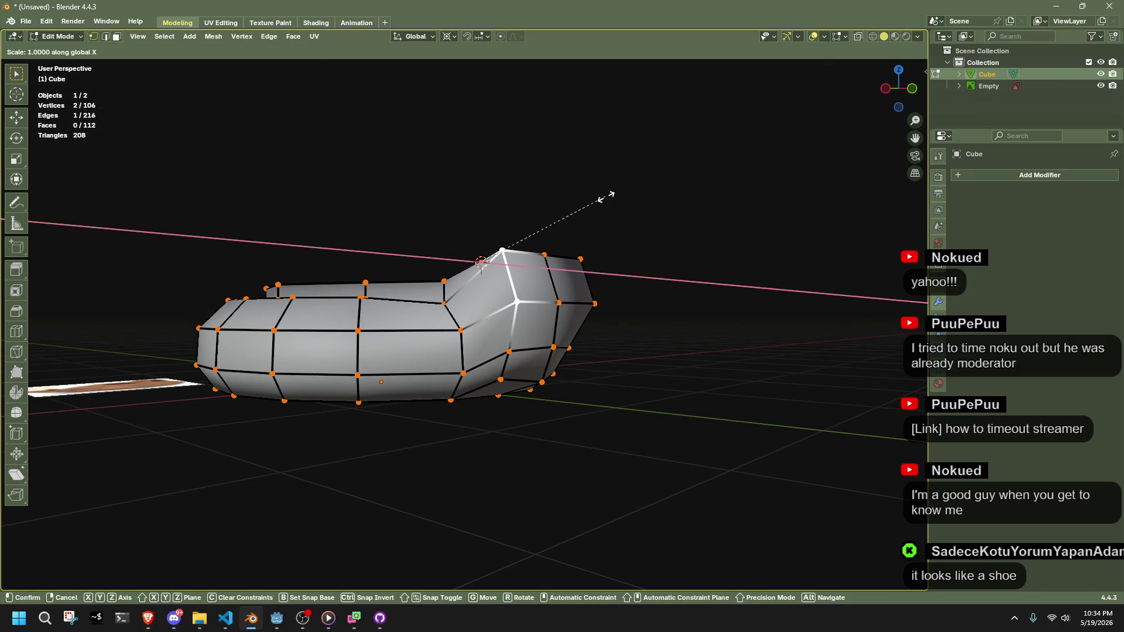
click(605, 195)
key(Tab)
Average the lamp's normals weighted by Face Area, returning to Object Mode
mouse_move(664, 269)
mouse_down()
mouse_move(617, 240)
mouse_move(685, 176)
mouse_move(751, 316)
mouse_move(775, 290)
mouse_move(543, 324)
mouse_up()
click(542, 323)
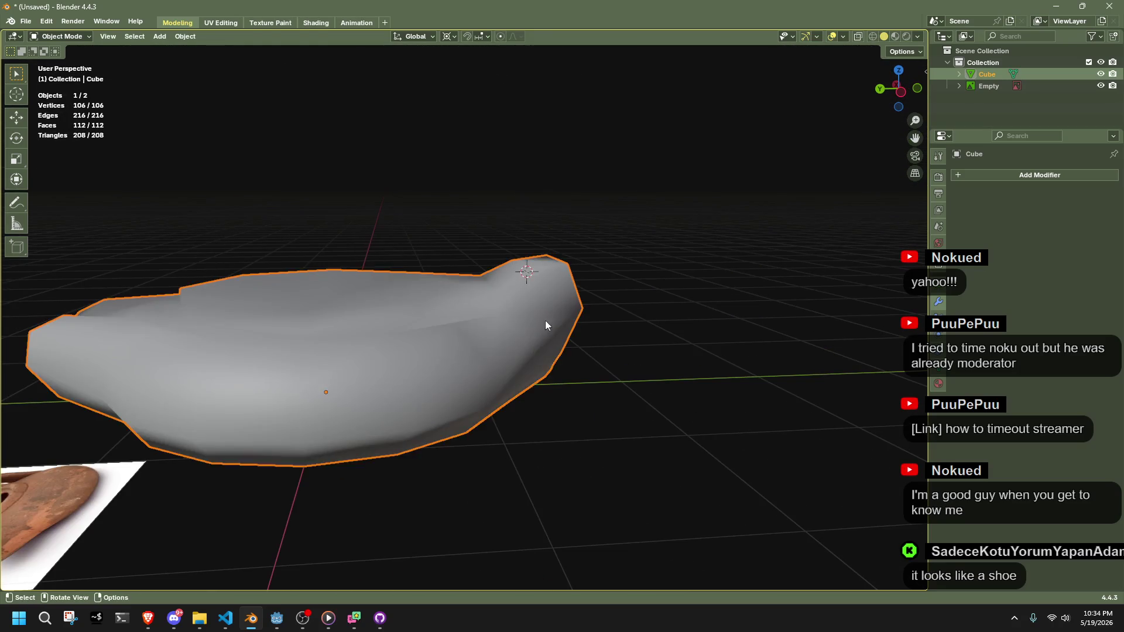
key(Tab)
key(alt+n)
click(770, 321)
key(Tab)
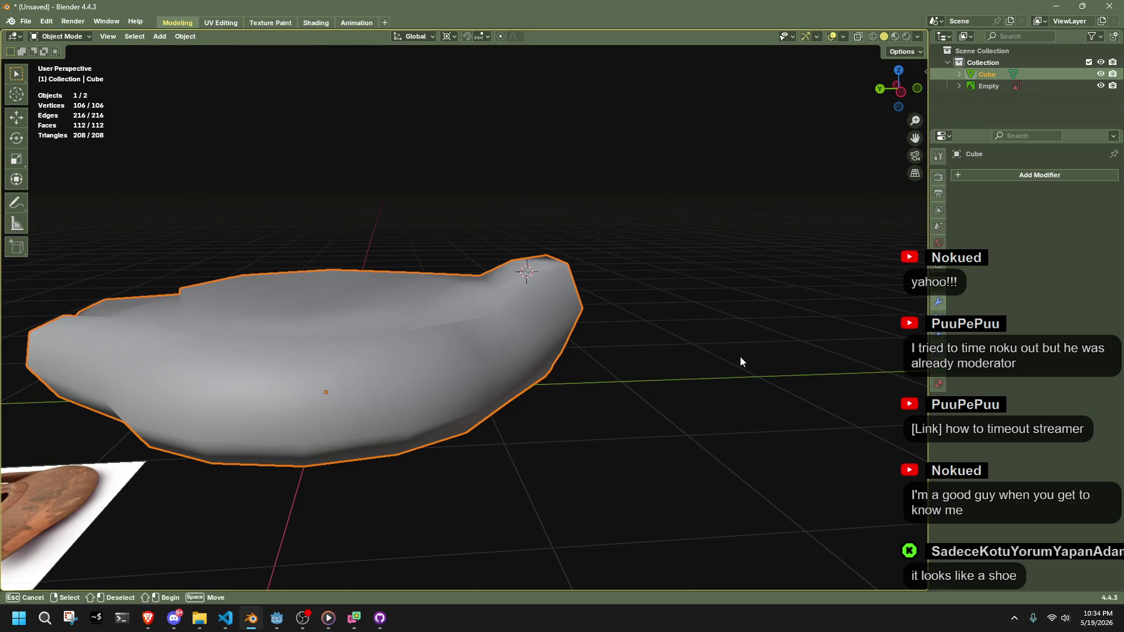
Deselect the lamp, view it from a low side angle, and switch to File Explorer
scroll(584, 349, up, 4)
drag(584, 349, 714, 368)
click(718, 271)
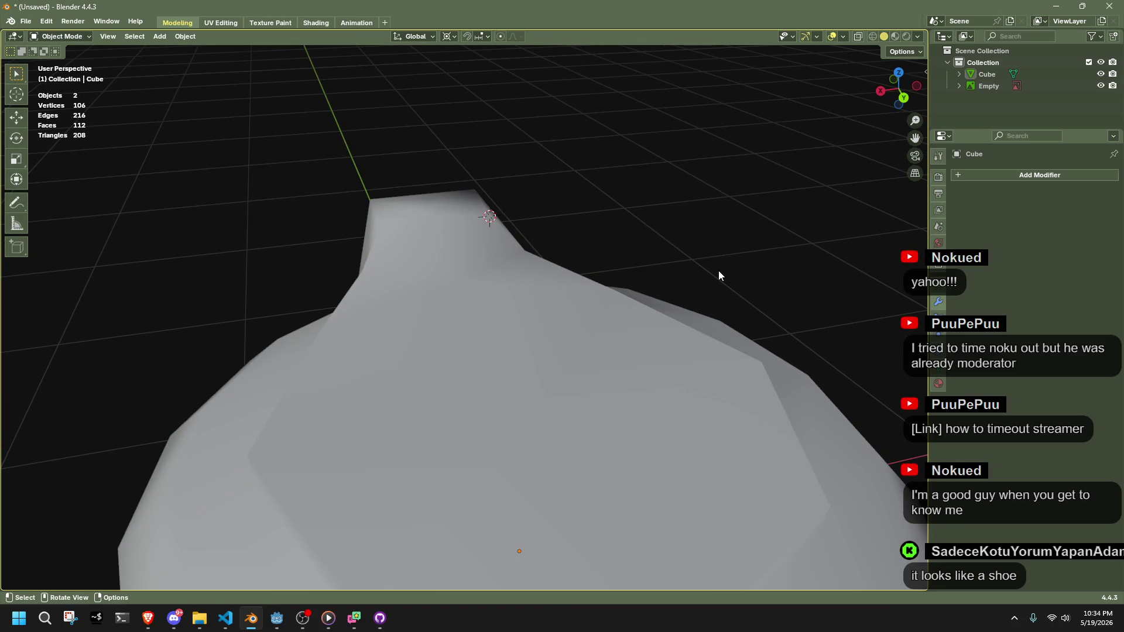
scroll(719, 271, down, 10)
mouse_move(591, 332)
mouse_down()
mouse_move(690, 303)
mouse_move(702, 282)
mouse_move(772, 358)
mouse_move(697, 349)
mouse_move(486, 255)
mouse_move(504, 258)
mouse_move(553, 283)
mouse_move(561, 332)
mouse_move(458, 312)
mouse_move(383, 266)
mouse_move(486, 316)
mouse_up()
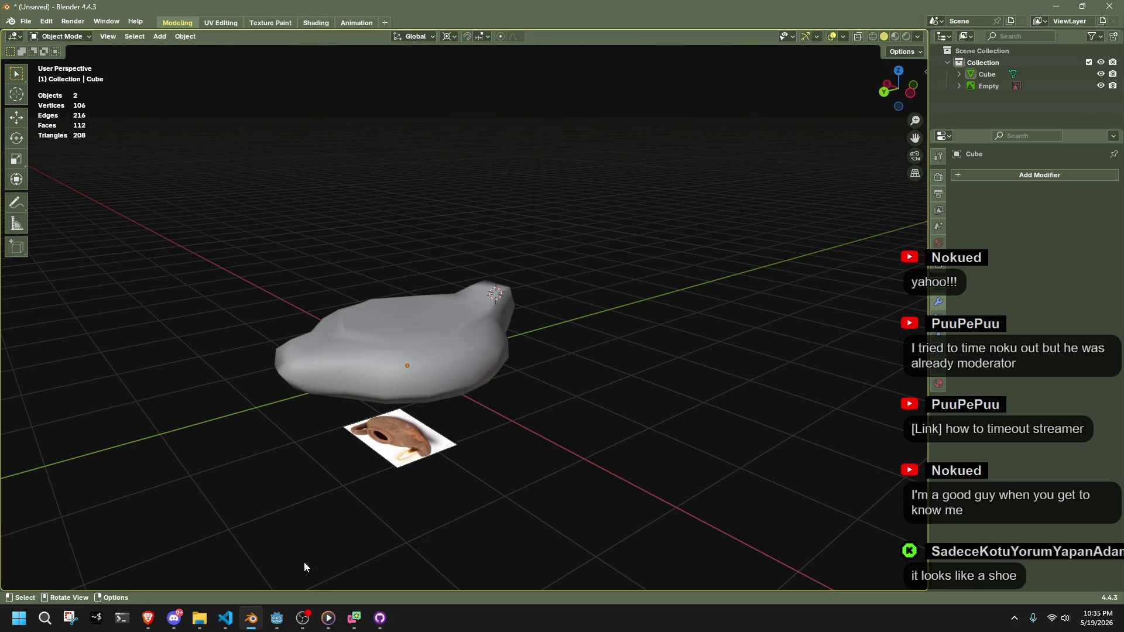
click(205, 620)
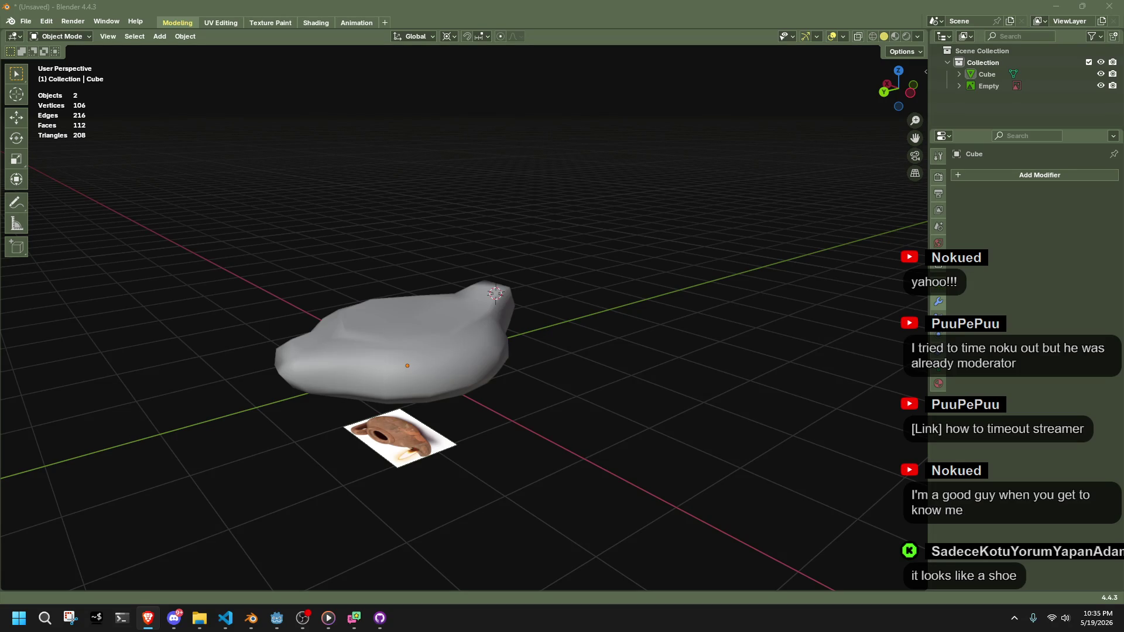
Switch from Blender to the TextureTown site (textures.neocities.org) in the maximized Brave window
key(alt+Tab)
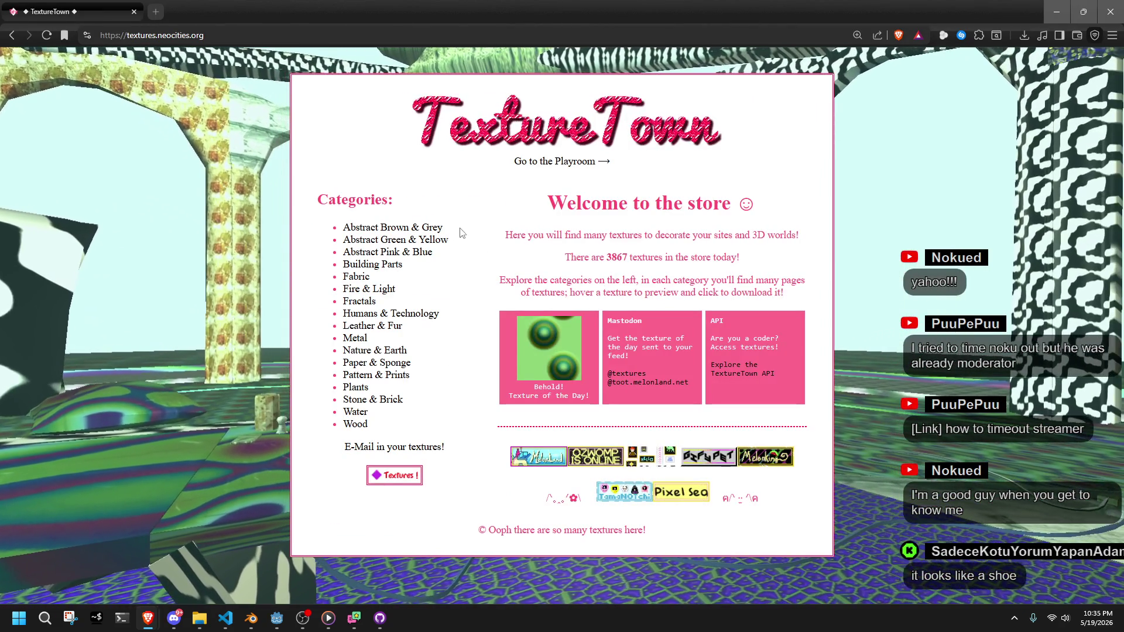
click(398, 266)
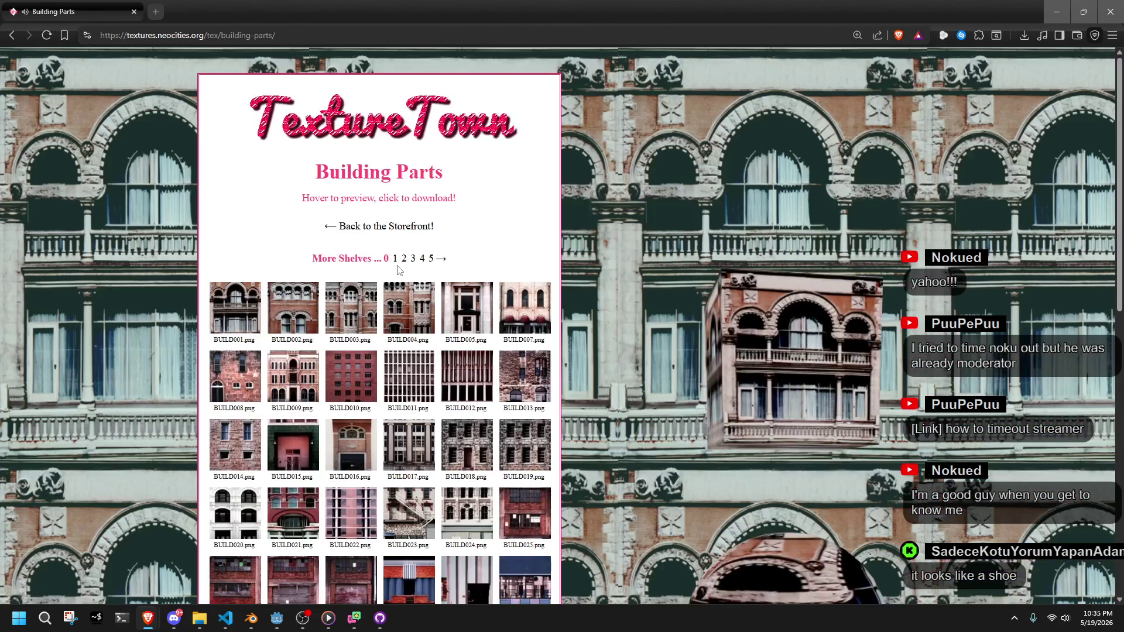
scroll(398, 269, down, 5)
scroll(398, 269, down, 5)
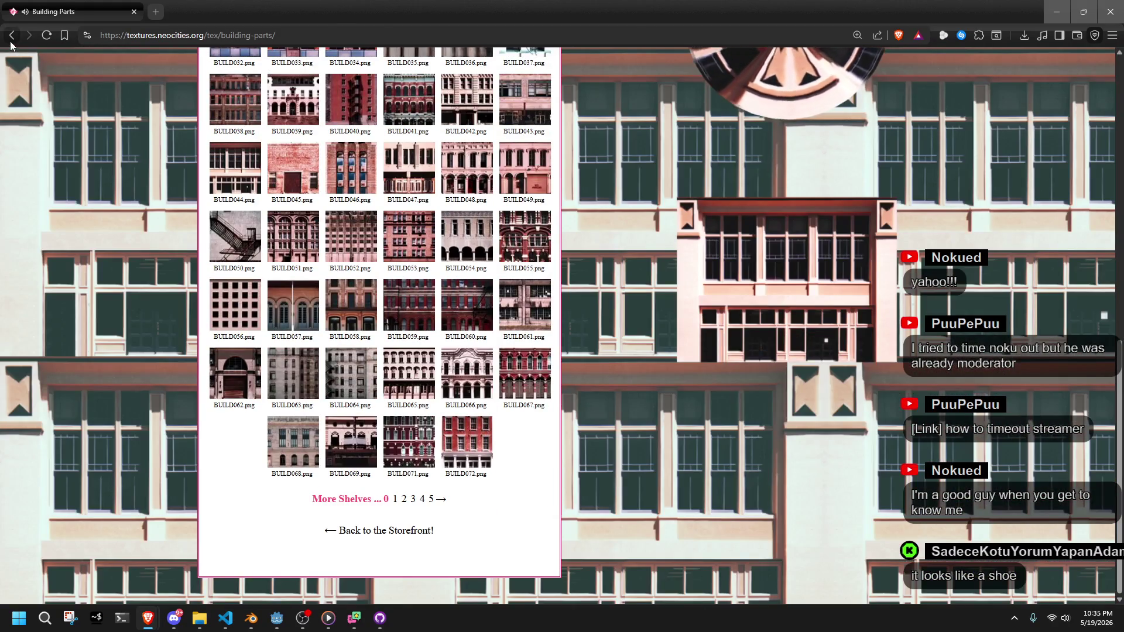
click(12, 37)
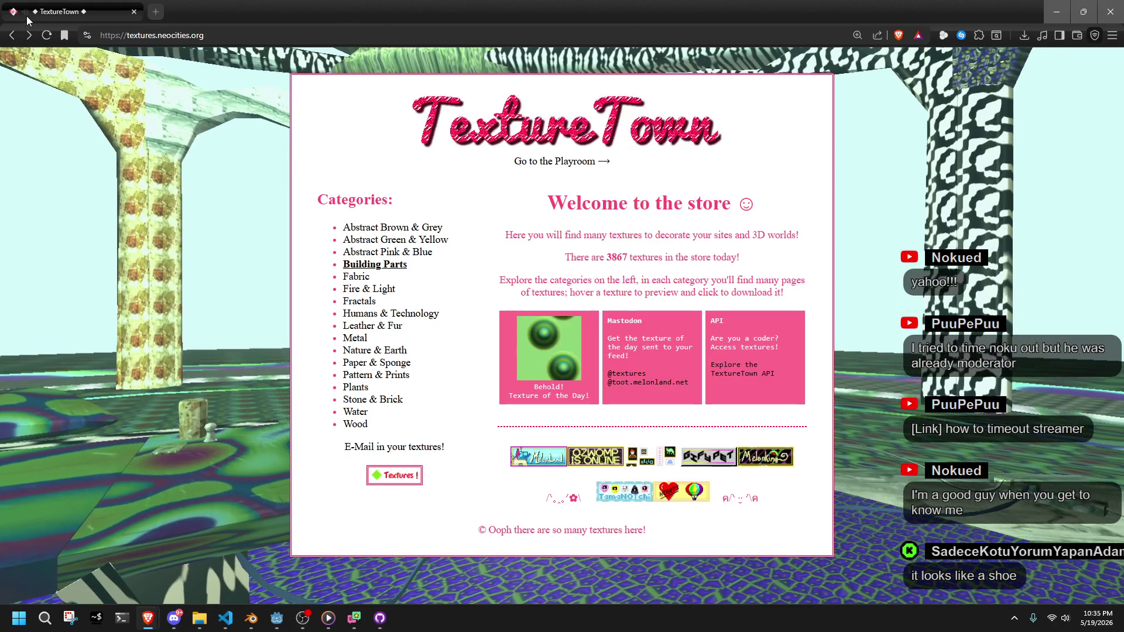
right_click(42, 16)
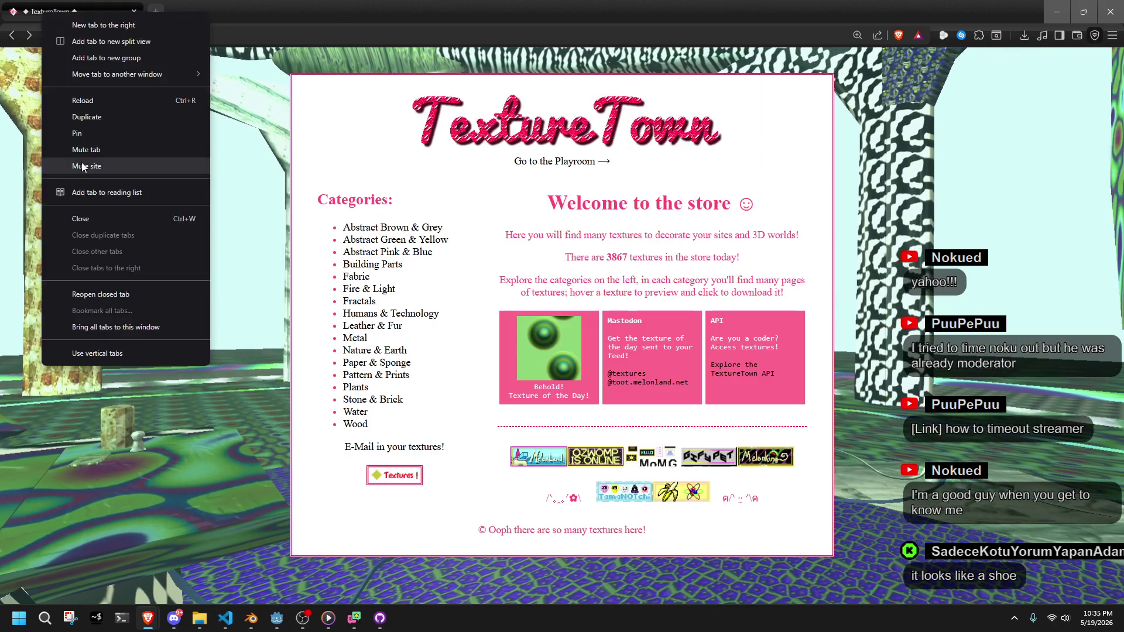
key(Escape)
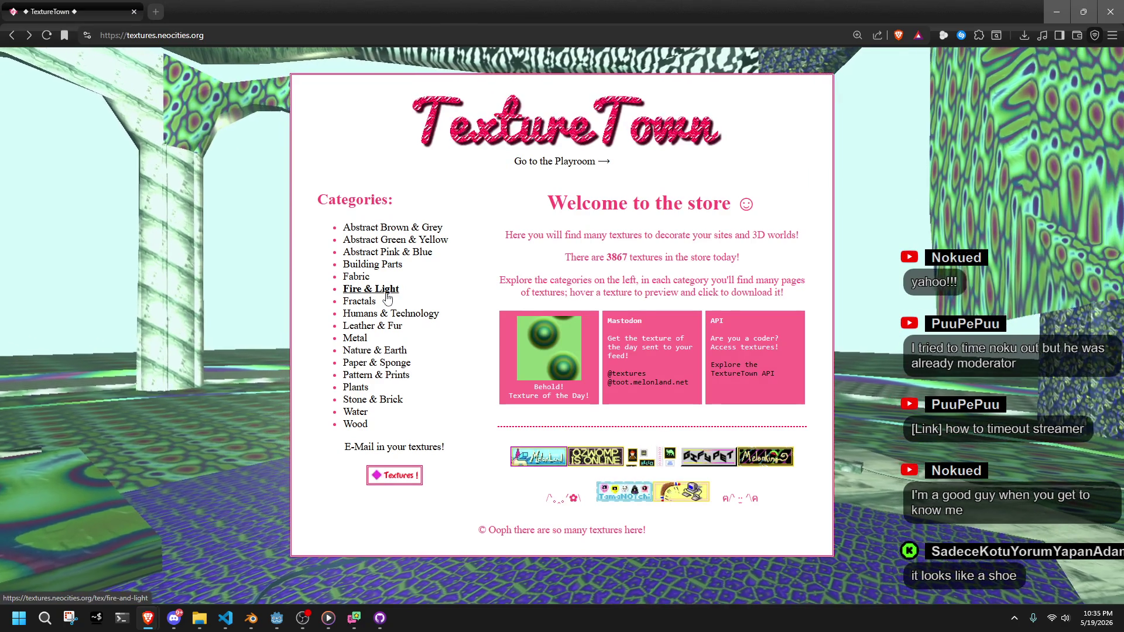
click(366, 350)
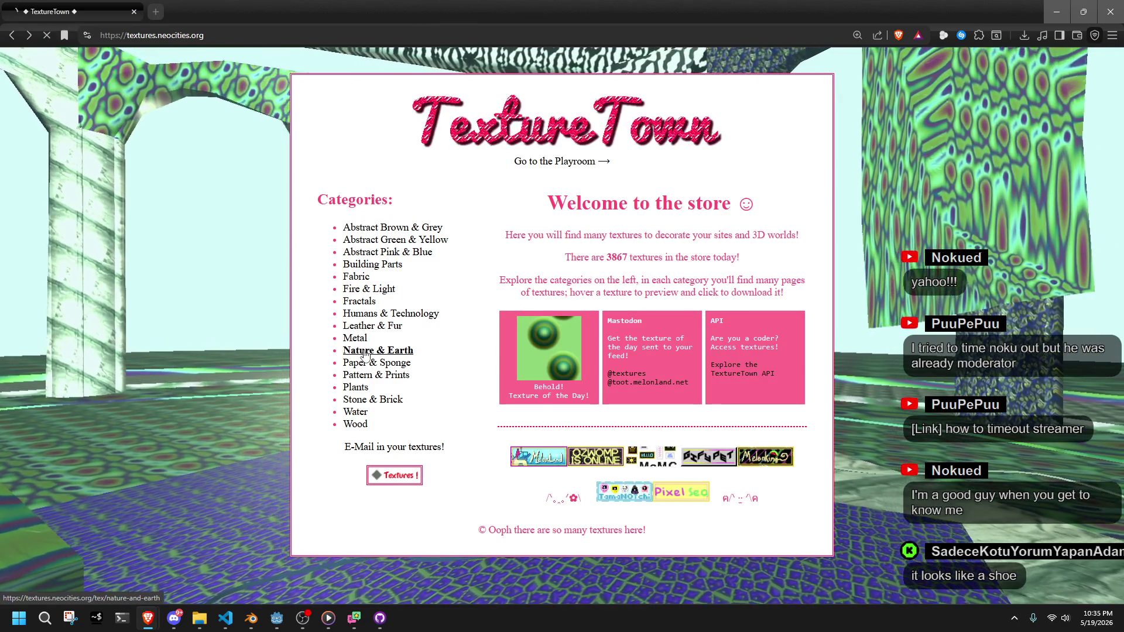
scroll(364, 343, down, 8)
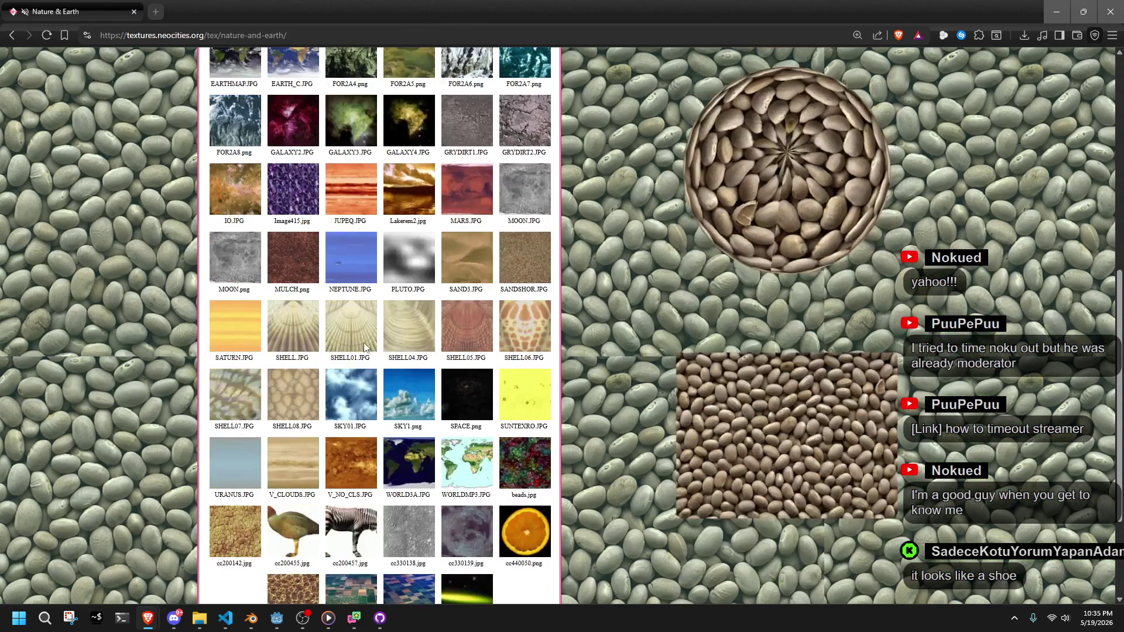
click(350, 452)
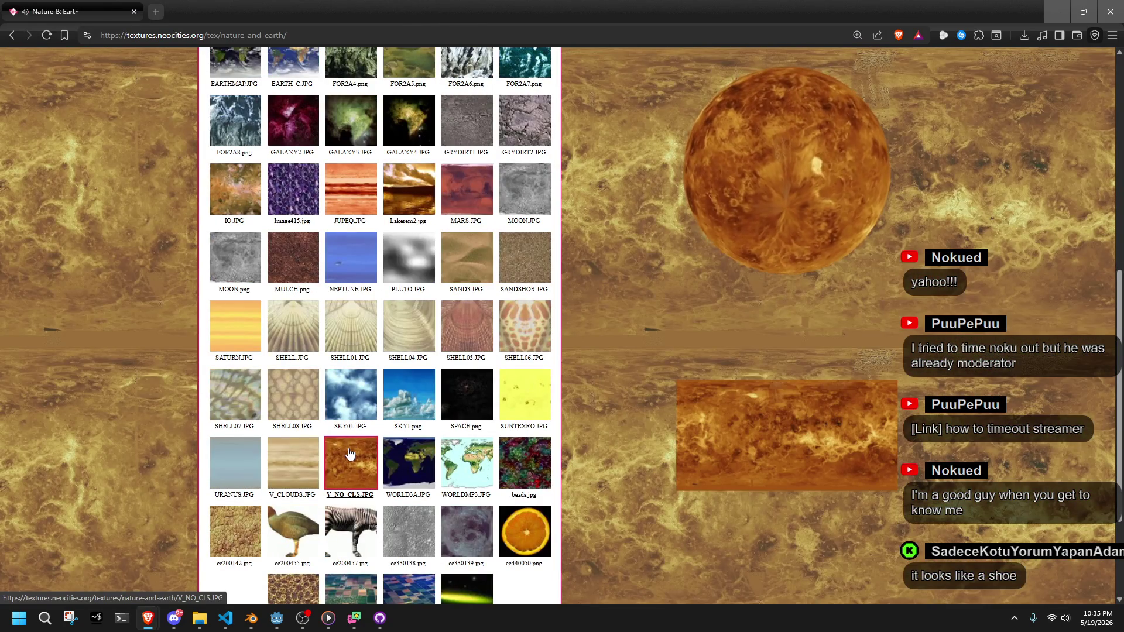
scroll(351, 468, down, 2)
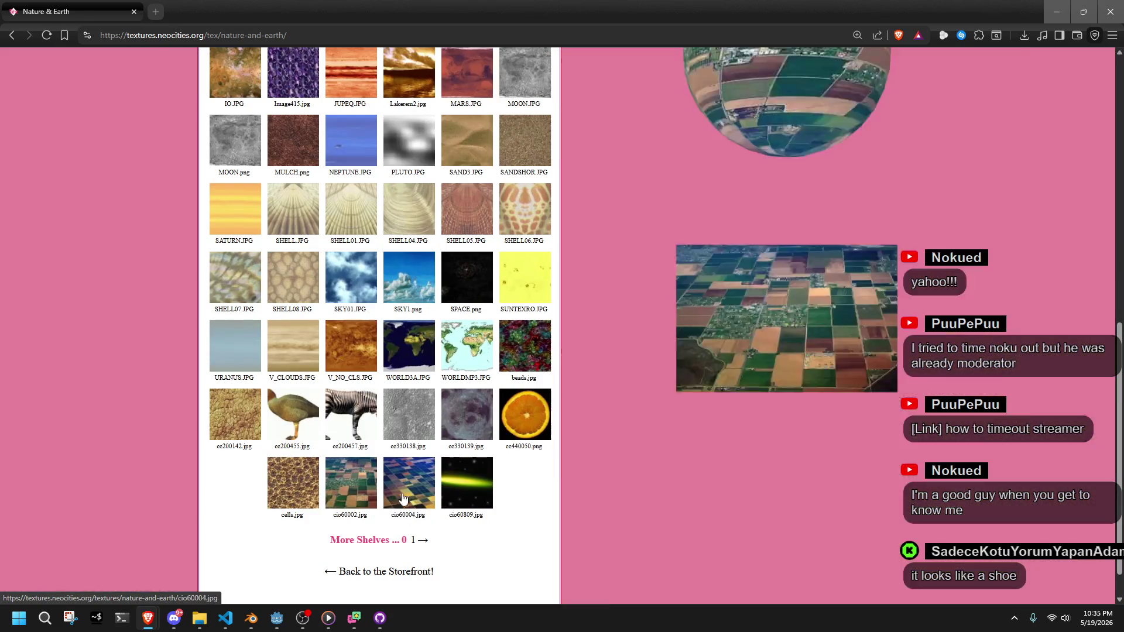
click(415, 543)
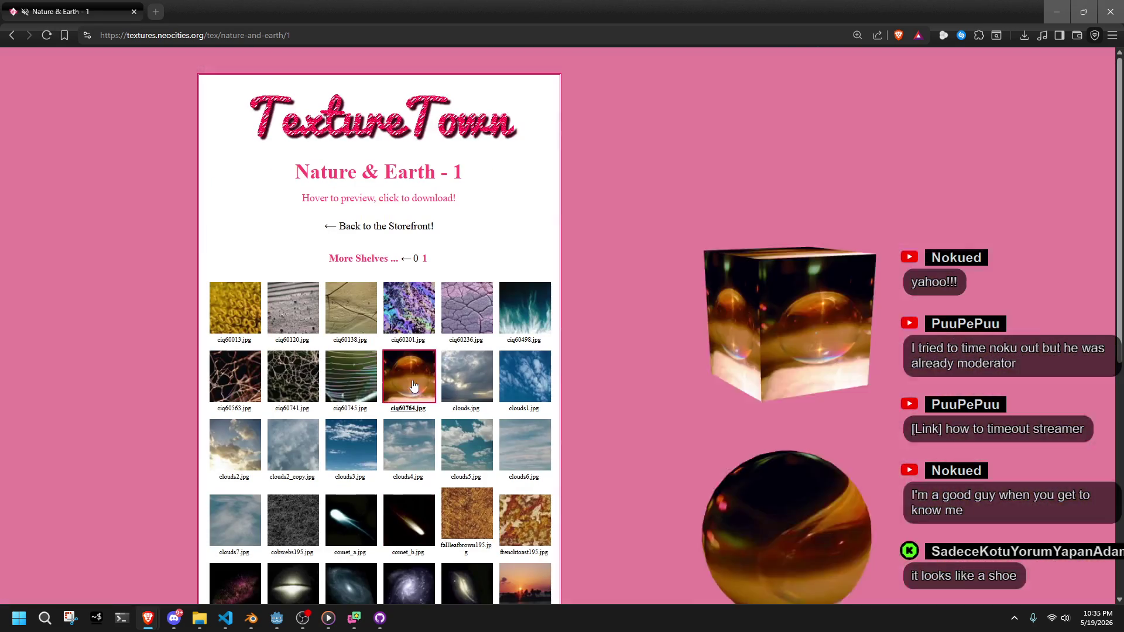
scroll(516, 512, down, 6)
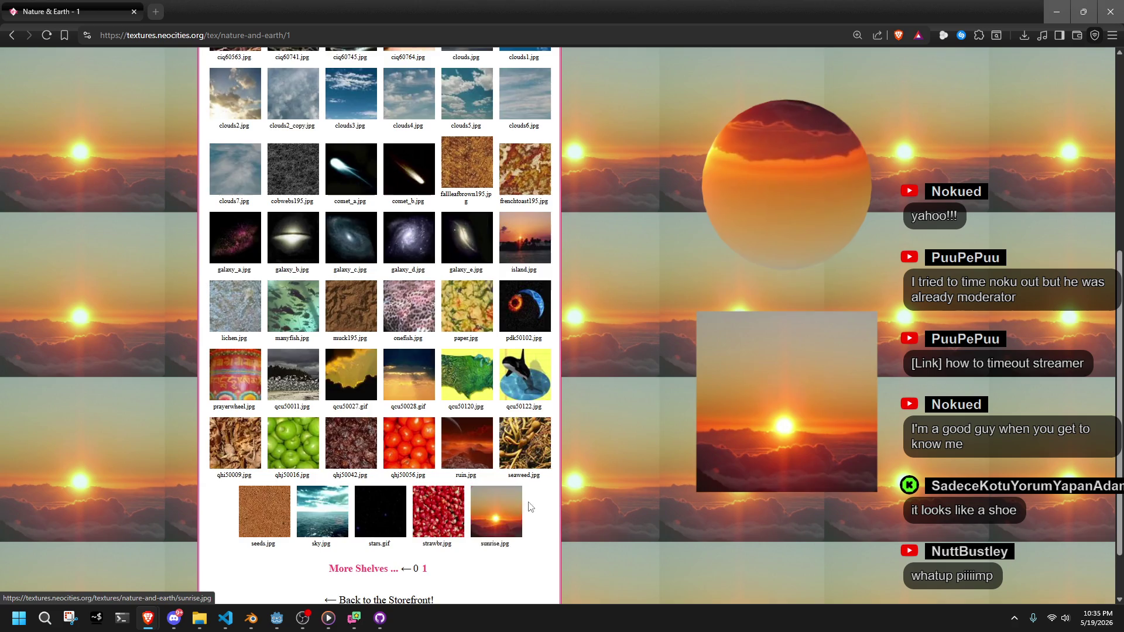
scroll(530, 507, down, 2)
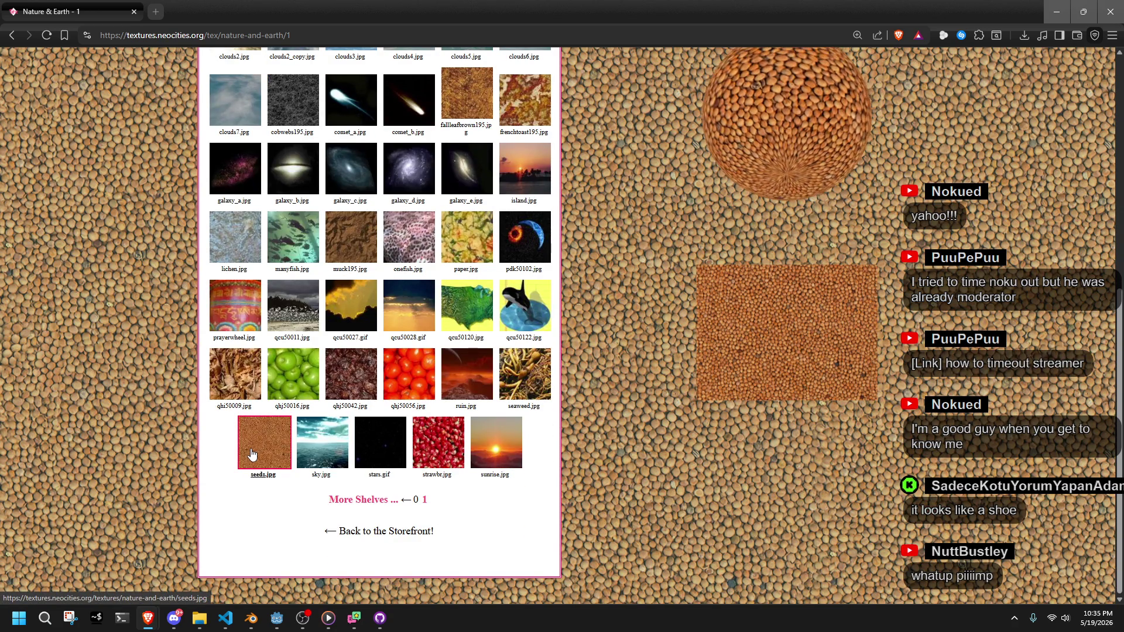
scroll(160, 406, up, 5)
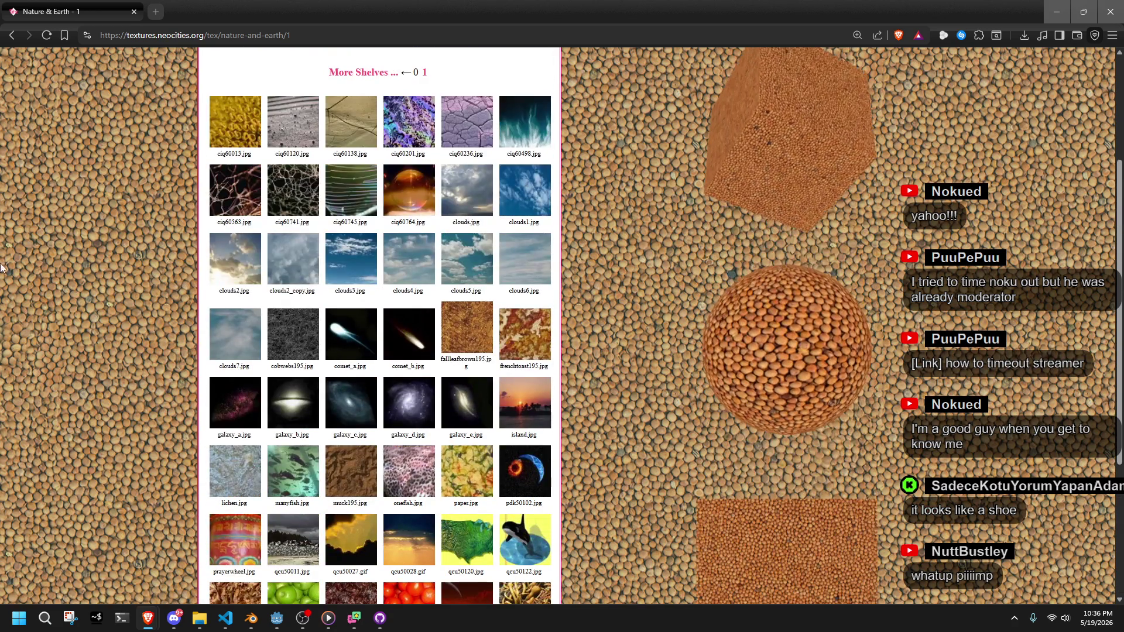
click(9, 35)
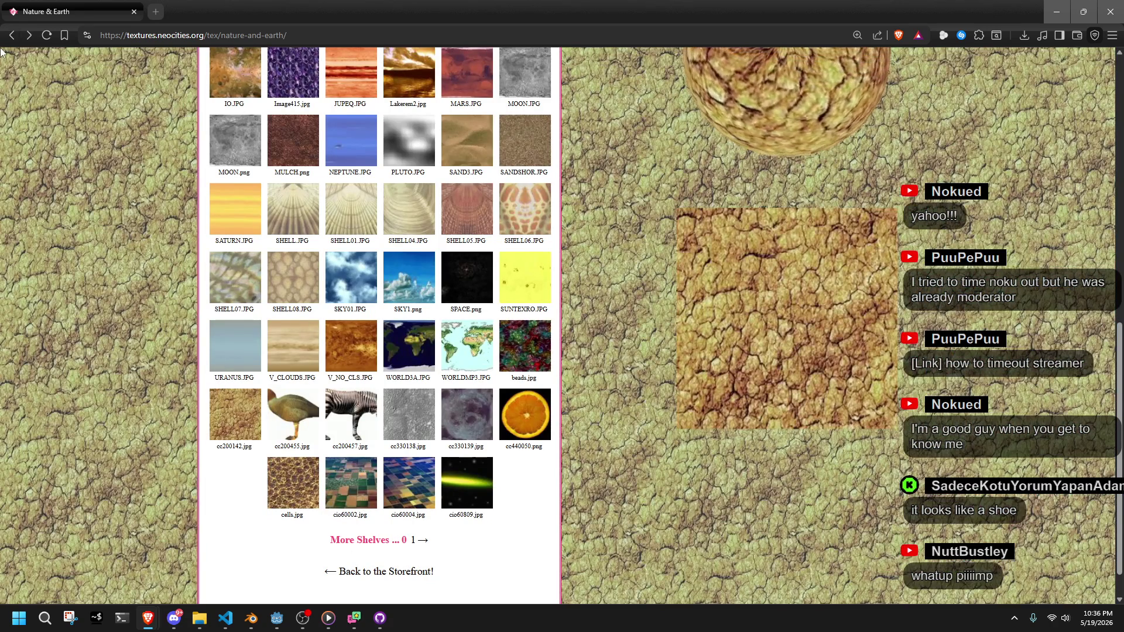
click(11, 35)
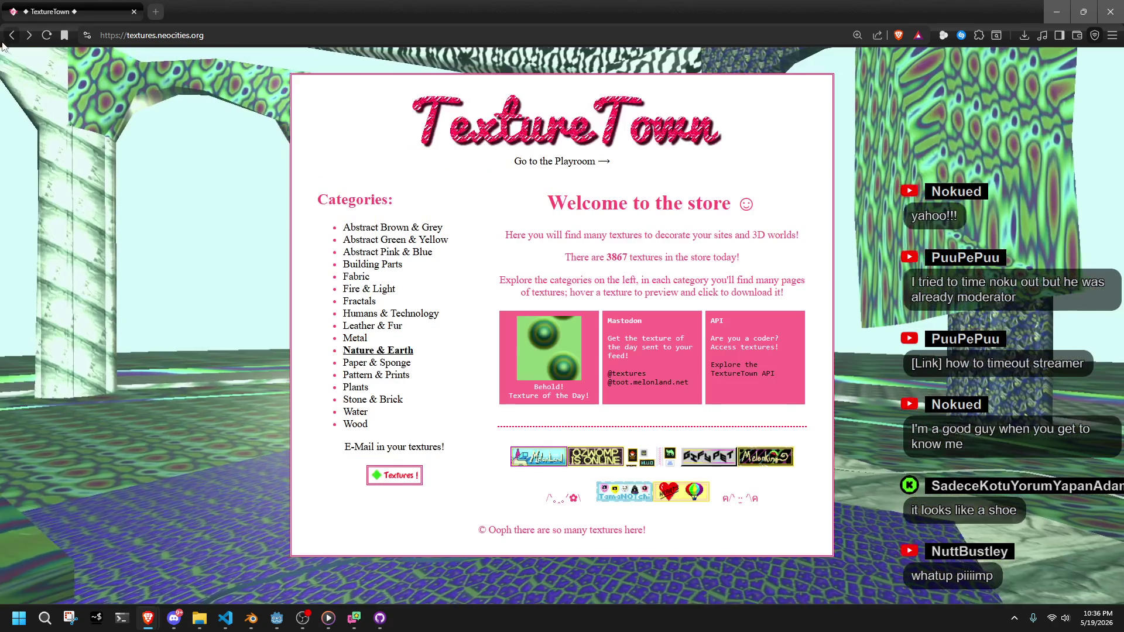
Browse the Wood textures, then return to the store's home page
click(356, 425)
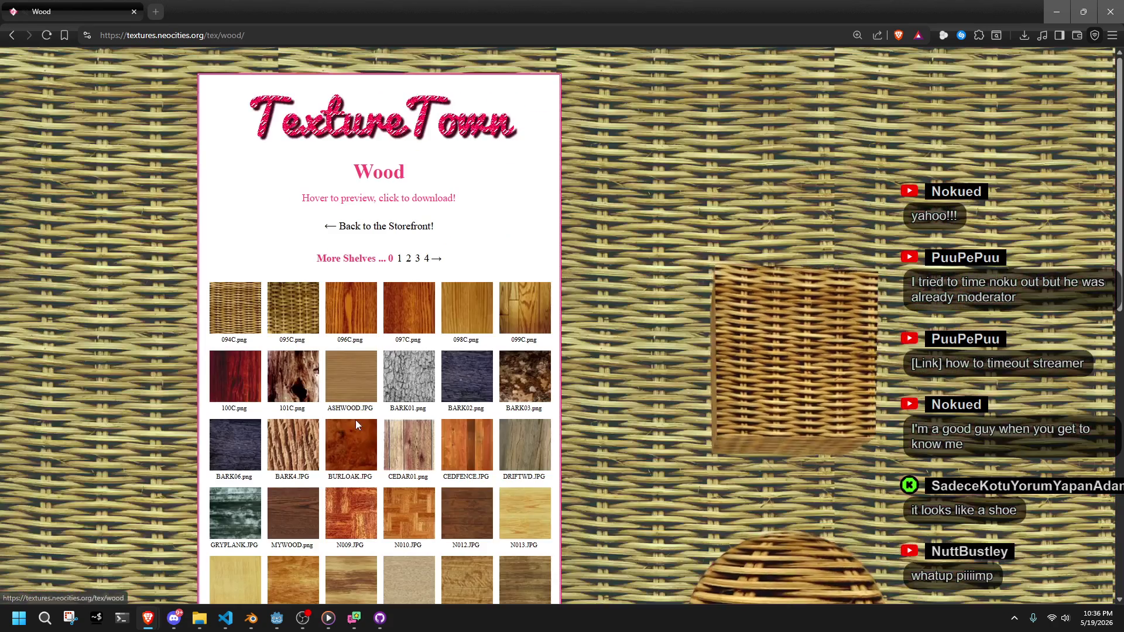
scroll(356, 423, down, 2)
scroll(355, 423, down, 1)
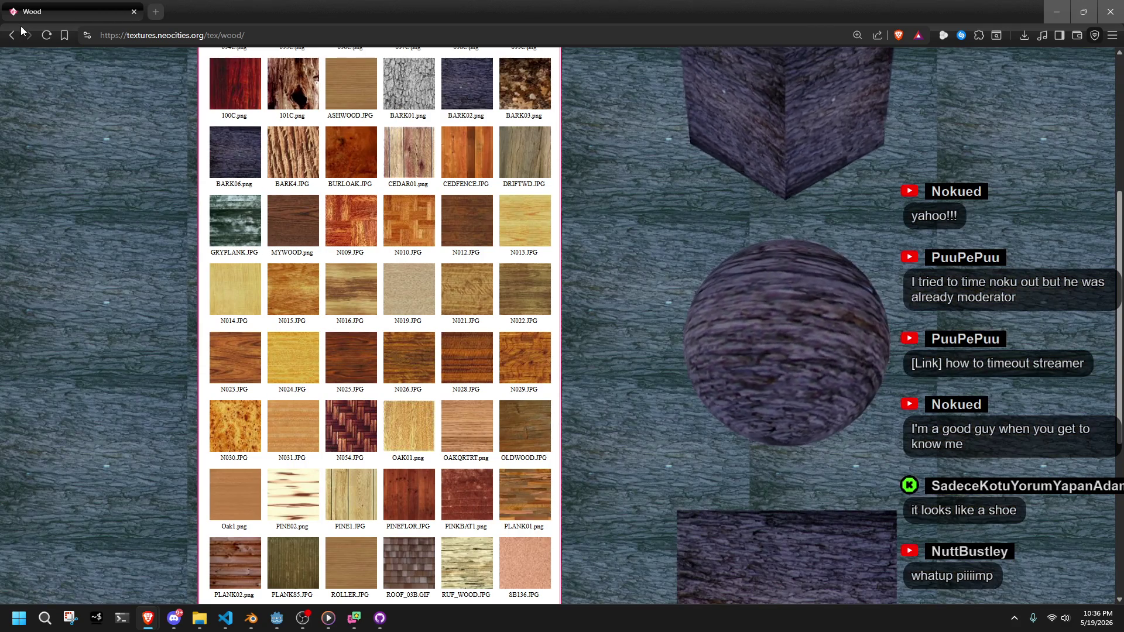
click(12, 36)
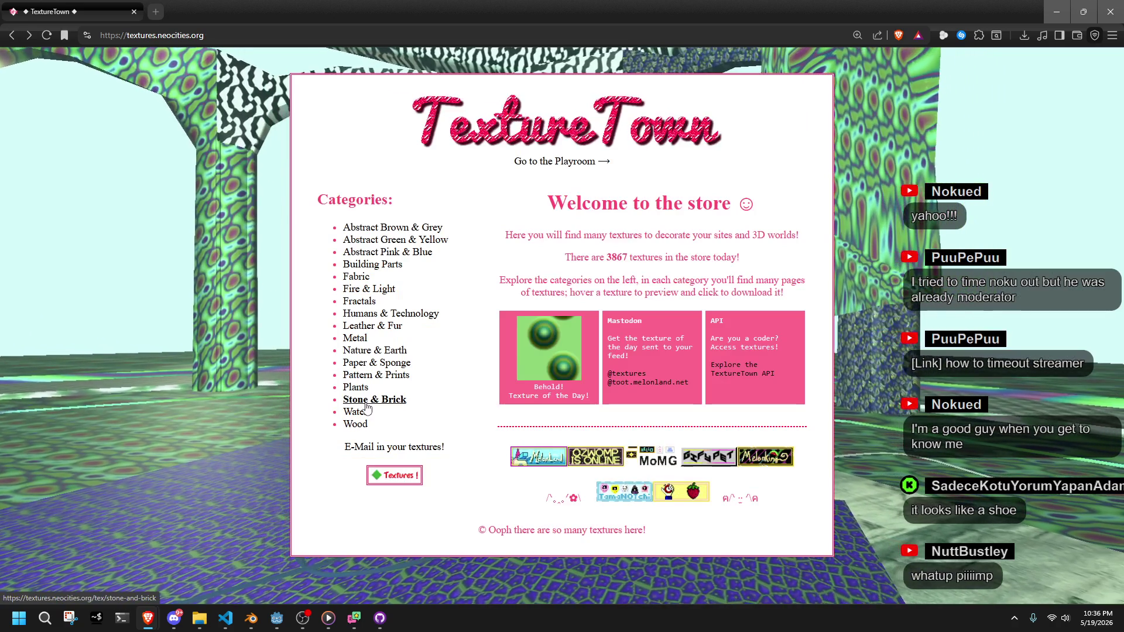
Open Stone & Brick shelf 1, scroll to the ROCK rows and download ROCK08
click(372, 400)
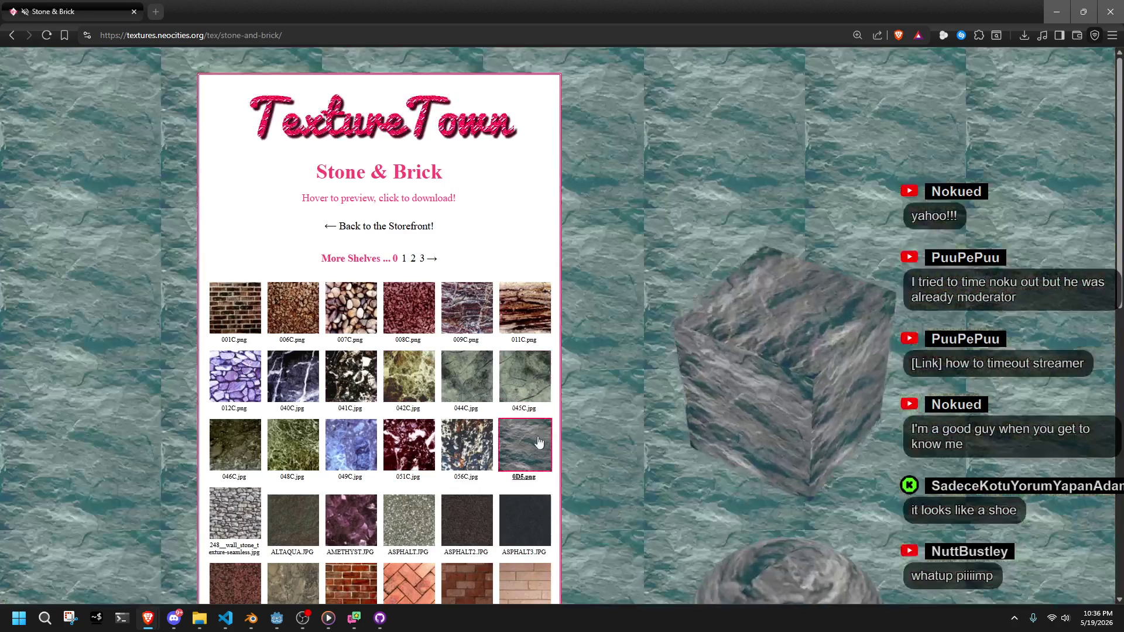
scroll(525, 500, down, 2)
scroll(533, 484, down, 3)
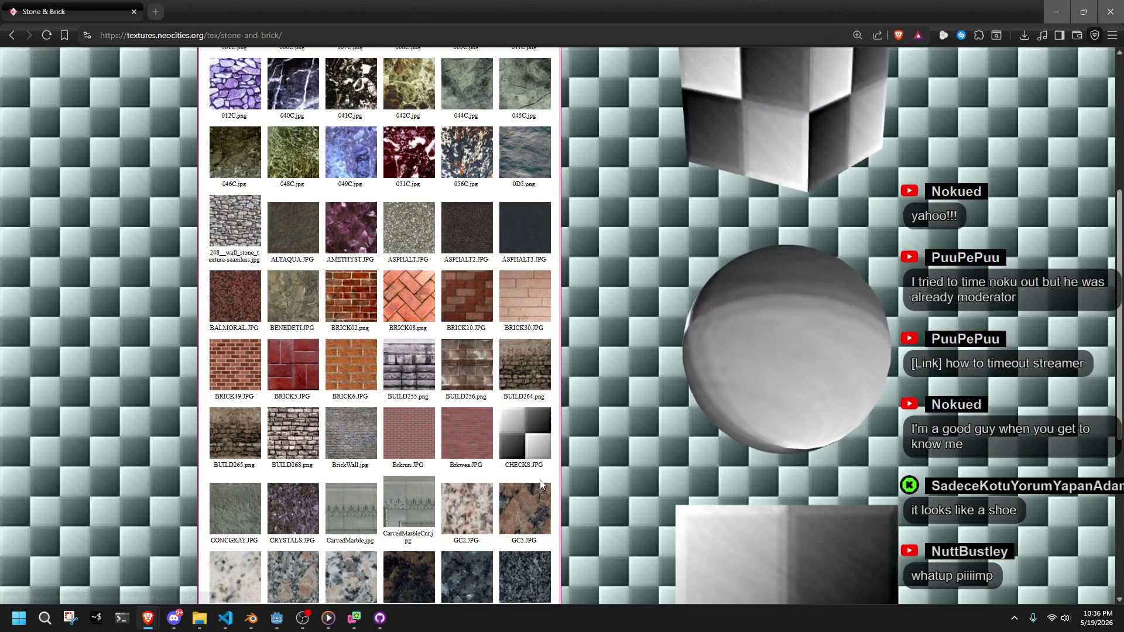
scroll(535, 486, down, 3)
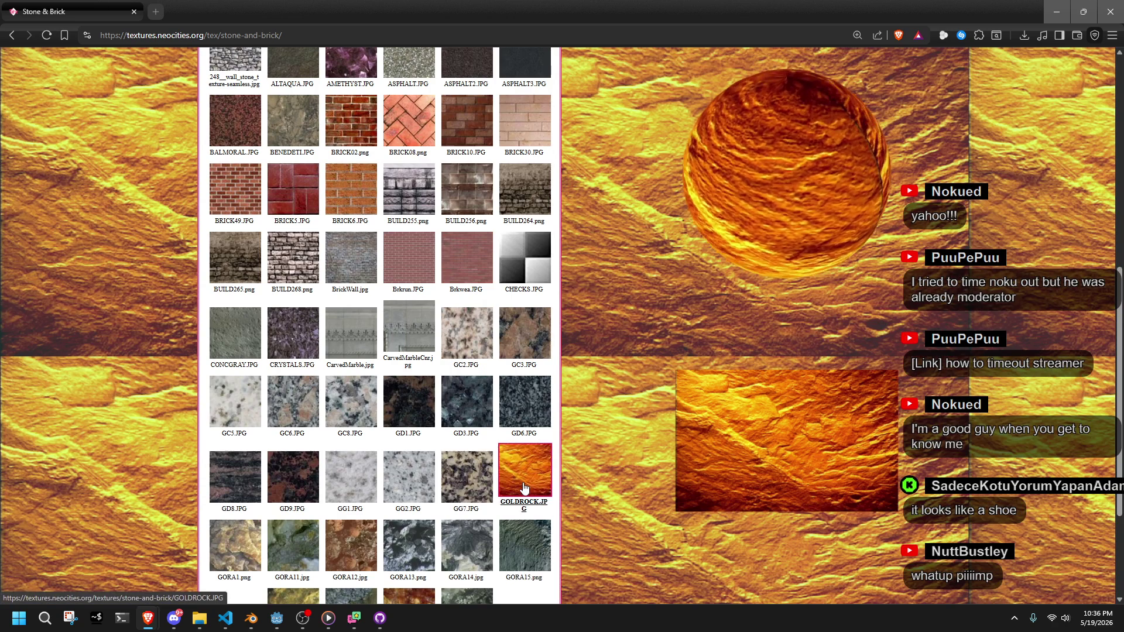
scroll(525, 489, down, 2)
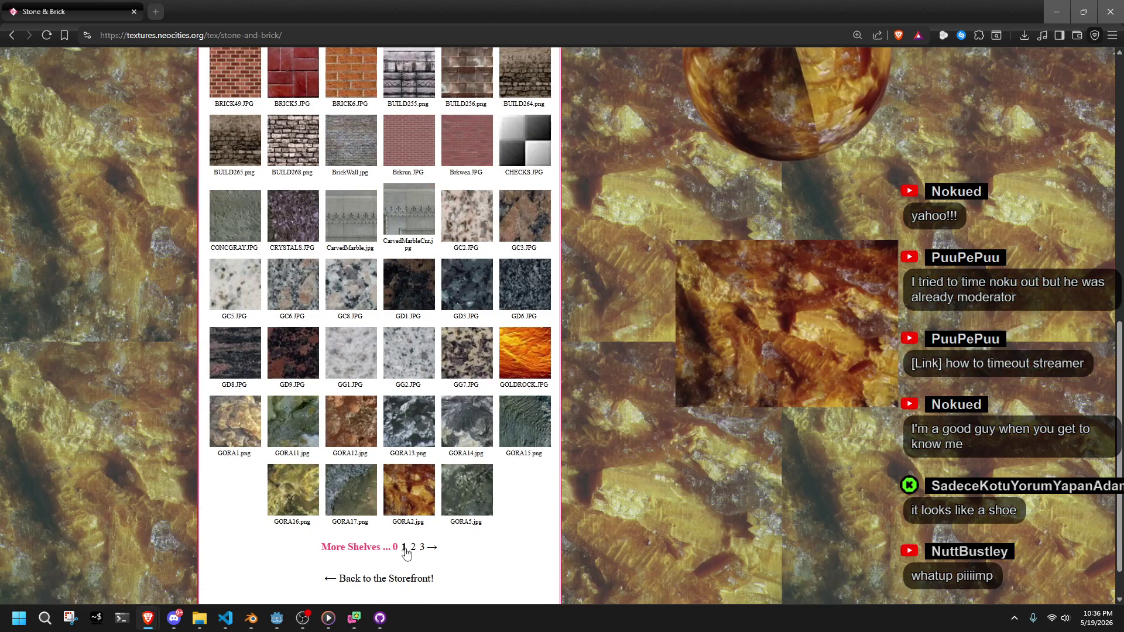
click(404, 547)
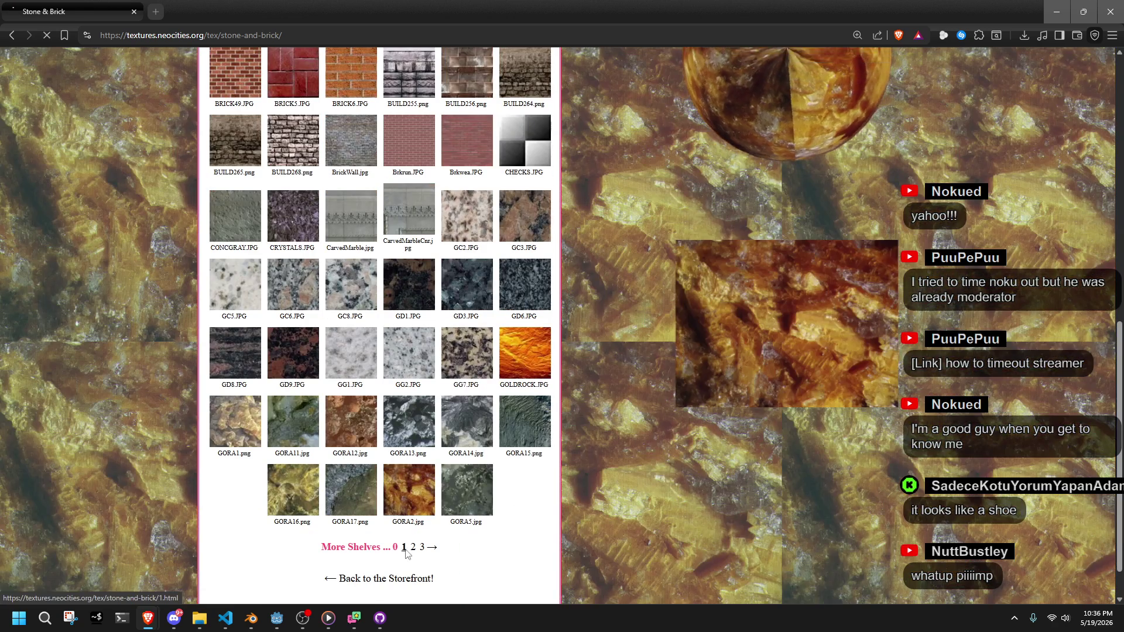
scroll(179, 366, down, 2)
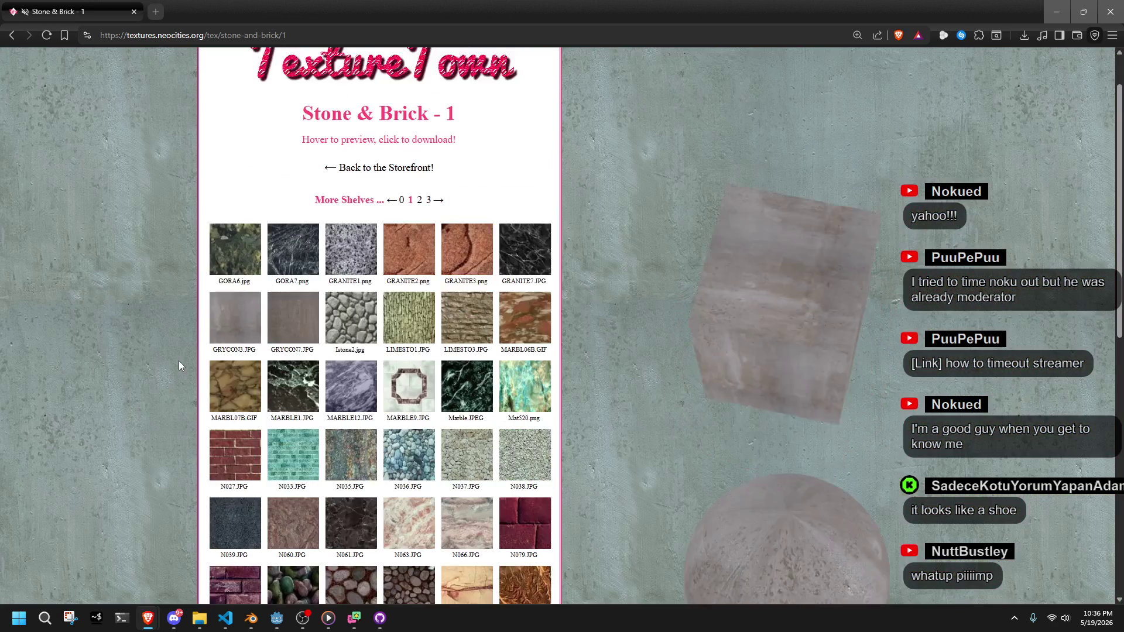
scroll(179, 365, down, 3)
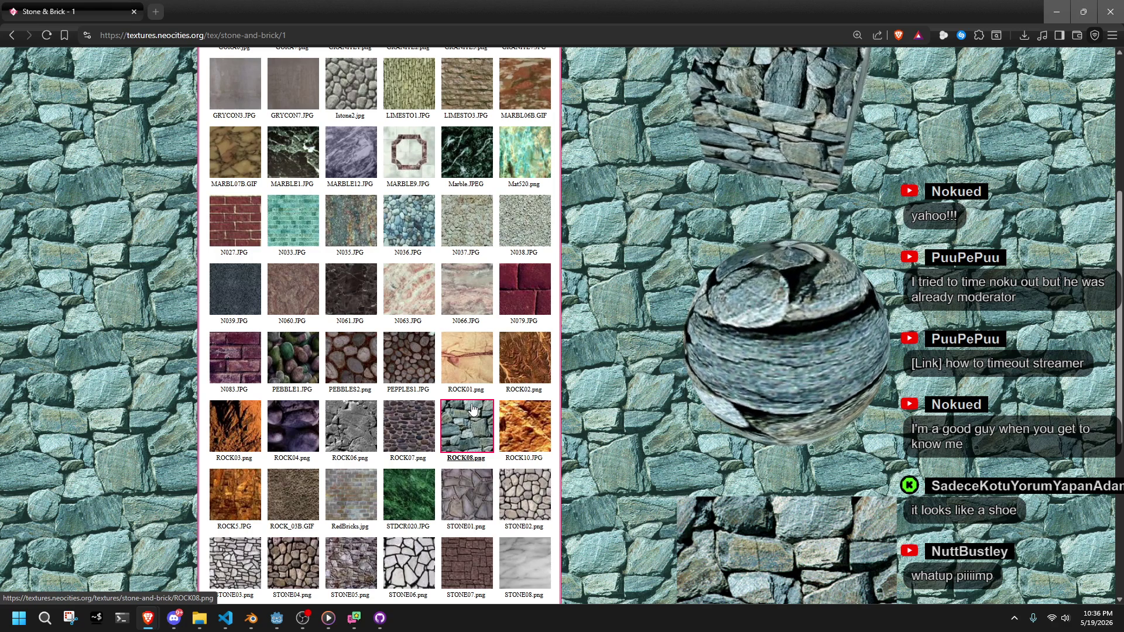
click(473, 408)
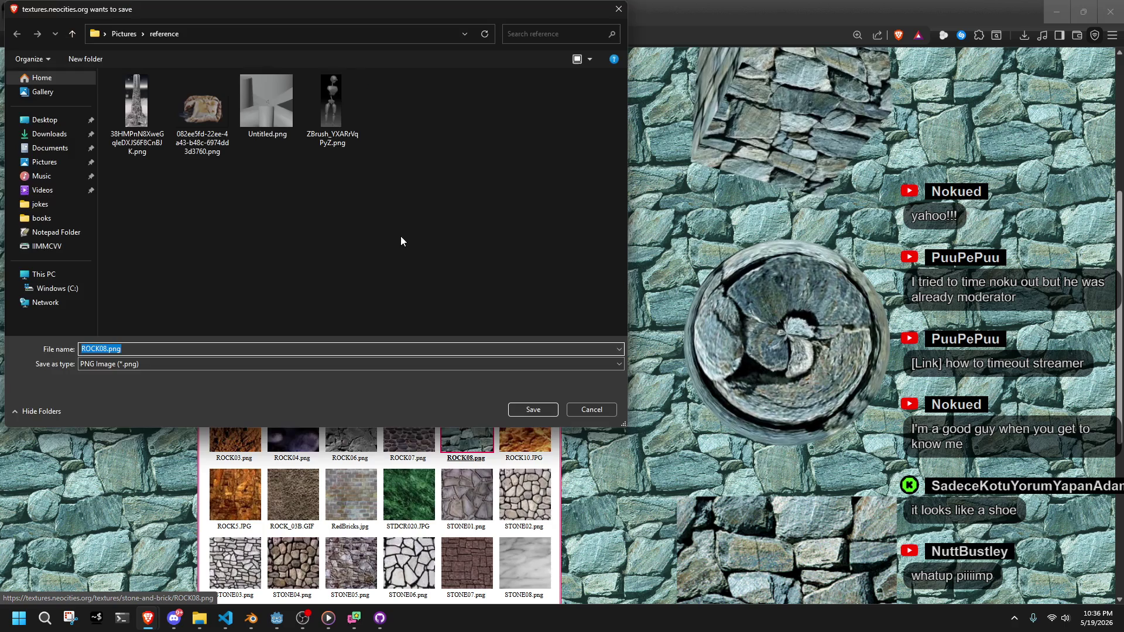
Finish saving ROCK08 as STO_ROCK08.png (54.5 KB) and scroll further down the Stone & Brick shelf
drag(265, 15, 1123, 117)
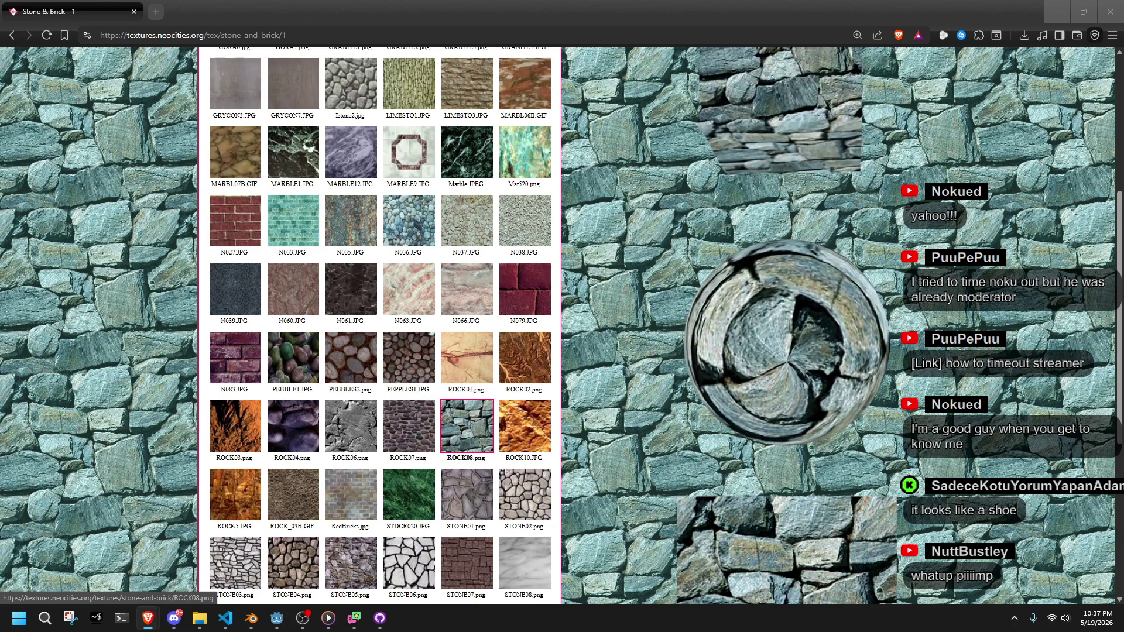
click(466, 426)
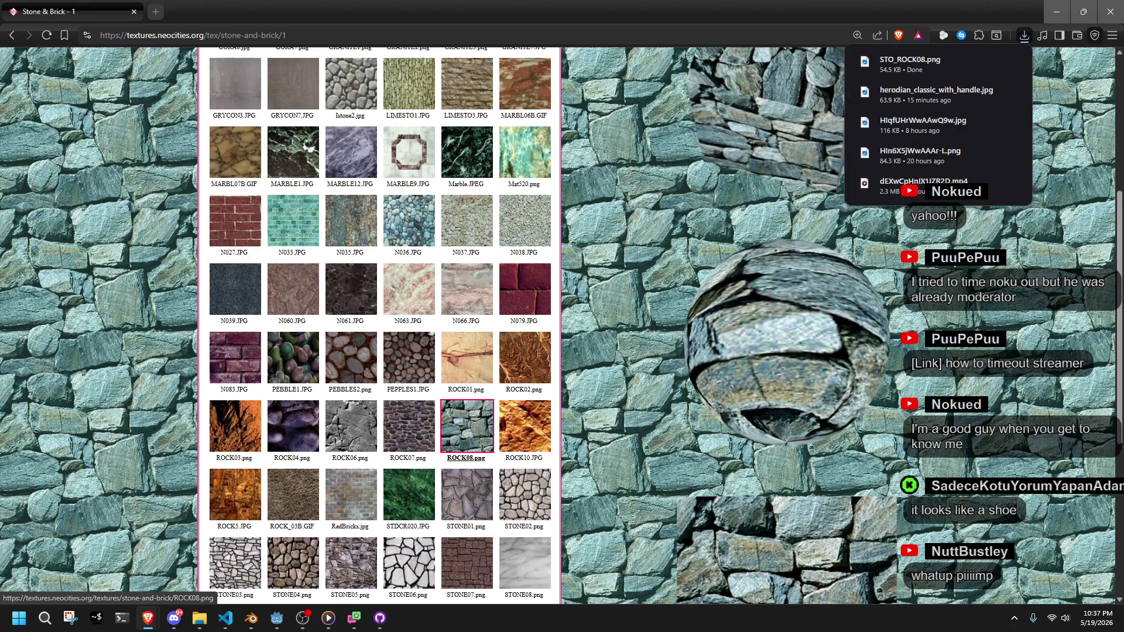
click(436, 579)
scroll(508, 496, down, 4)
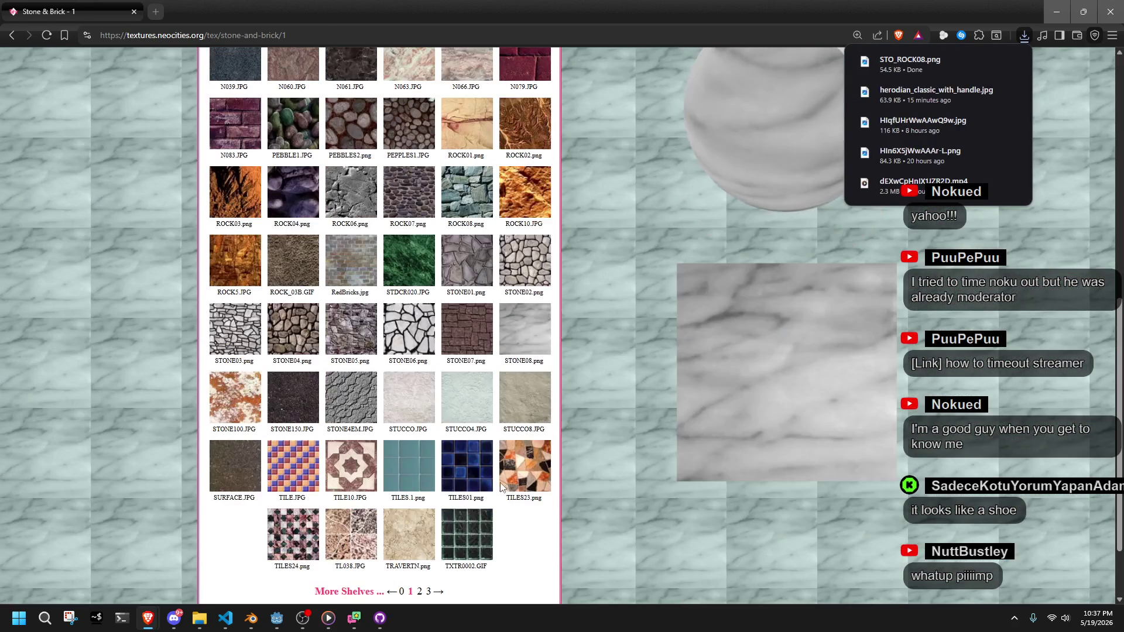
scroll(506, 515, down, 1)
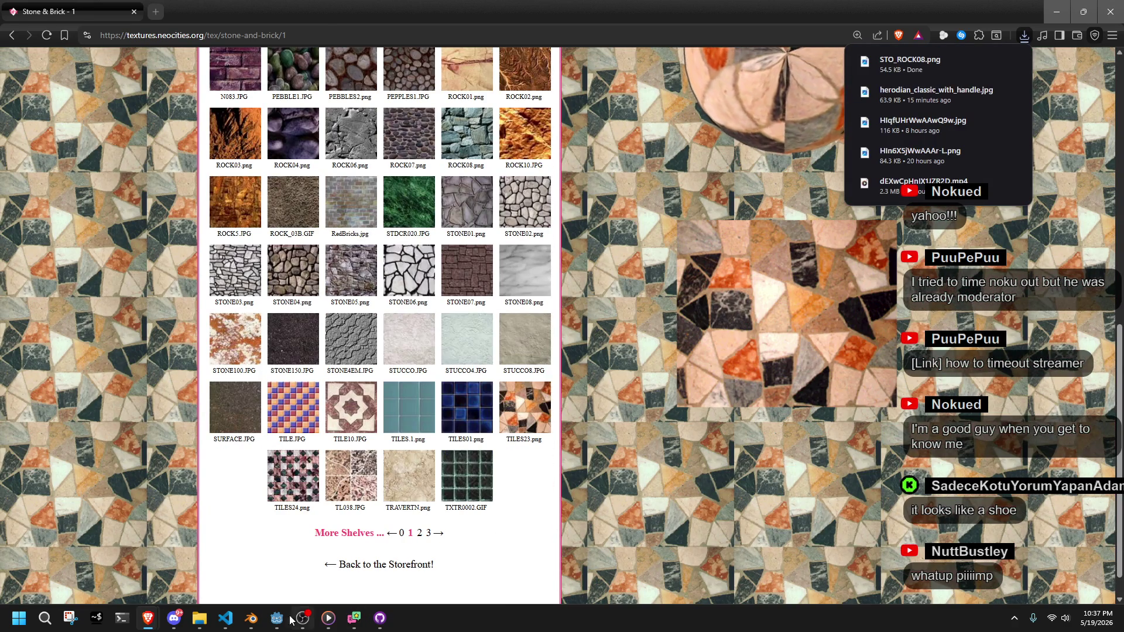
click(285, 620)
Back in Blender, place the 3D cursor on an edge at the lamp body's rear end
click(287, 619)
click(250, 618)
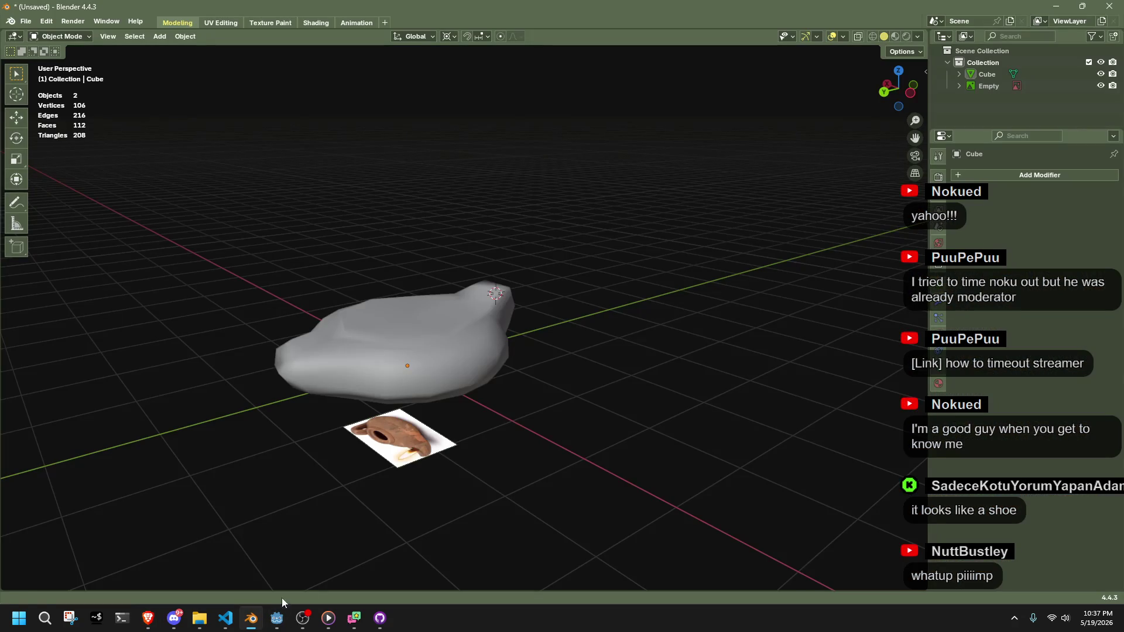
click(440, 358)
key(Tab)
key(Tab)
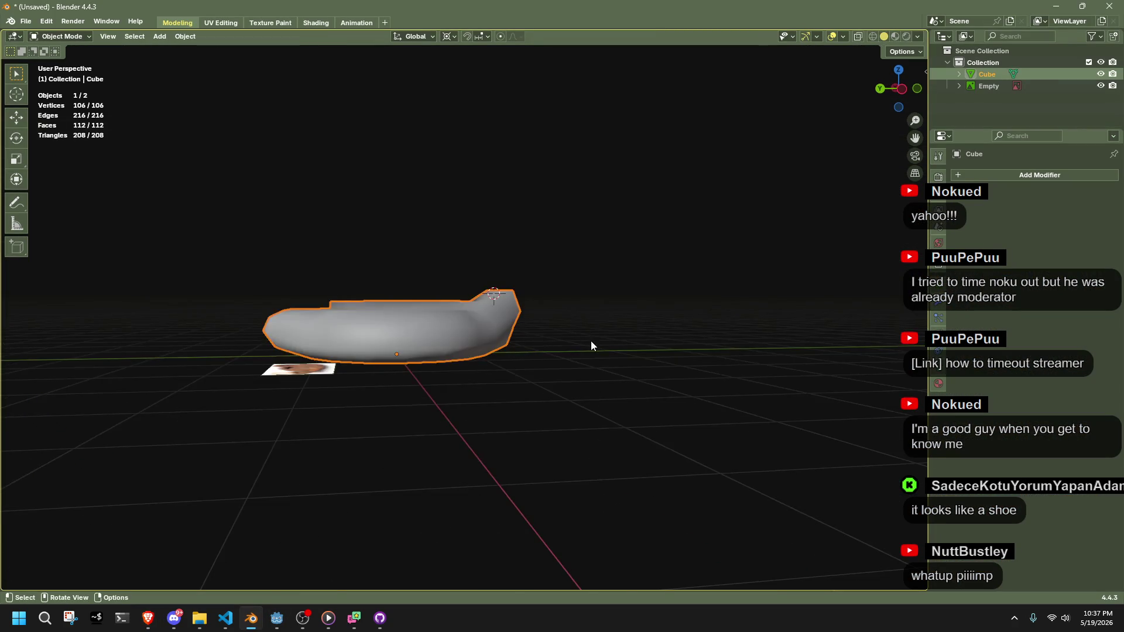
scroll(591, 340, up, 3)
click(297, 363)
In Edit Mode, add a cube at the 3D cursor and select it in side view
key(Tab)
key(alt+a)
click(202, 376)
shift+right_click(201, 376)
key(Tab)
click(166, 274)
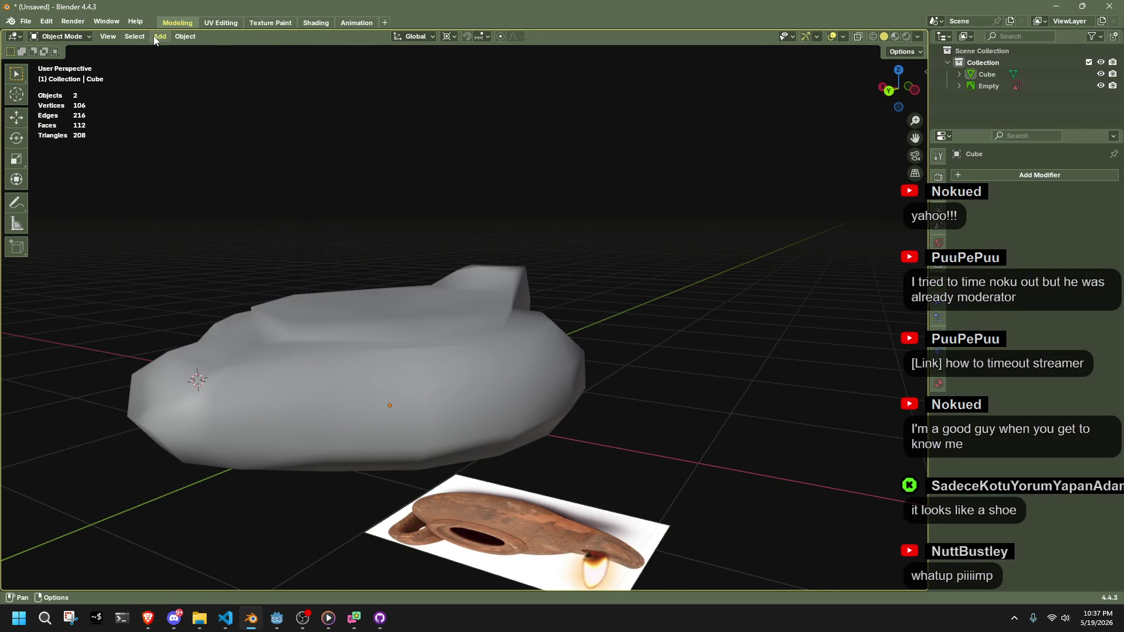
click(154, 36)
click(374, 342)
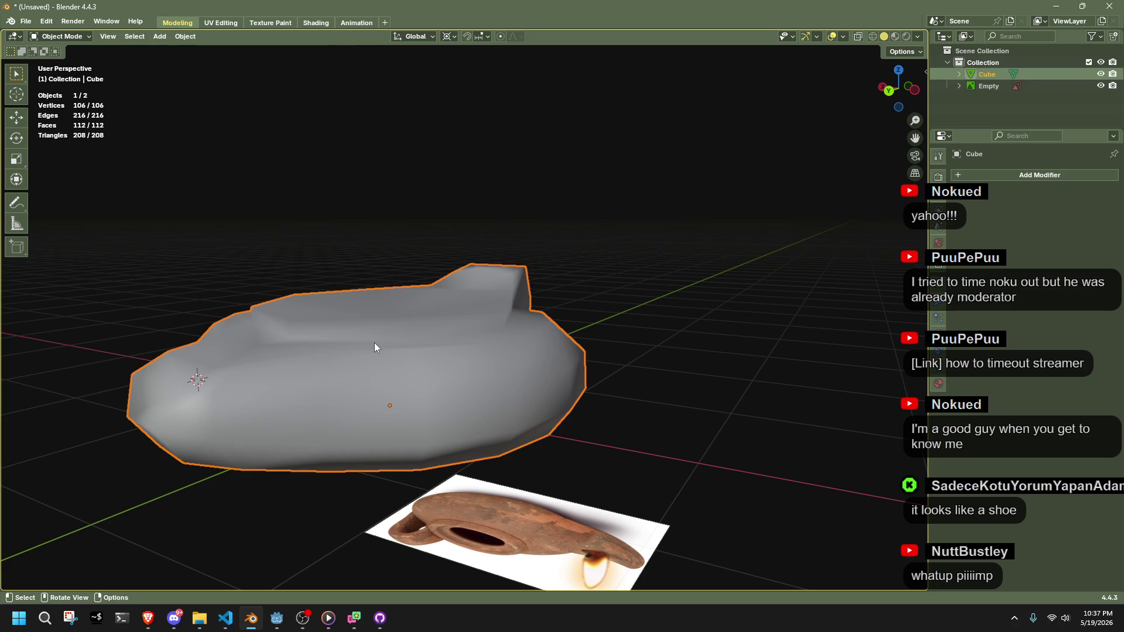
key(Tab)
click(190, 37)
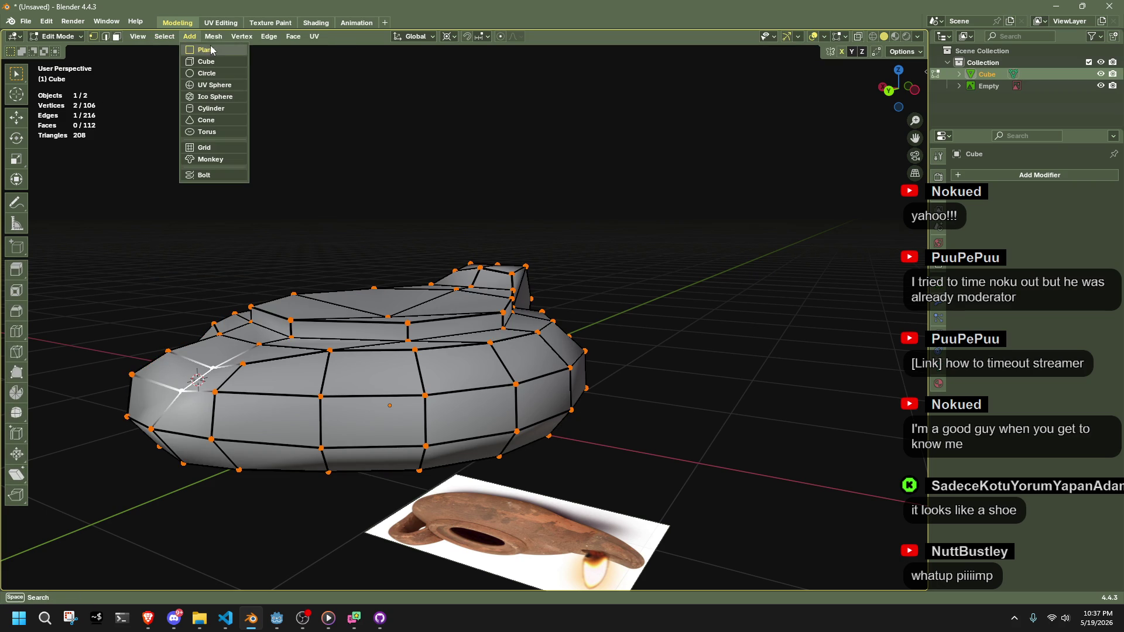
click(208, 61)
scroll(580, 261, down, 3)
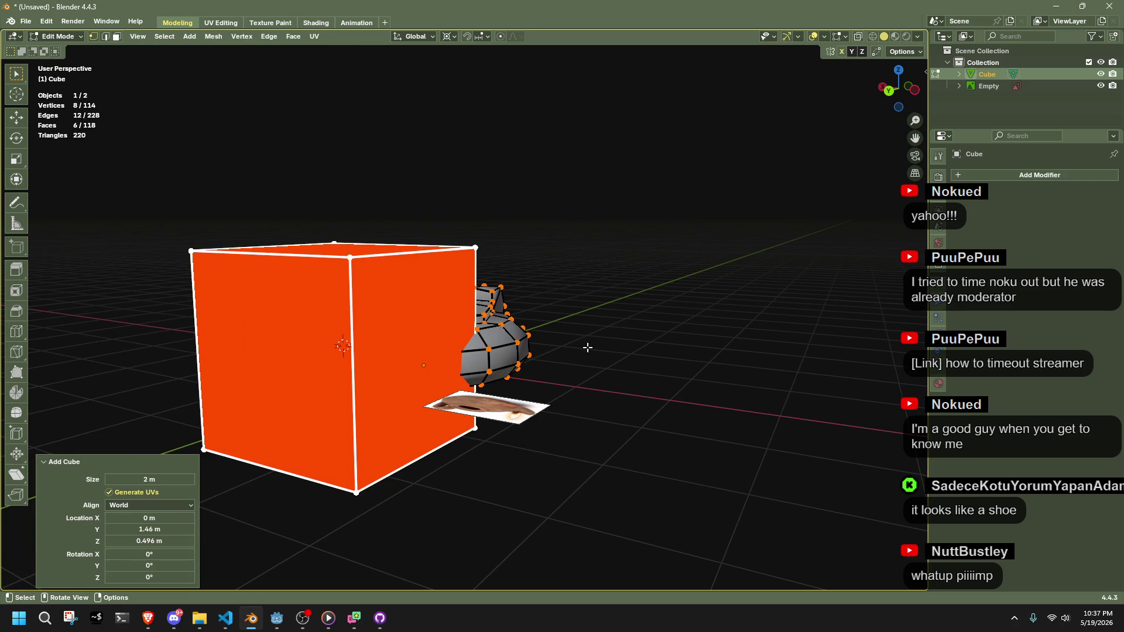
click(715, 326)
click(351, 256)
key(l)
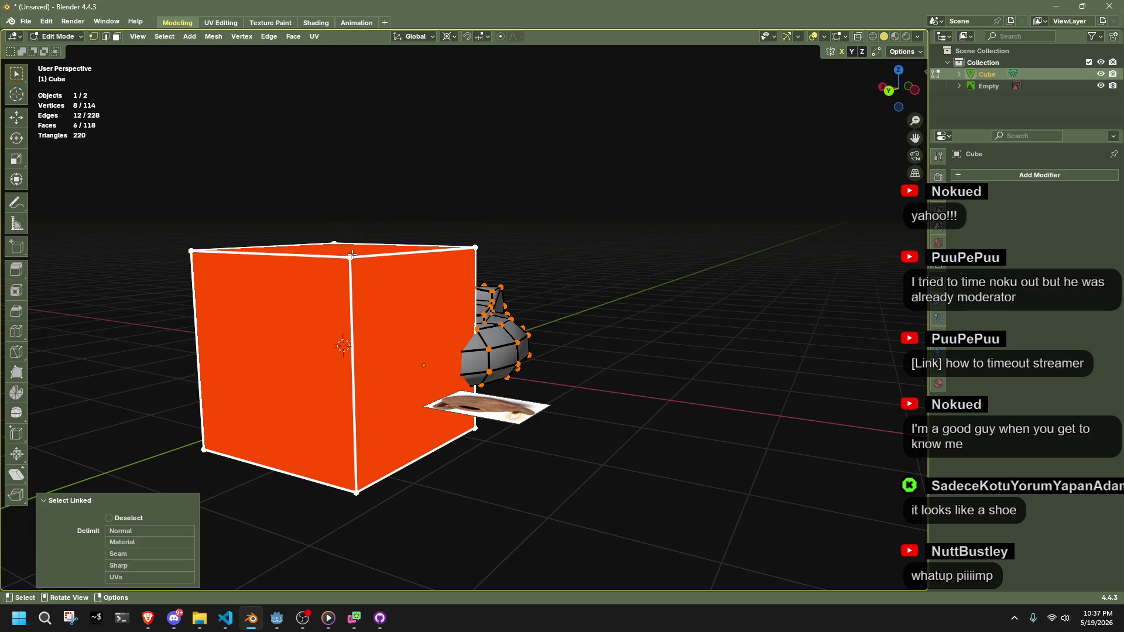
click(881, 87)
Squeeze the cube into a short thin post, snap it to the cursor, tilt it -23.9° and raise it
key(s)
key(shift+z)
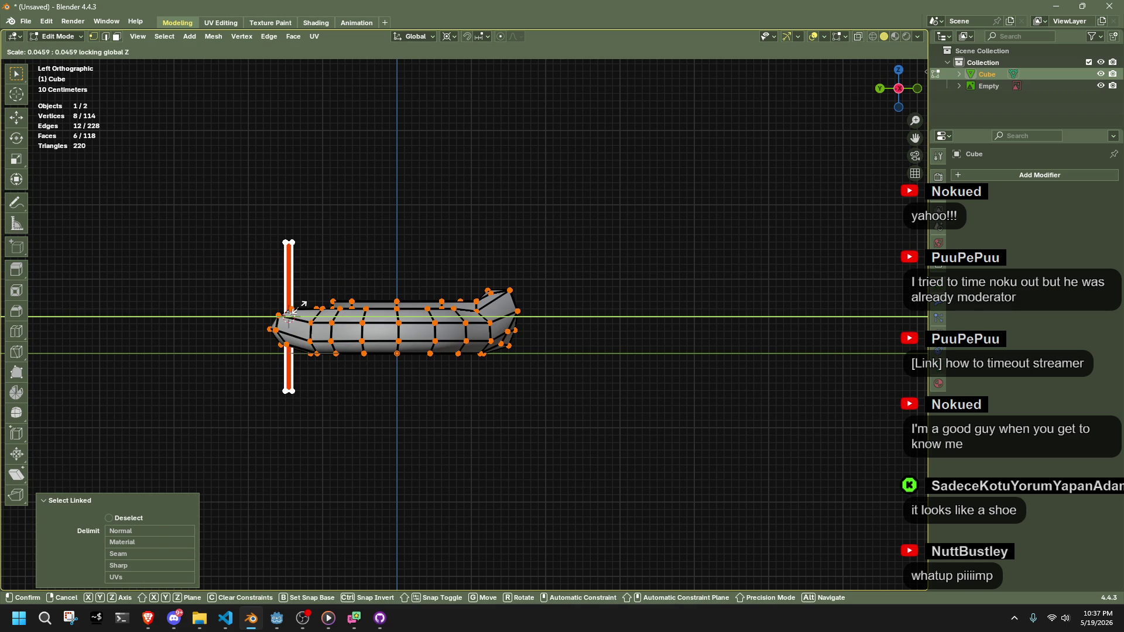
click(302, 305)
key(s)
key(z)
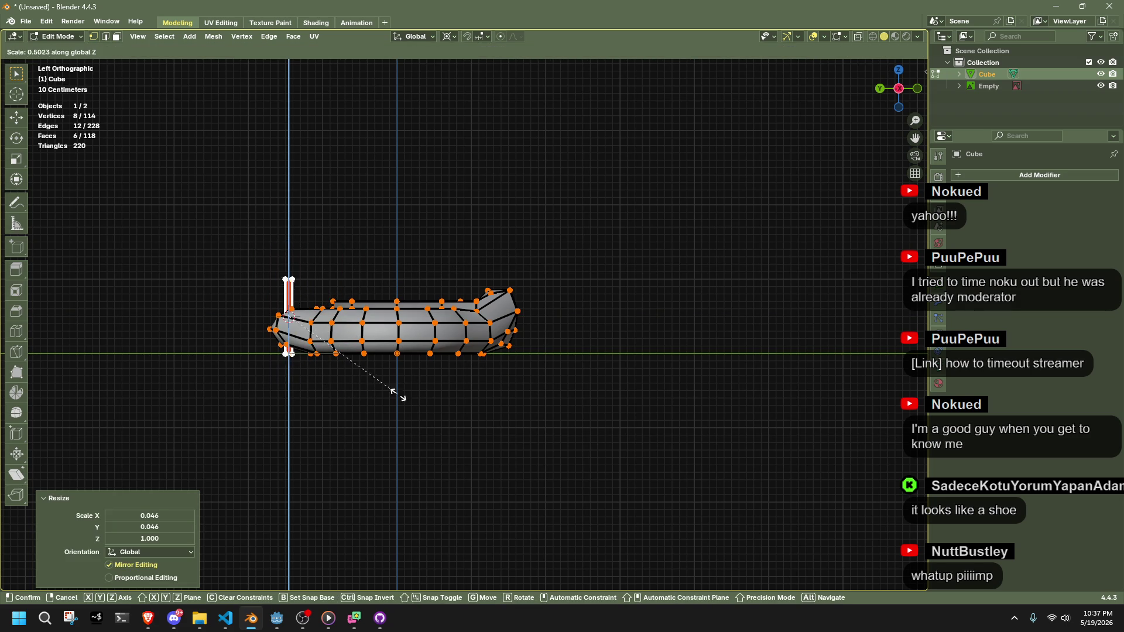
click(369, 386)
key(shift+s)
key(7)
scroll(367, 384, up, 5)
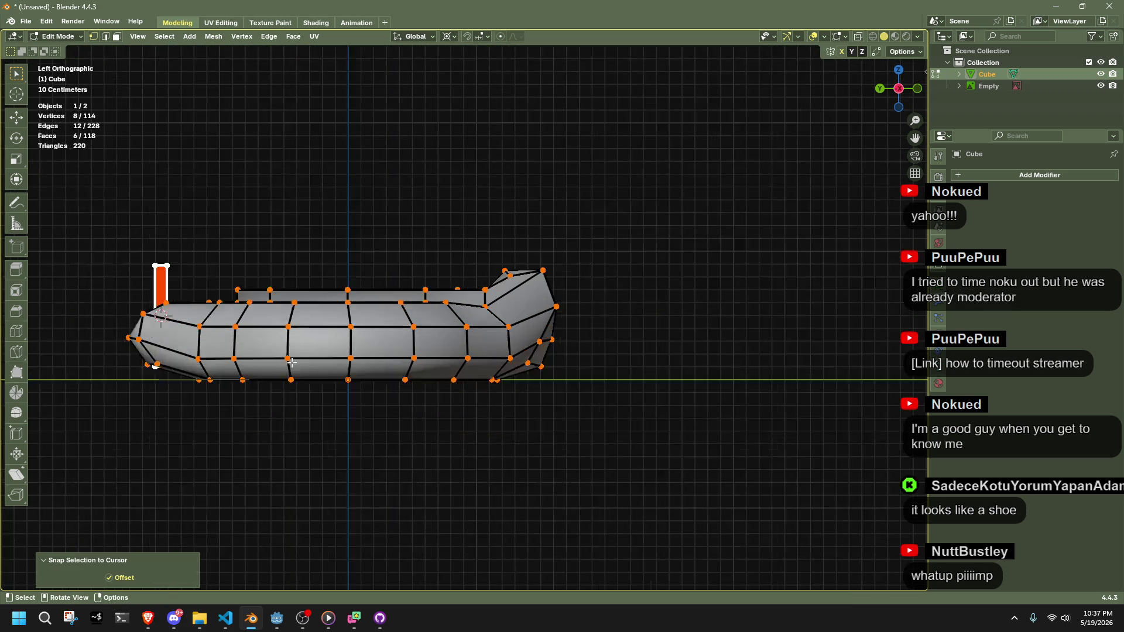
key(r)
click(451, 308)
key(g)
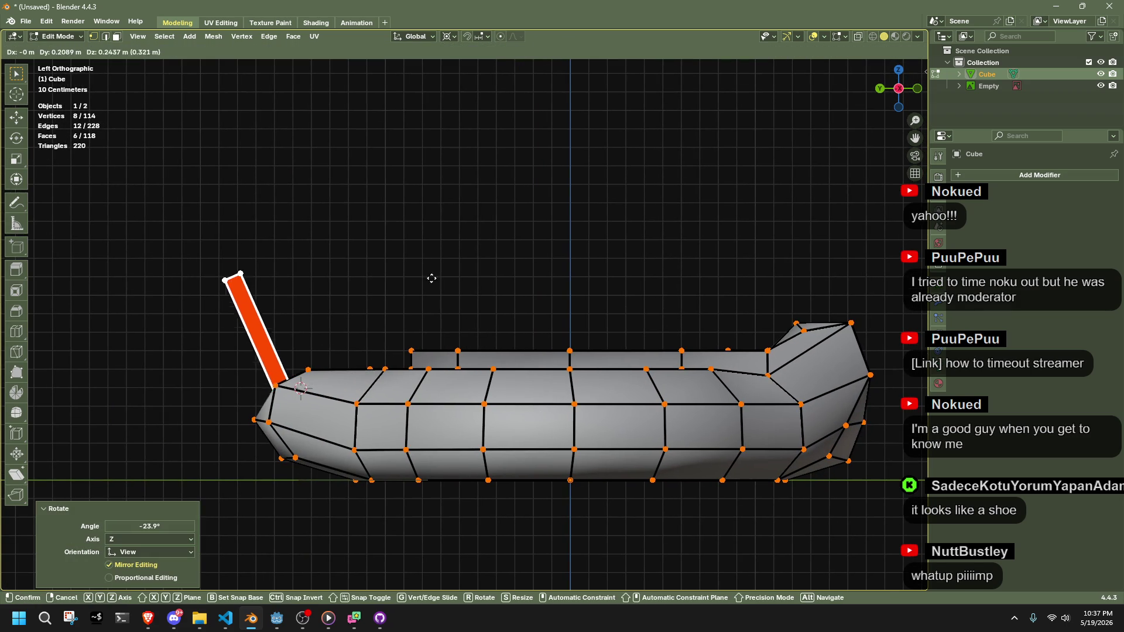
click(447, 263)
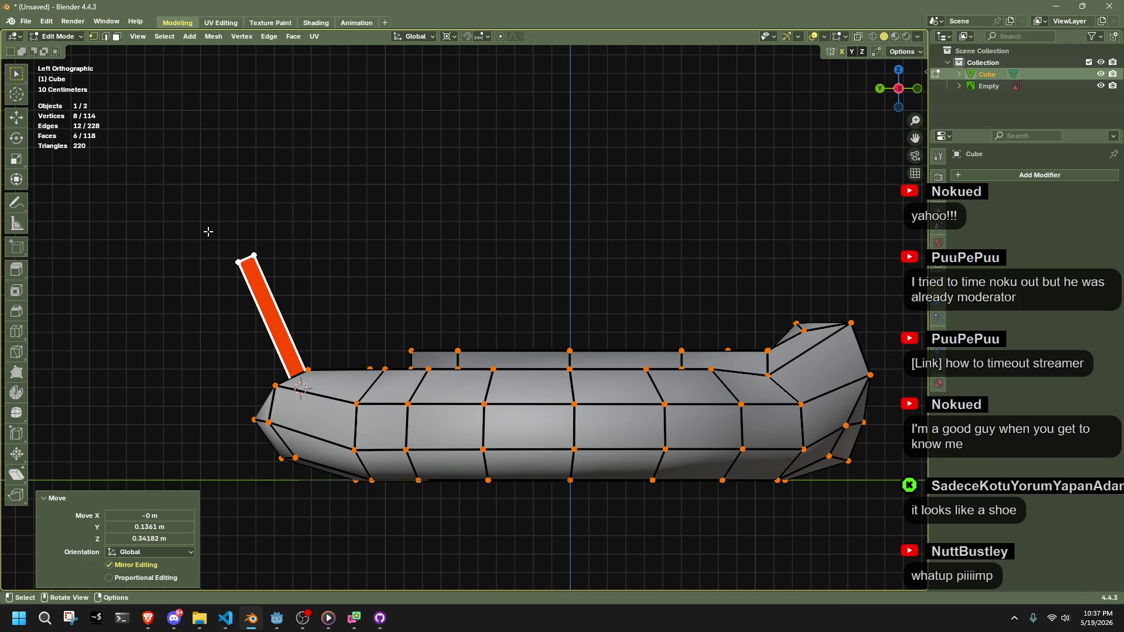
Turn on X-ray, select the bar's top face, then select an edge's two vertices
key(alt+z)
drag(207, 232, 316, 292)
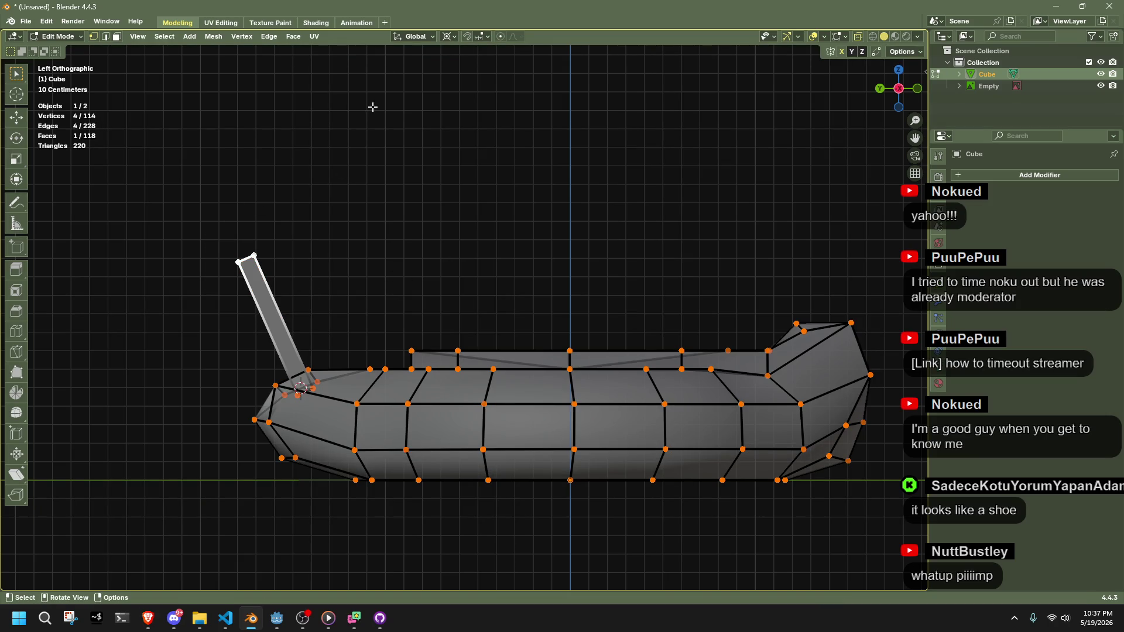
click(414, 36)
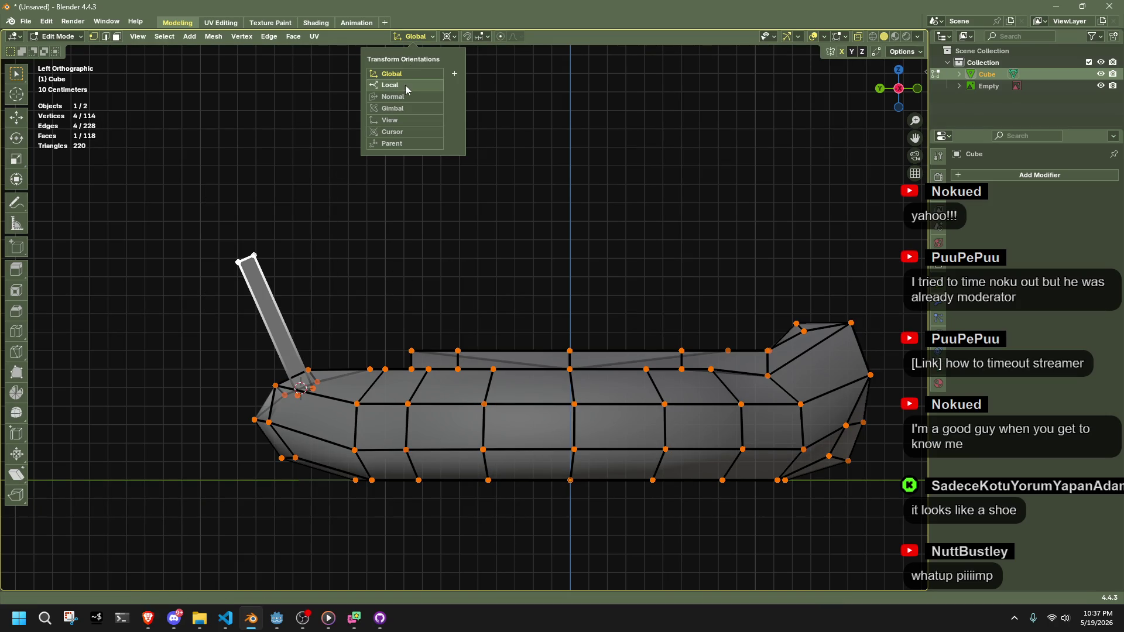
mouse_move(367, 200)
mouse_down()
mouse_move(296, 291)
mouse_move(340, 328)
mouse_move(401, 354)
mouse_move(447, 507)
mouse_move(473, 503)
mouse_move(393, 462)
mouse_up()
click(440, 481)
shift+click(437, 502)
Slide the selected edge along the lamp surface twice, then try merging the bar's lower end and undo
key(g)
key(g)
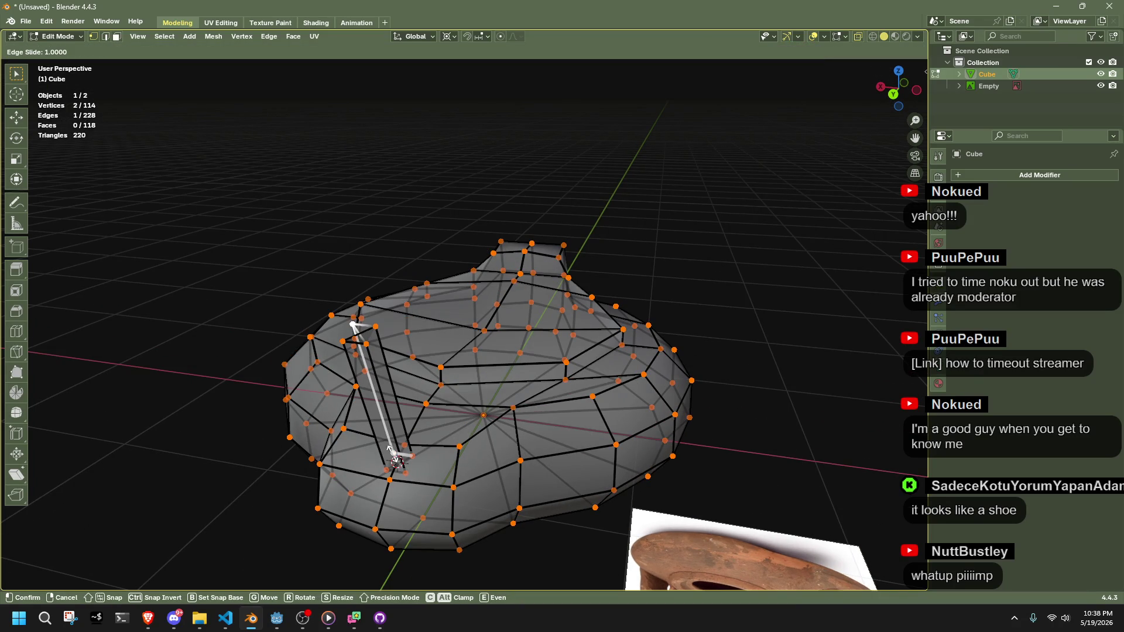
click(410, 457)
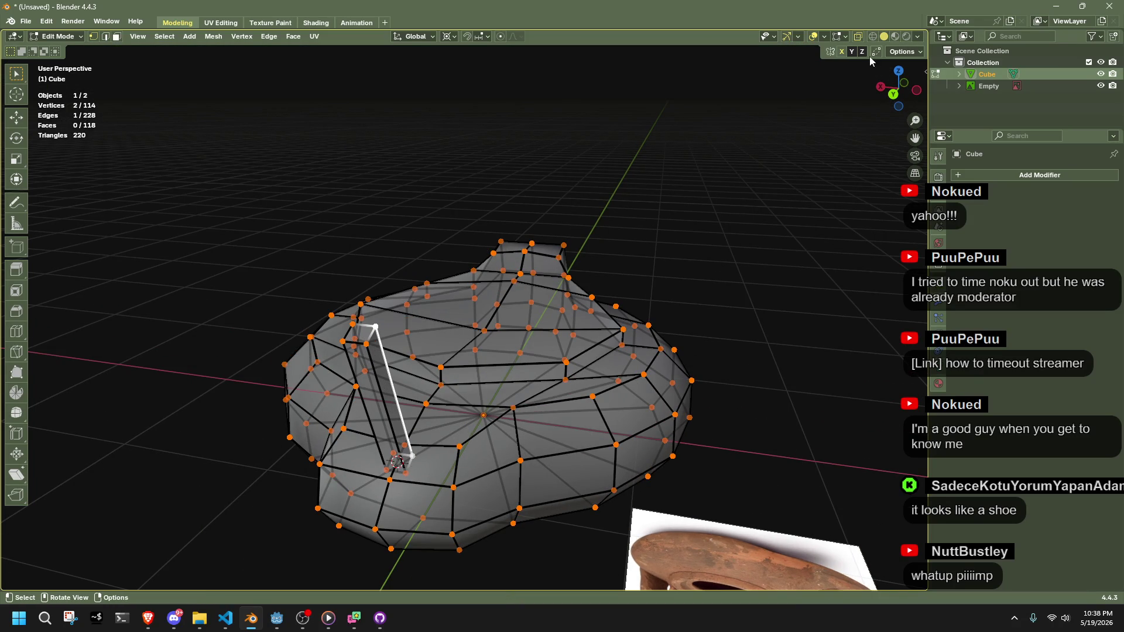
drag(412, 372, 460, 448)
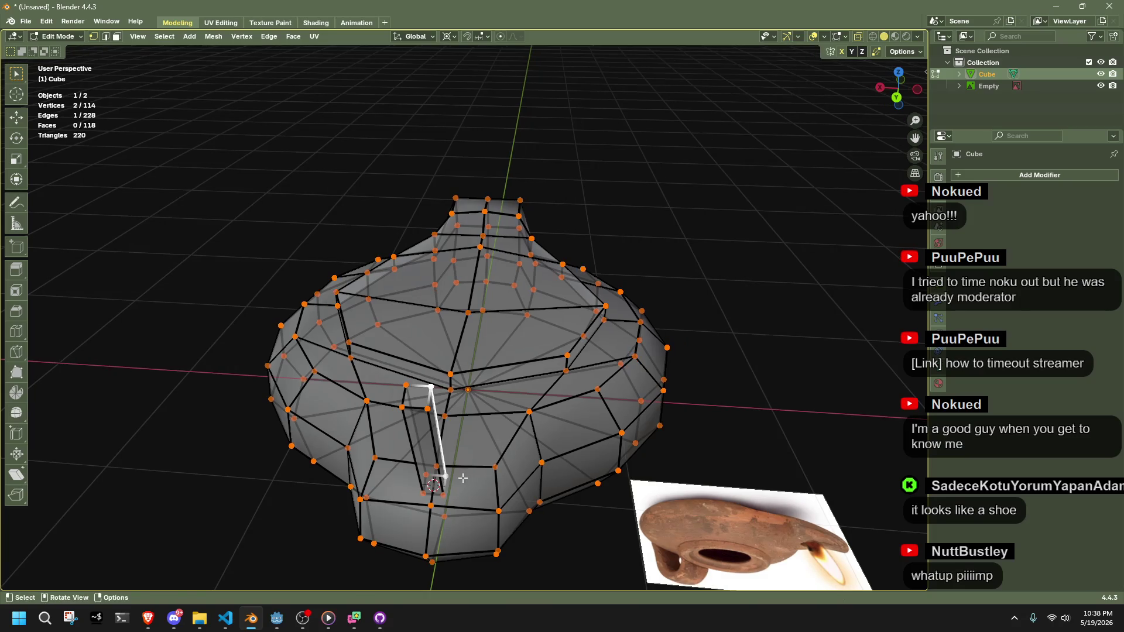
key(g)
key(g)
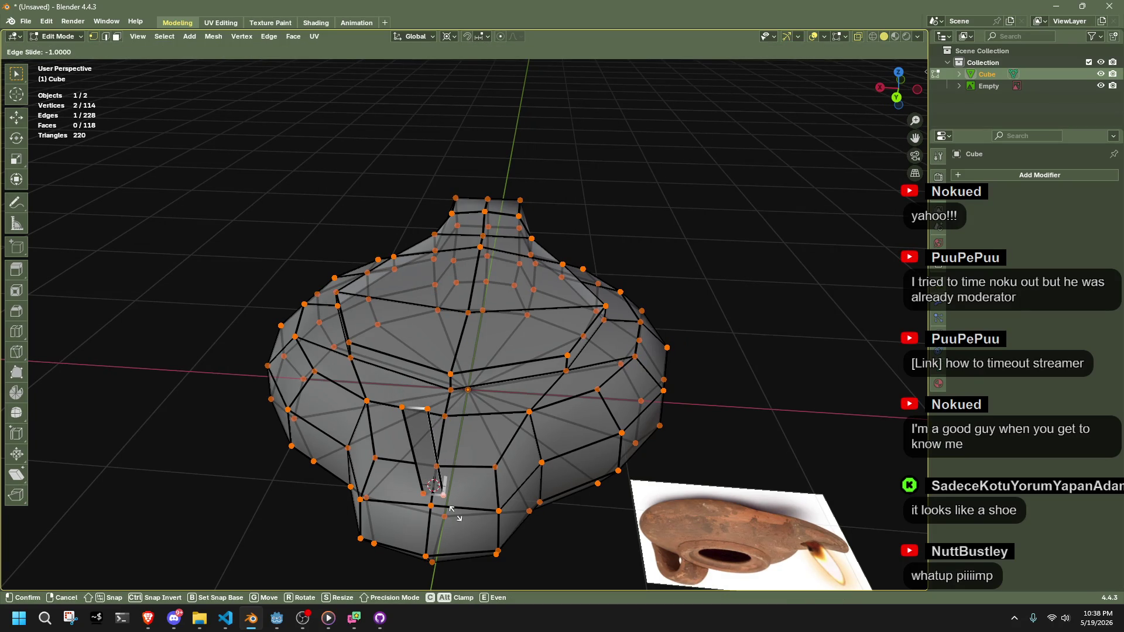
click(451, 510)
click(736, 427)
mouse_move(762, 419)
mouse_down()
mouse_move(772, 521)
mouse_move(785, 521)
mouse_move(687, 527)
mouse_up()
scroll(644, 503, up, 3)
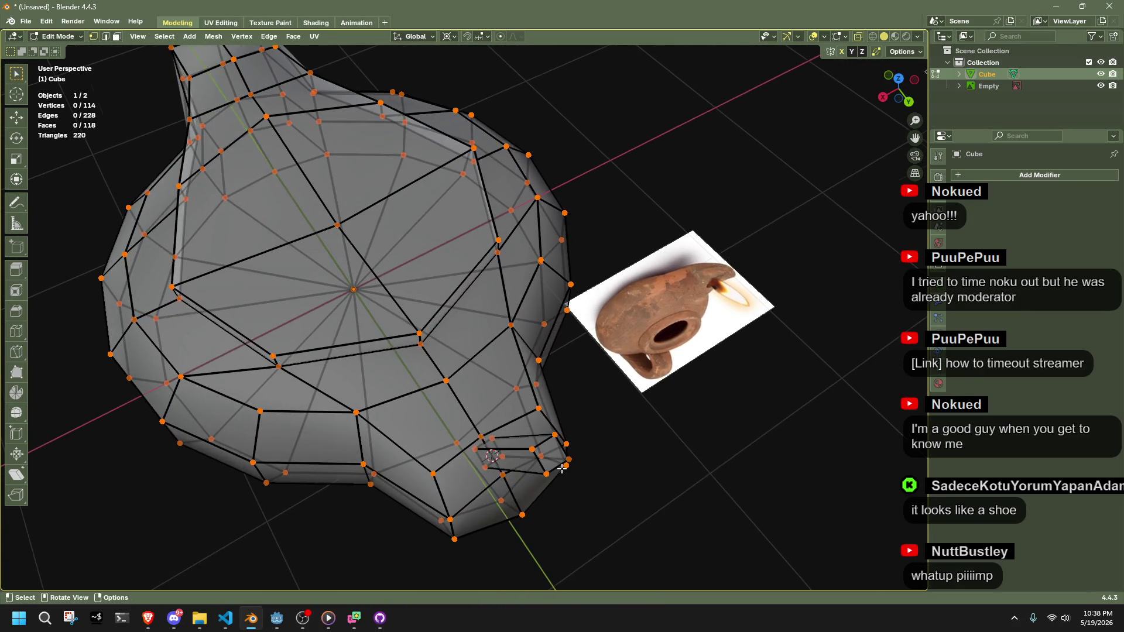
scroll(514, 459, down, 1)
alt+click(455, 449)
drag(456, 451, 488, 443)
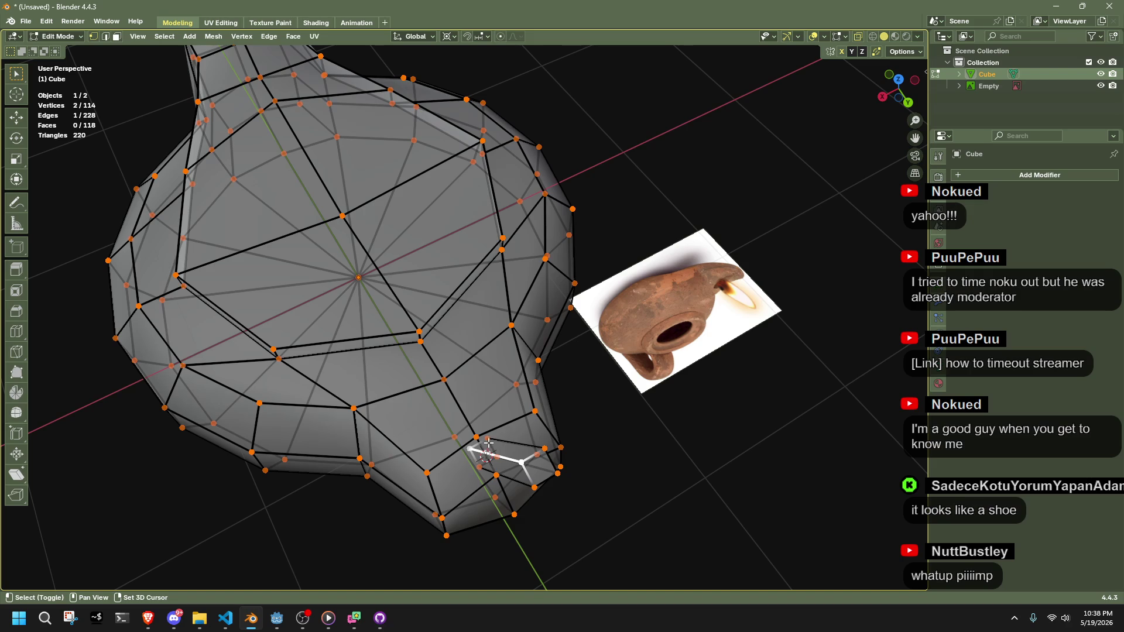
key(m)
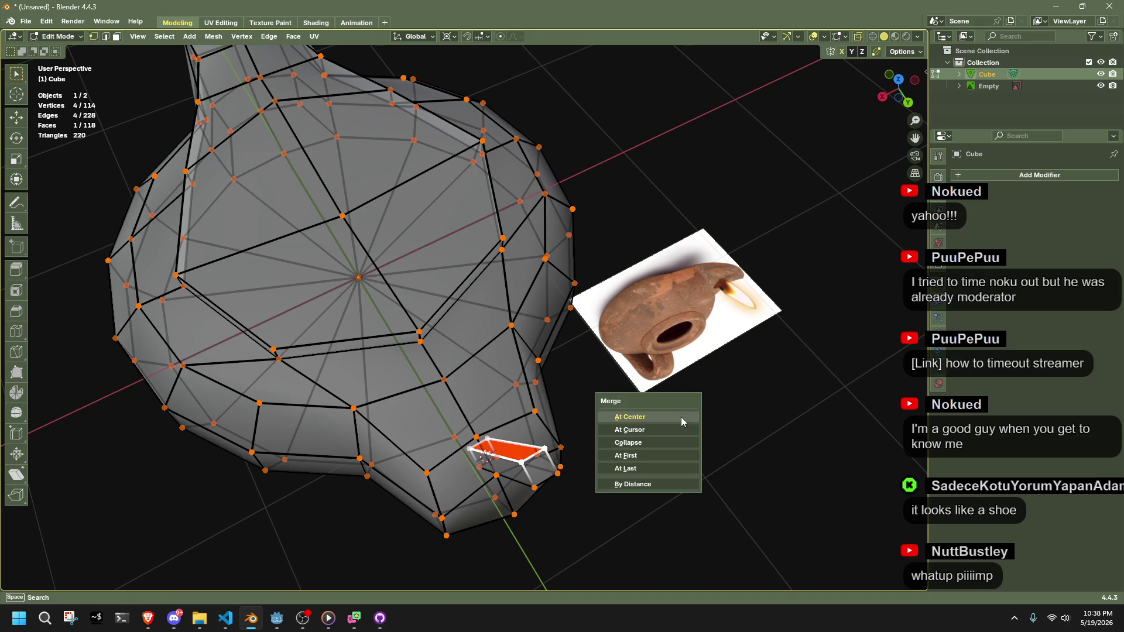
click(680, 416)
mouse_move(680, 417)
mouse_down()
mouse_move(665, 436)
mouse_move(745, 458)
mouse_move(728, 401)
mouse_move(785, 419)
mouse_up()
key(ctrl+z)
Flatten the bar's lower end to zero width along X and select the whole bar
key(s)
key(x)
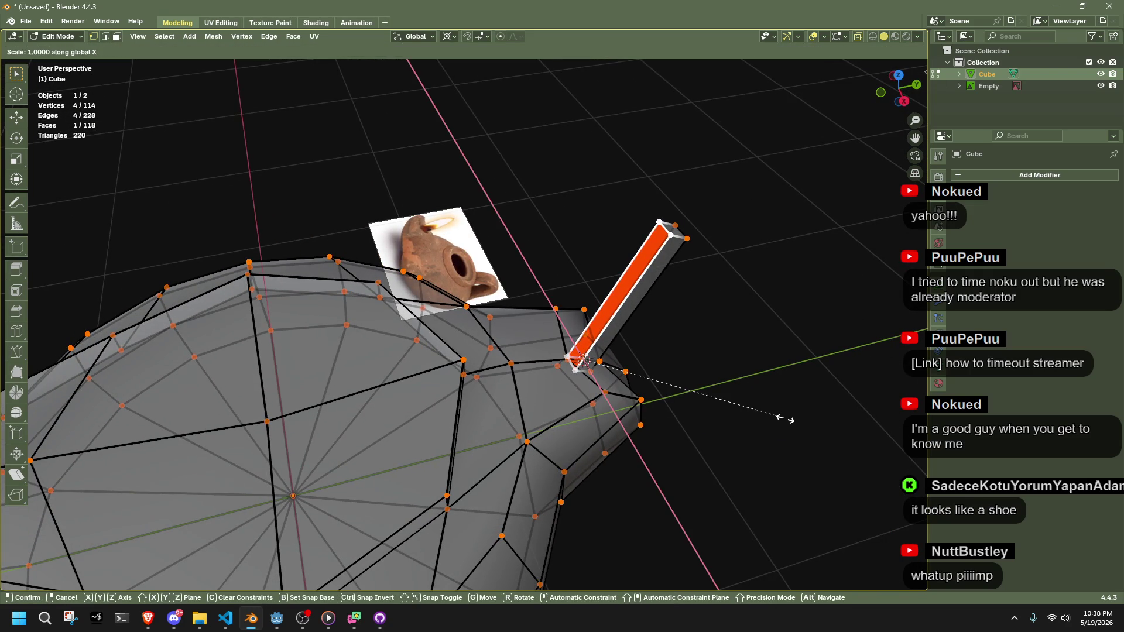
key(0)
key(Return)
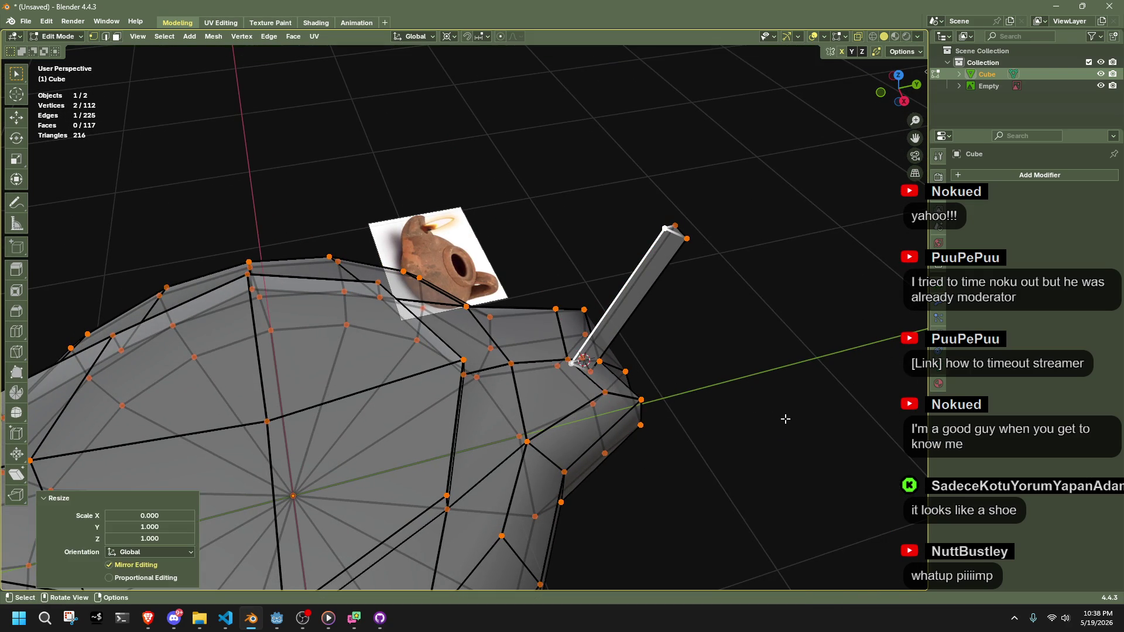
drag(771, 414, 695, 362)
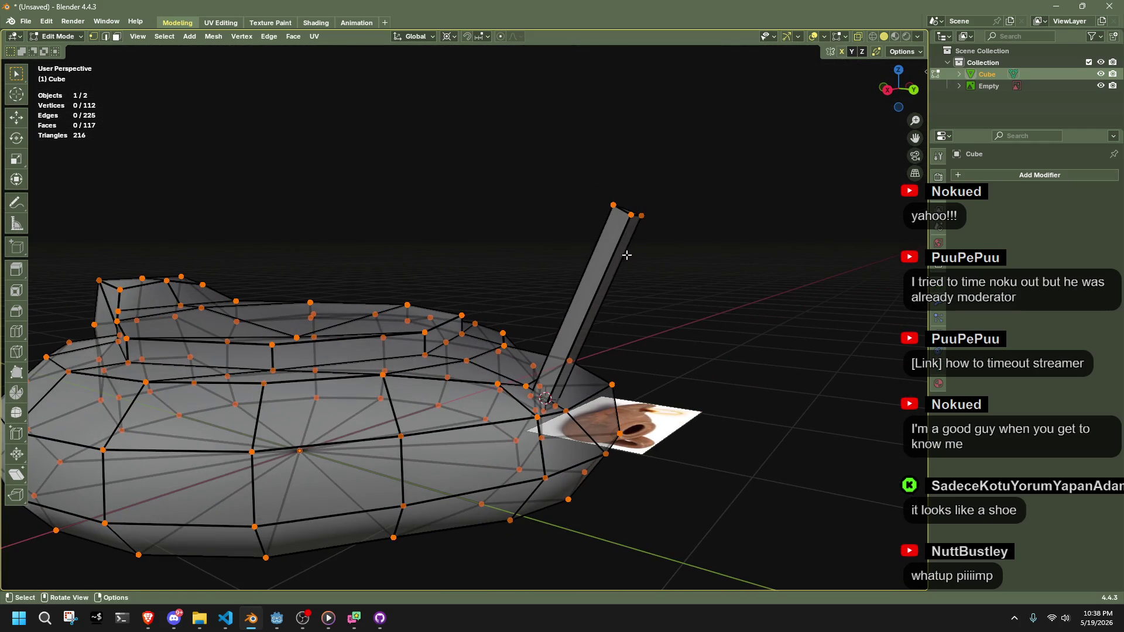
alt+click(625, 210)
key(l)
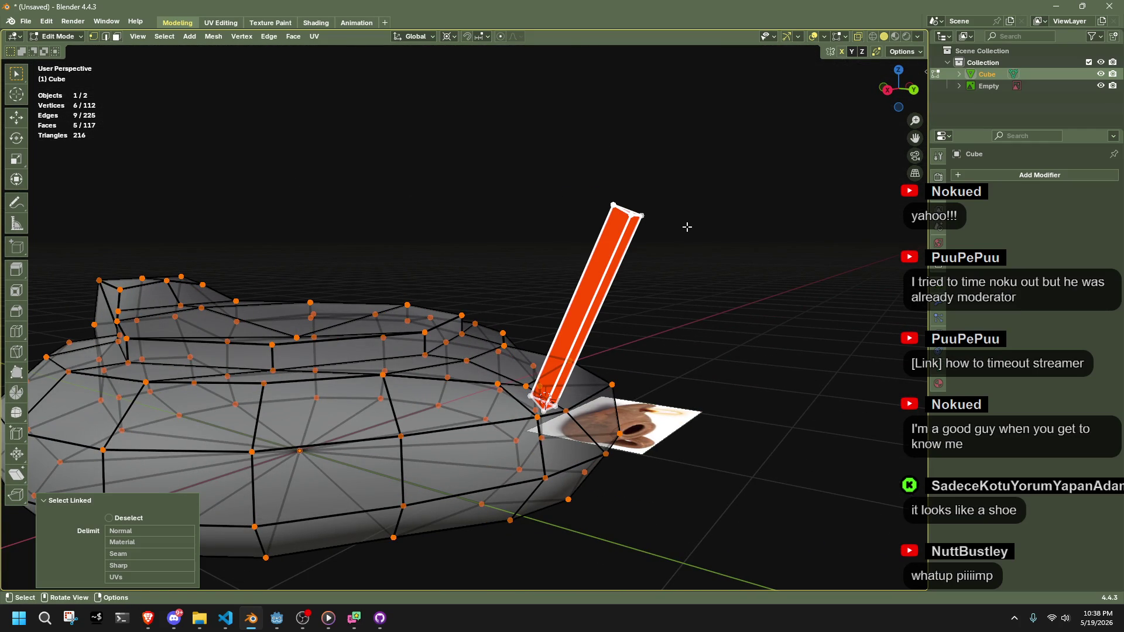
With Normal transform orientation, squash the stick faces to 0.875 along the normal axis
click(423, 36)
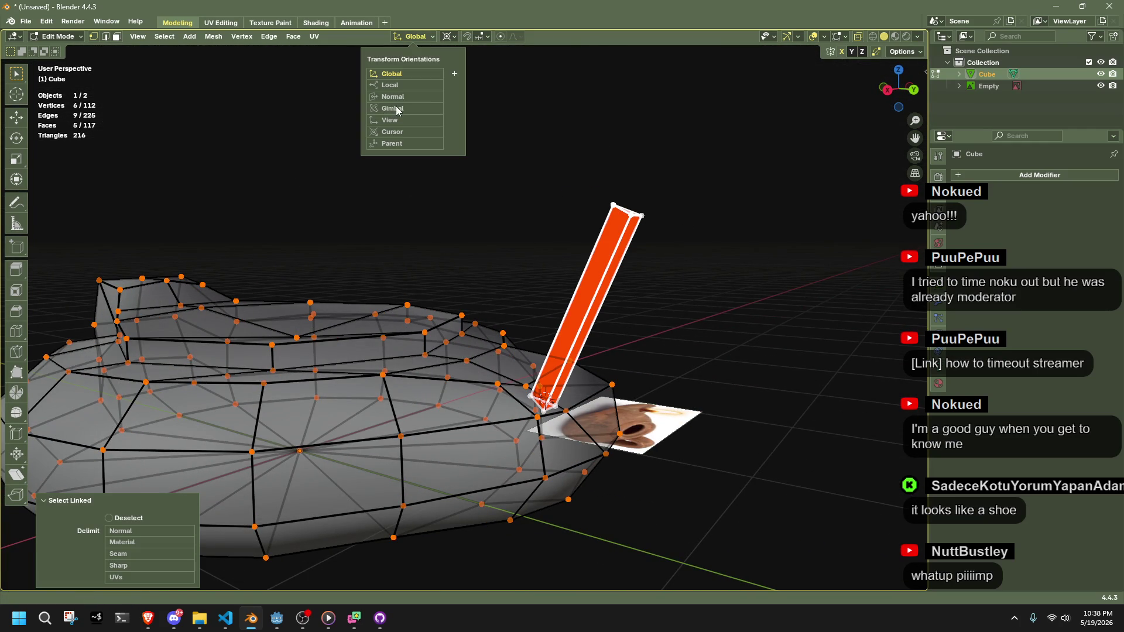
click(386, 99)
key(s)
key(z)
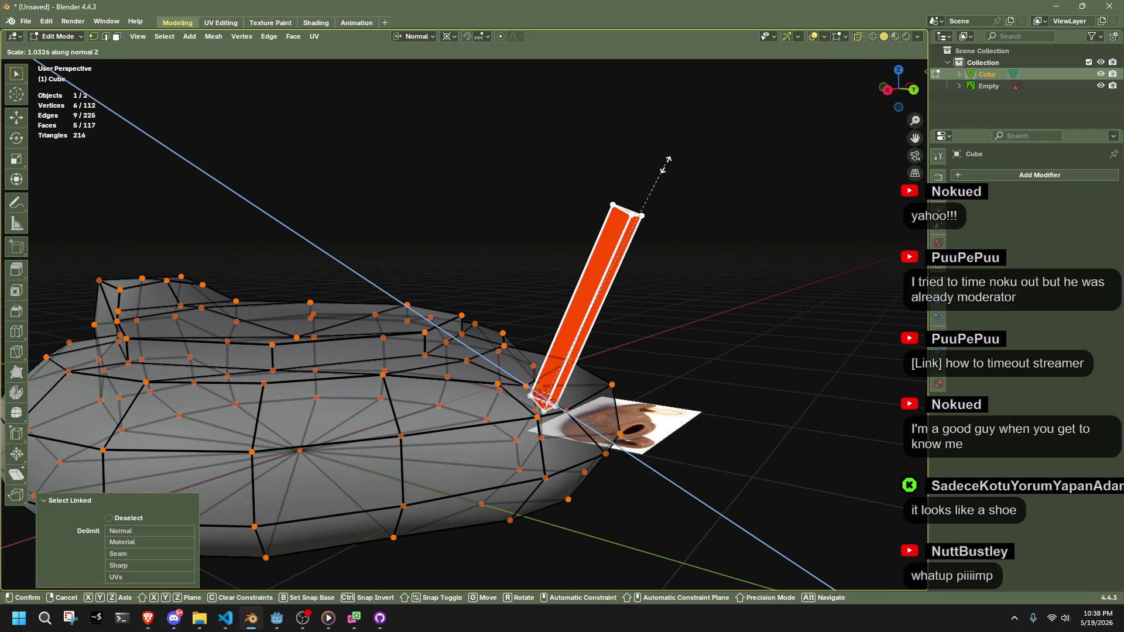
key(z)
click(562, 165)
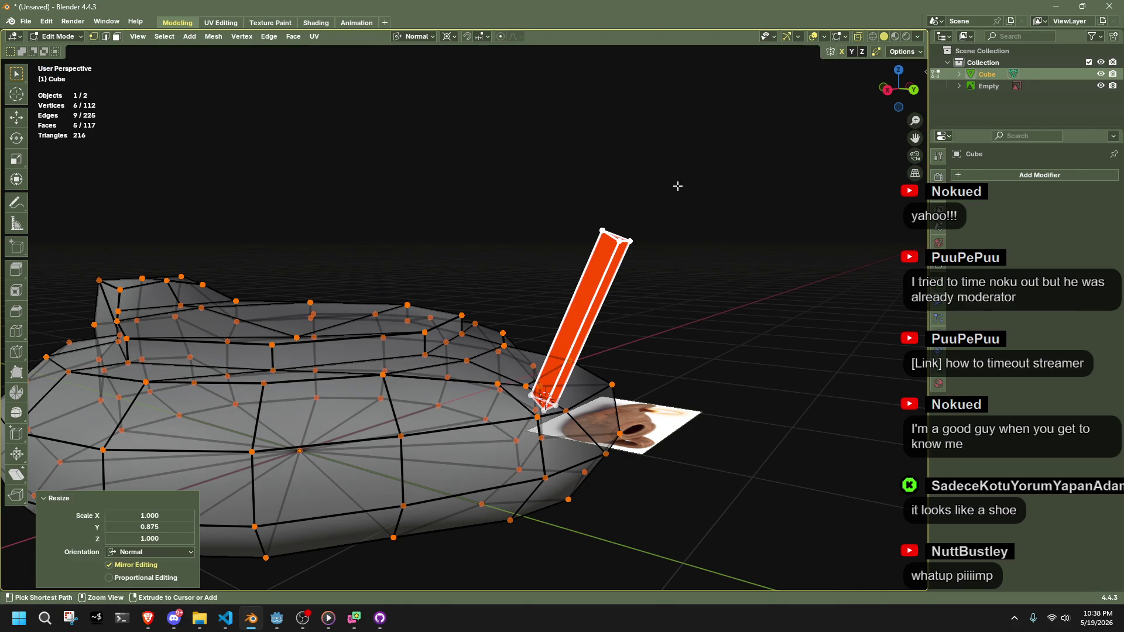
Rotate the stick faces 180° about their normal Y axis and return to Object Mode
key(r)
key(y)
key(y)
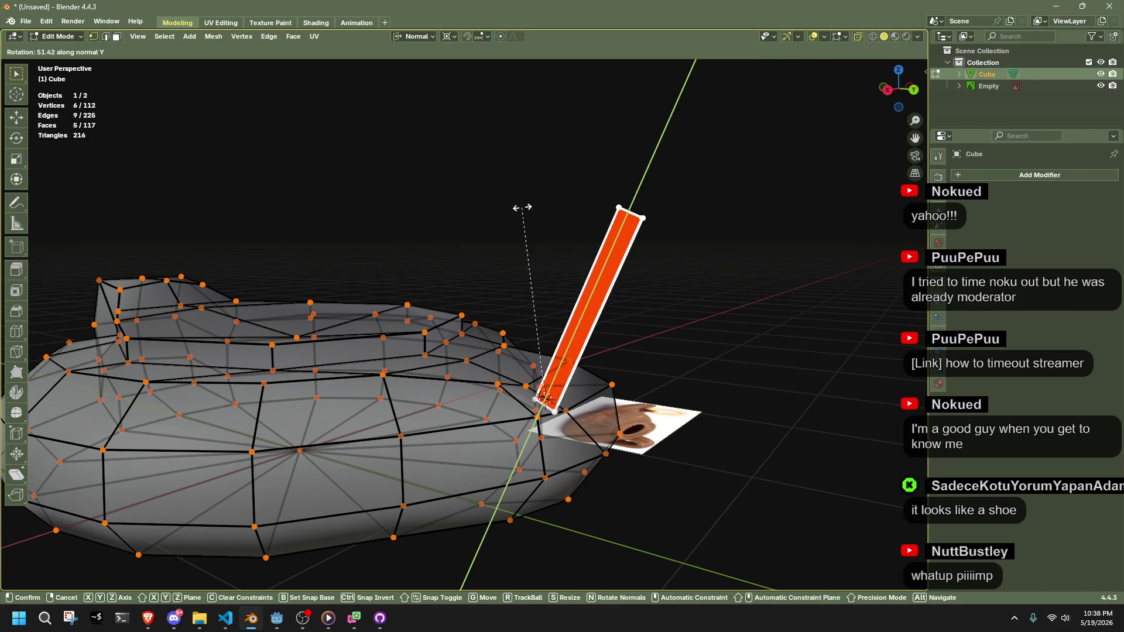
click(553, 439)
mouse_move(553, 439)
mouse_down()
mouse_move(679, 348)
mouse_move(585, 328)
mouse_up()
key(r)
key(y)
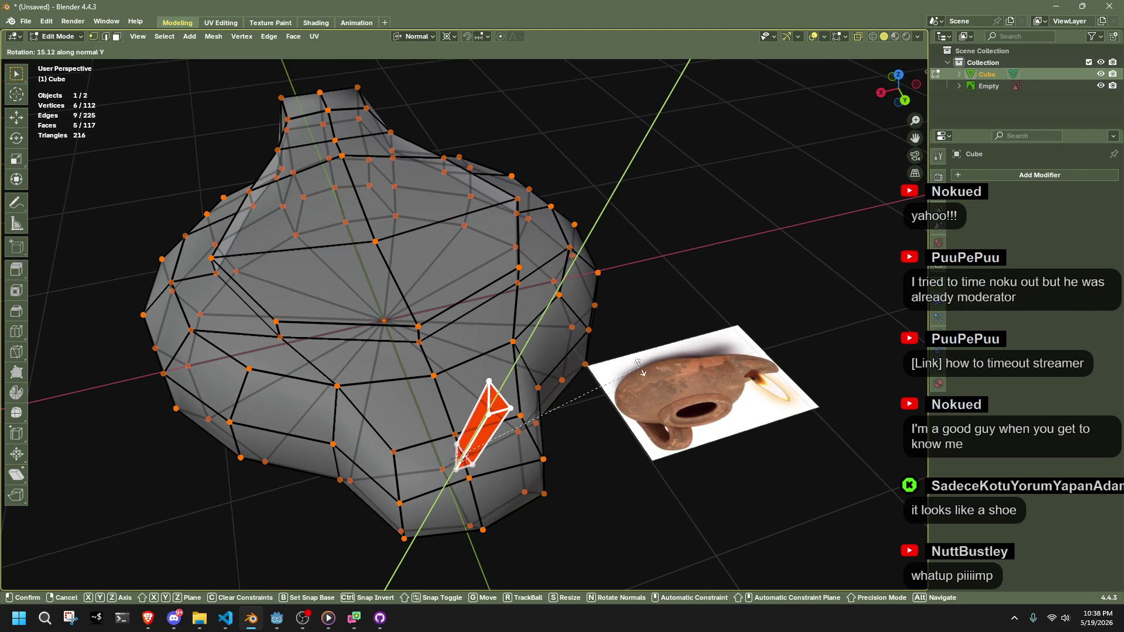
click(383, 433)
click(162, 526)
text(80)
key(Return)
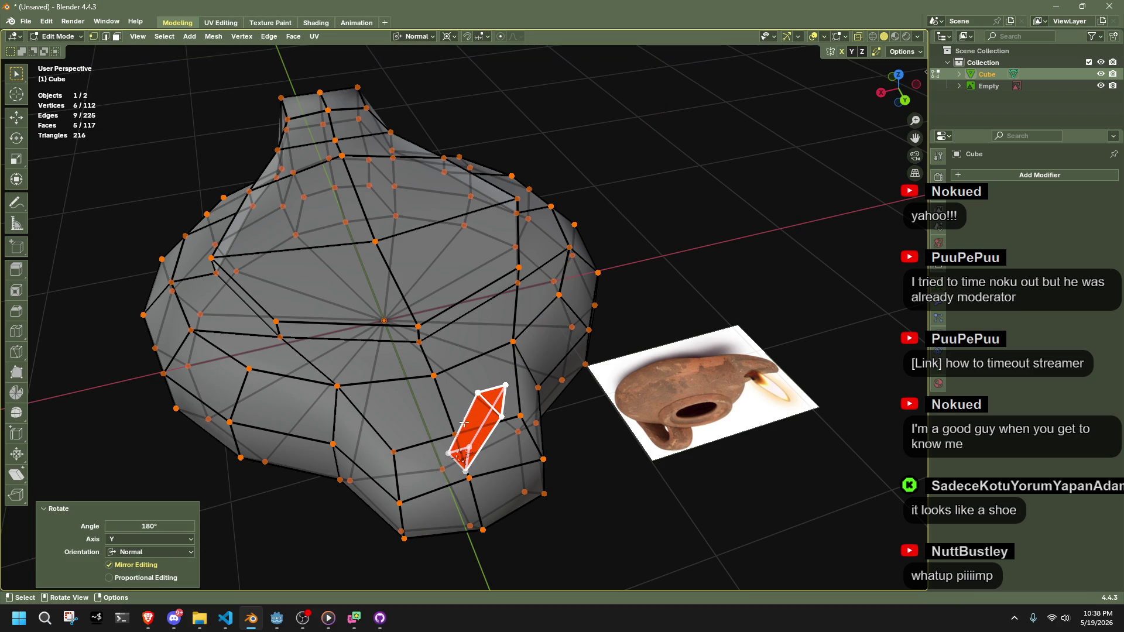
click(635, 263)
mouse_move(636, 263)
mouse_down()
mouse_move(706, 289)
mouse_move(802, 234)
mouse_up()
key(Tab)
key(Tab)
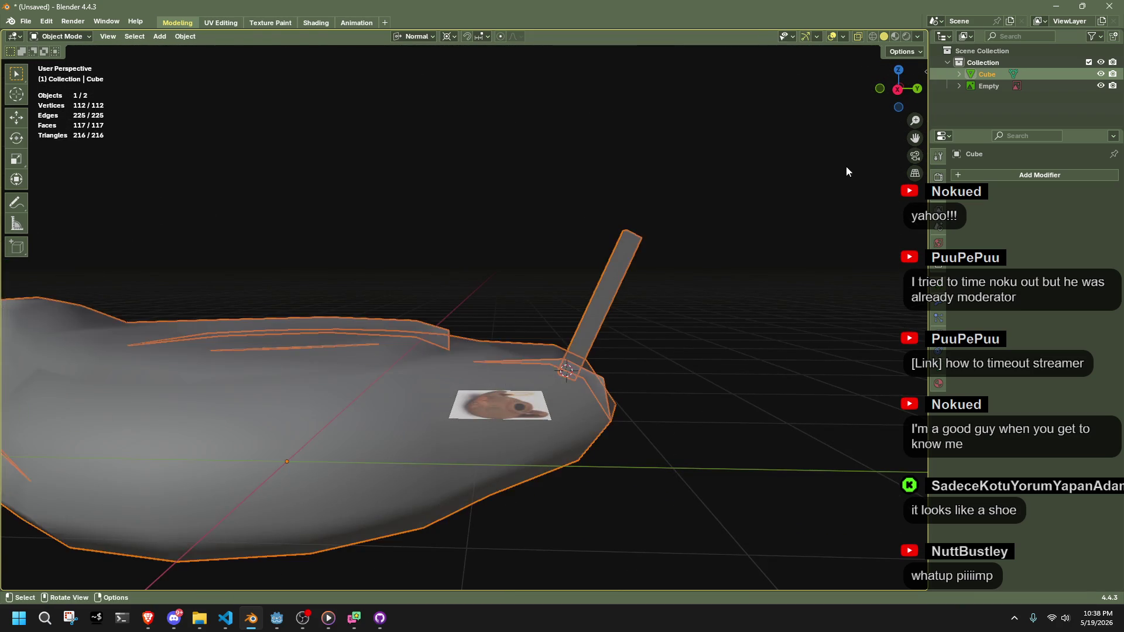
Raise the stick's top face 0.73 m along Z and return to Object Mode
click(605, 247)
scroll(720, 278, down, 2)
key(g)
key(z)
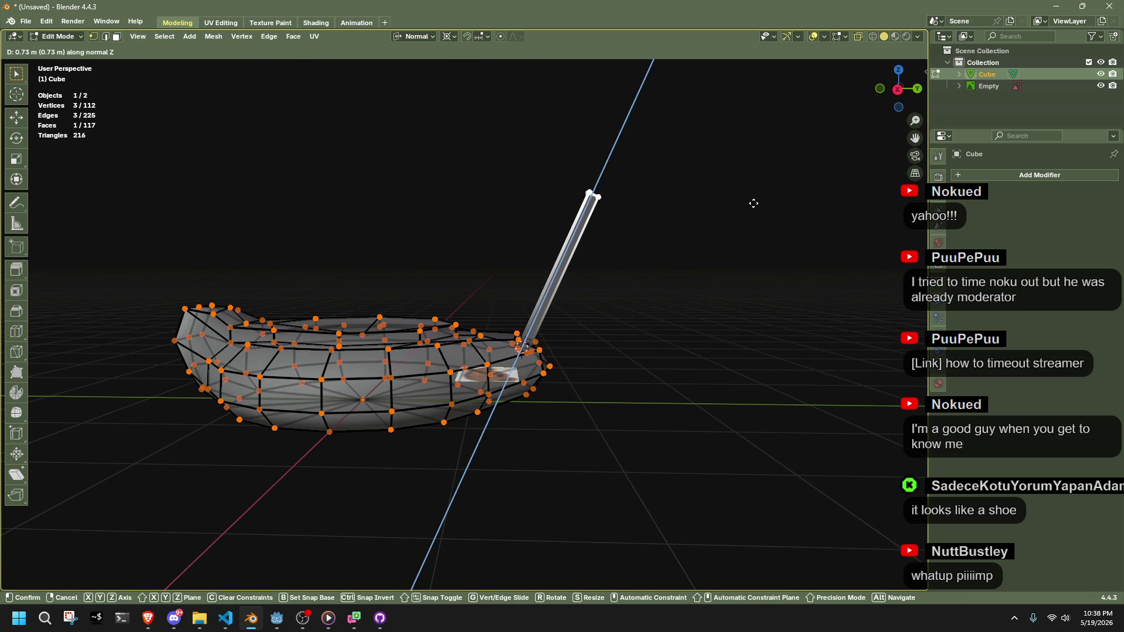
click(750, 200)
click(893, 96)
key(Tab)
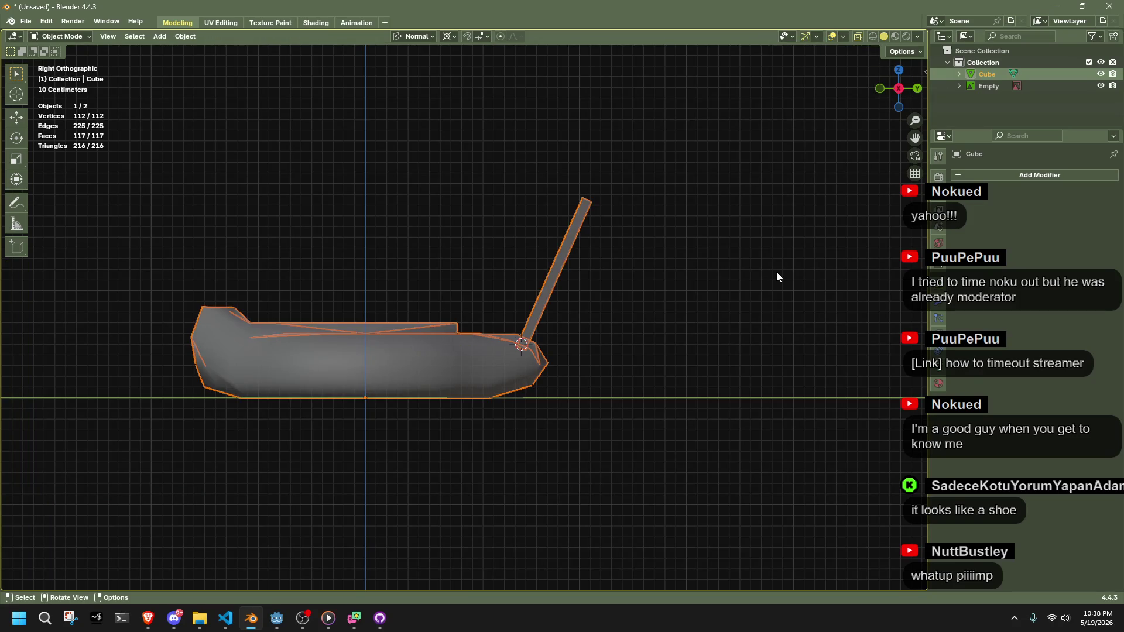
click(775, 271)
mouse_move(775, 271)
mouse_down()
mouse_move(744, 305)
mouse_move(745, 352)
mouse_move(495, 313)
mouse_move(790, 314)
mouse_move(520, 219)
mouse_up()
Average the whole lamp mesh's normals weighted by Face Area, then return to Object Mode
click(520, 219)
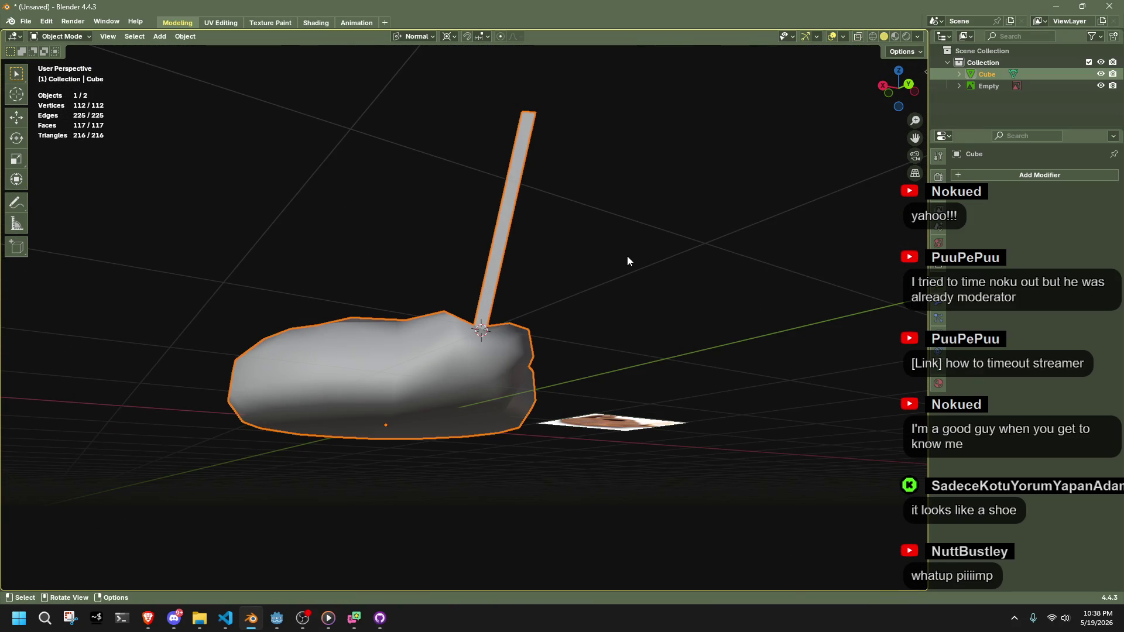
key(Tab)
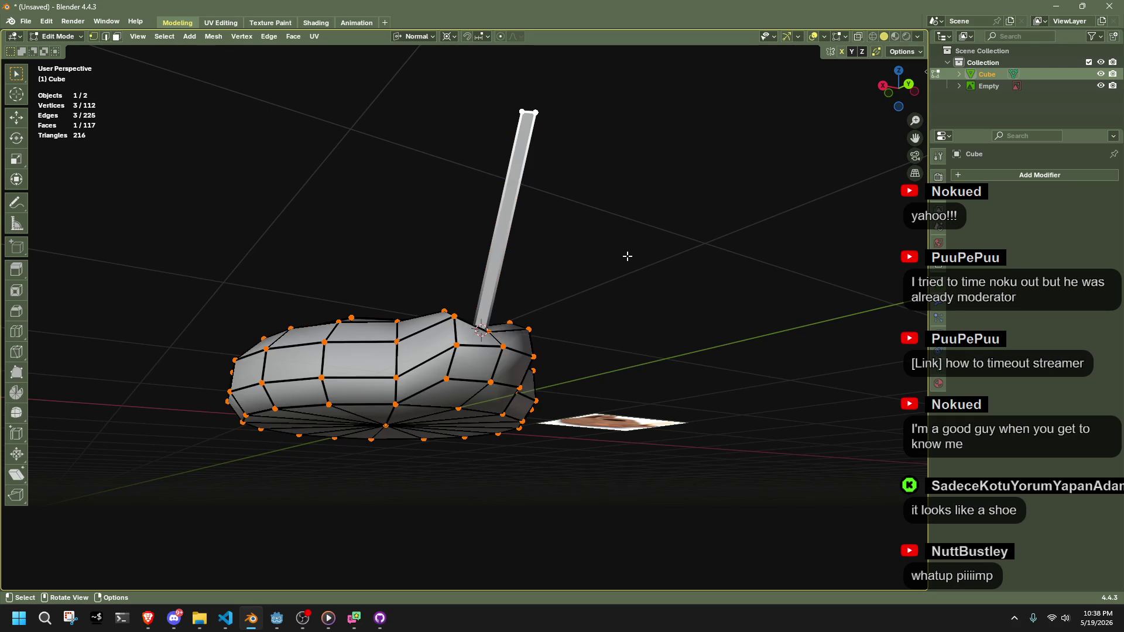
key(a)
key(alt+n)
mouse_move(627, 255)
click(685, 267)
key(Tab)
mouse_move(665, 269)
mouse_down()
mouse_move(644, 376)
mouse_move(611, 420)
mouse_move(708, 486)
mouse_move(592, 503)
mouse_move(458, 491)
mouse_move(412, 444)
mouse_move(595, 394)
mouse_move(569, 377)
mouse_up()
click(569, 377)
click(459, 272)
key(ctrl+z)
key(Tab)
key(Tab)
click(411, 243)
drag(412, 243, 560, 294)
click(199, 618)
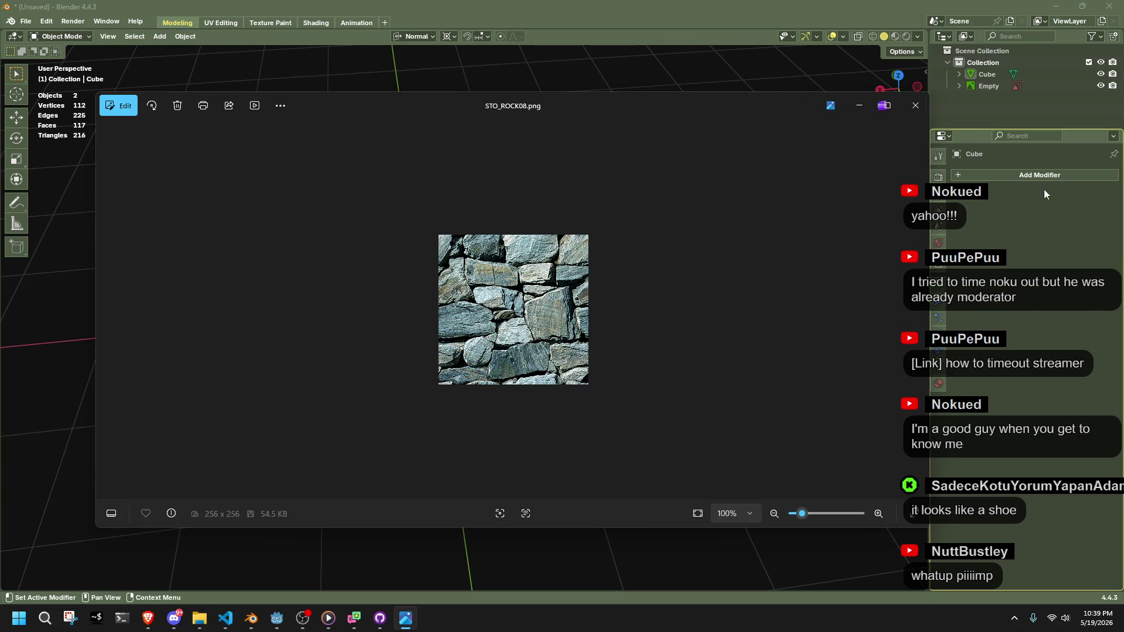
click(906, 114)
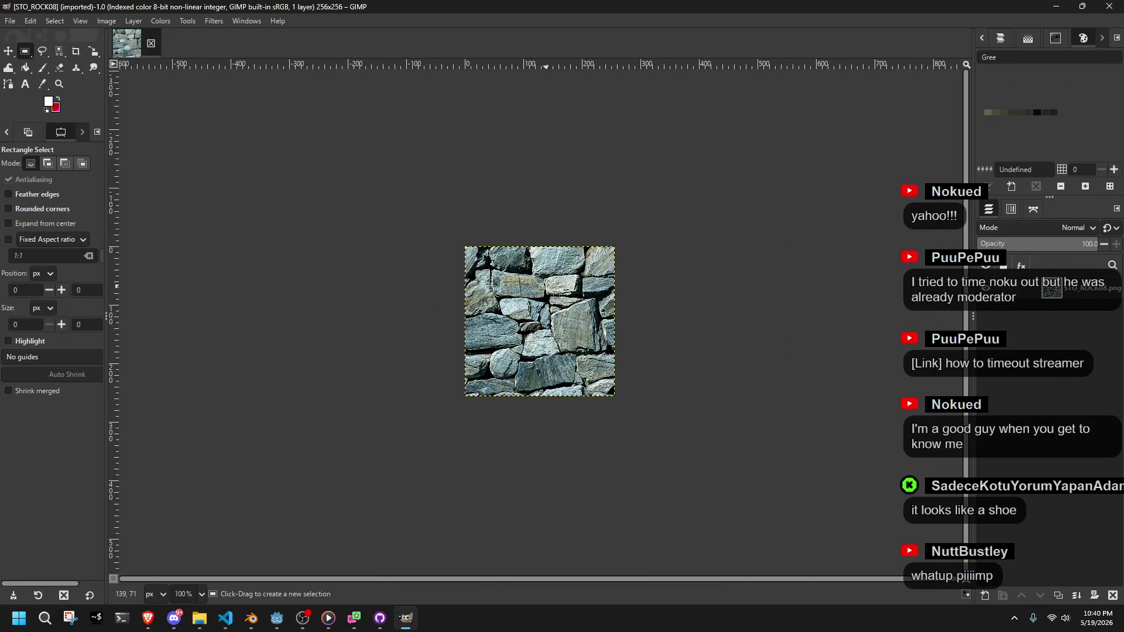
Zoom into the STO_ROCK08 pixels in GIMP and back out, then check the File menu
scroll(538, 306, up, 5)
scroll(537, 306, down, 5)
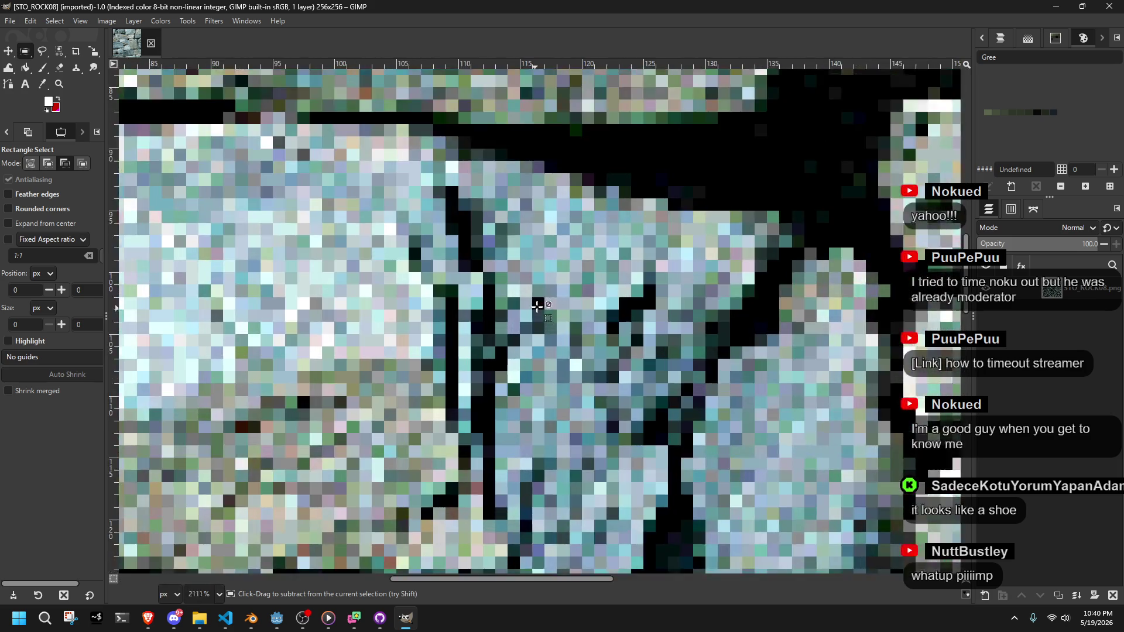
scroll(538, 306, up, 1)
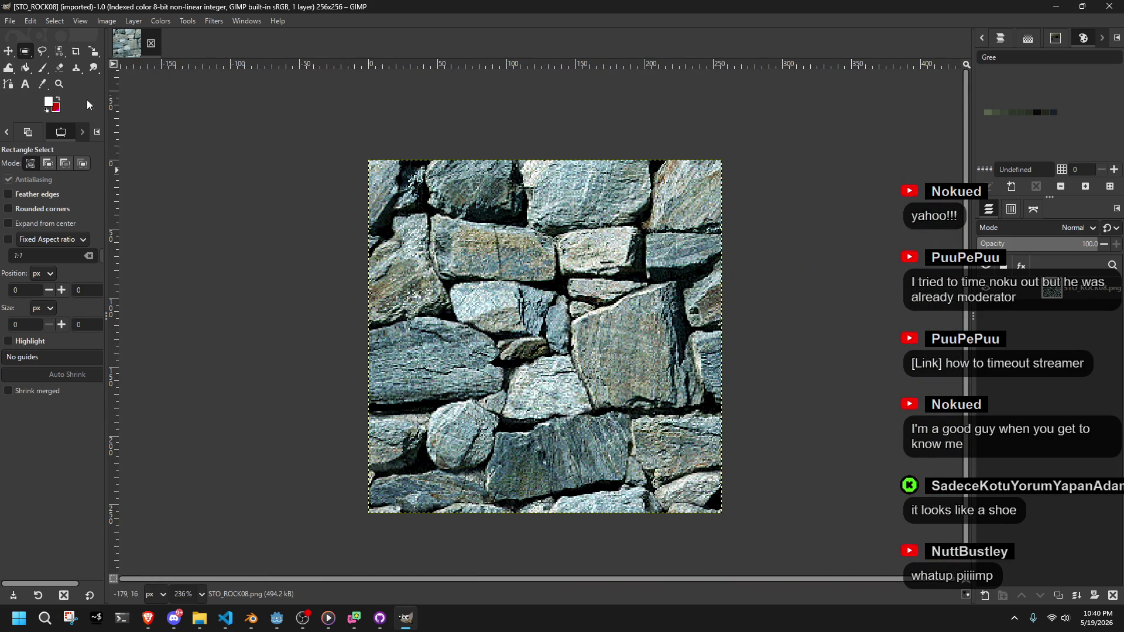
click(10, 21)
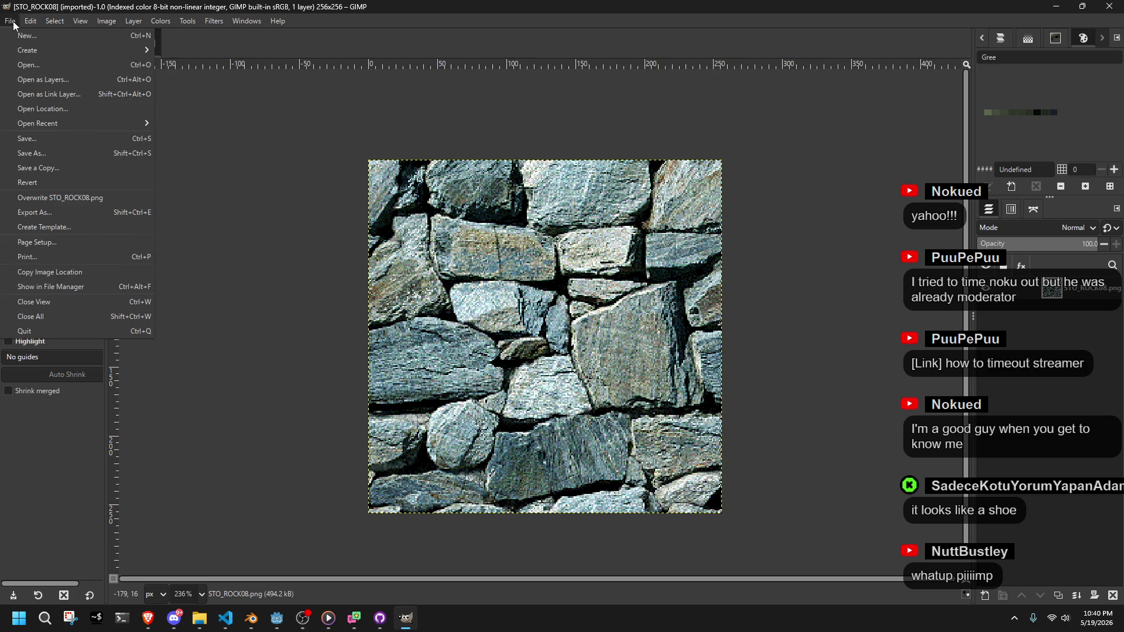
click(199, 618)
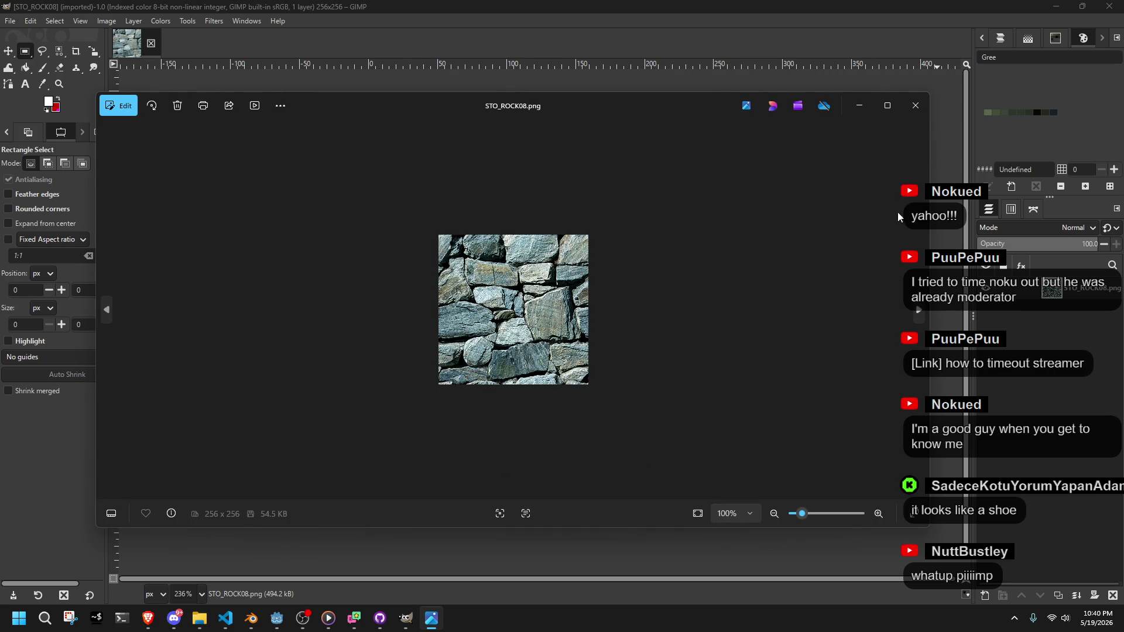
Close the STO_ROCK08, CHR_SLINK_LEATHER2 and CHR_SLINK_GOLDHEAD previews in Photos
click(915, 105)
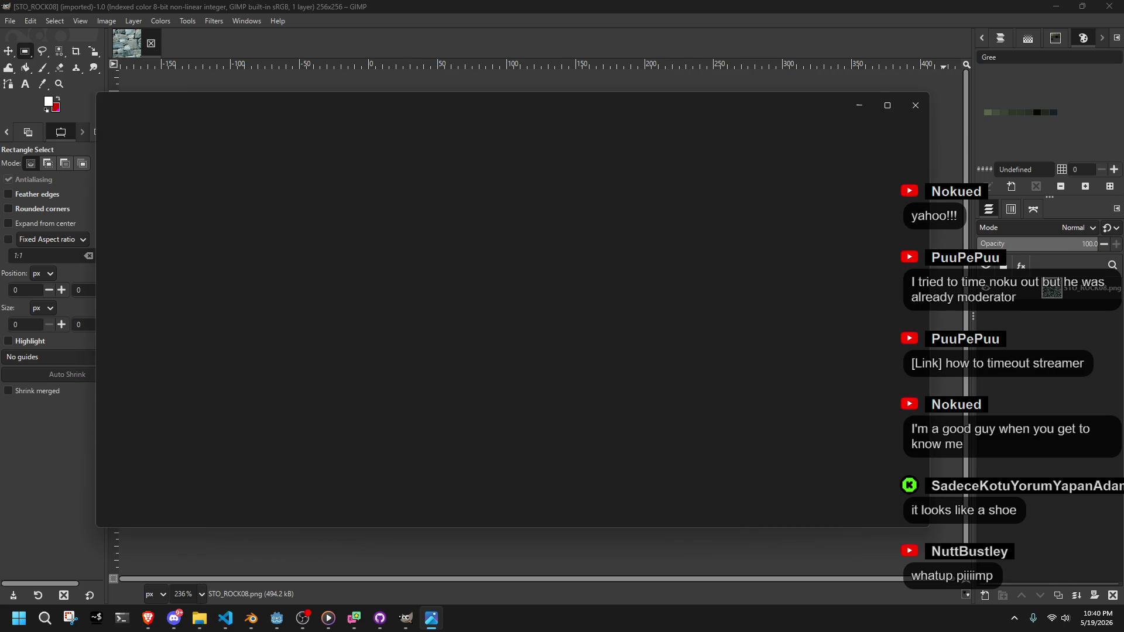
click(915, 105)
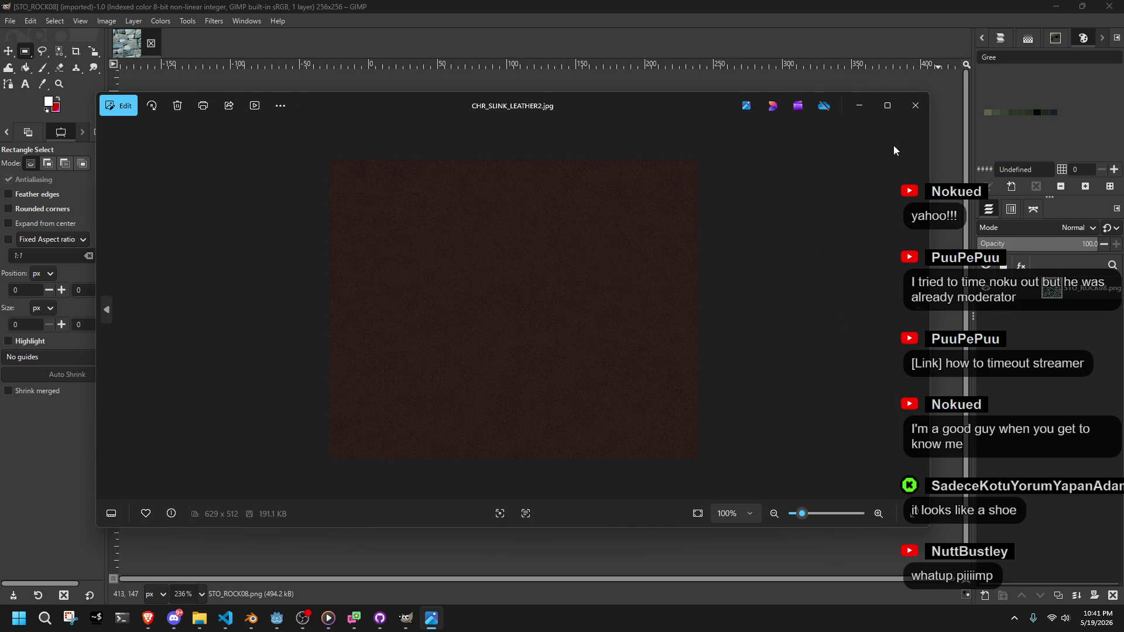
click(917, 114)
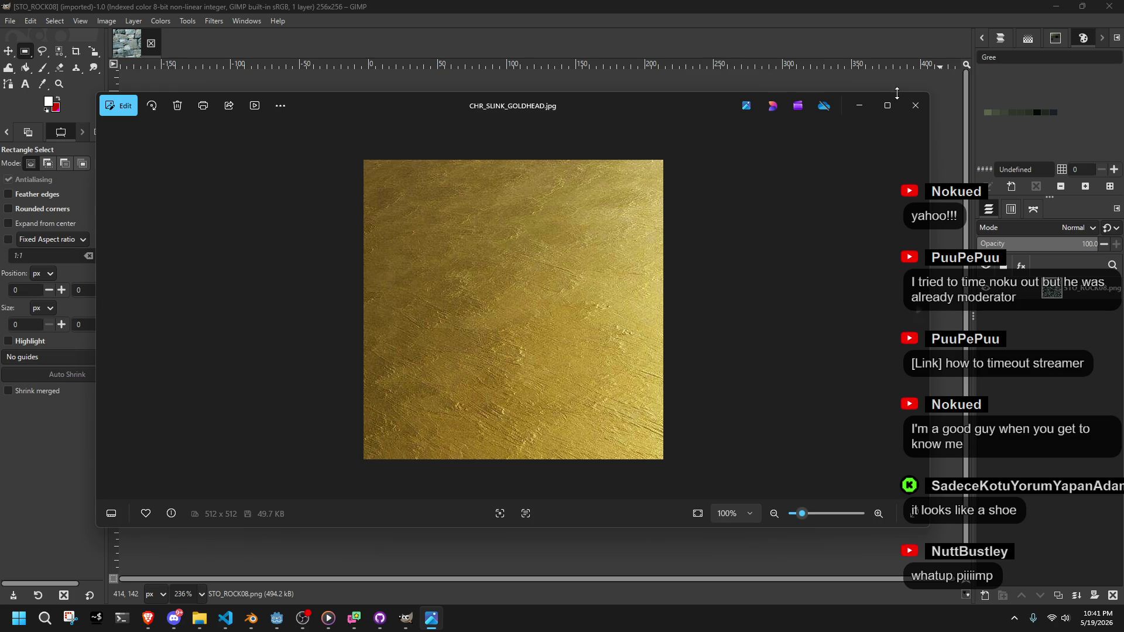
click(915, 105)
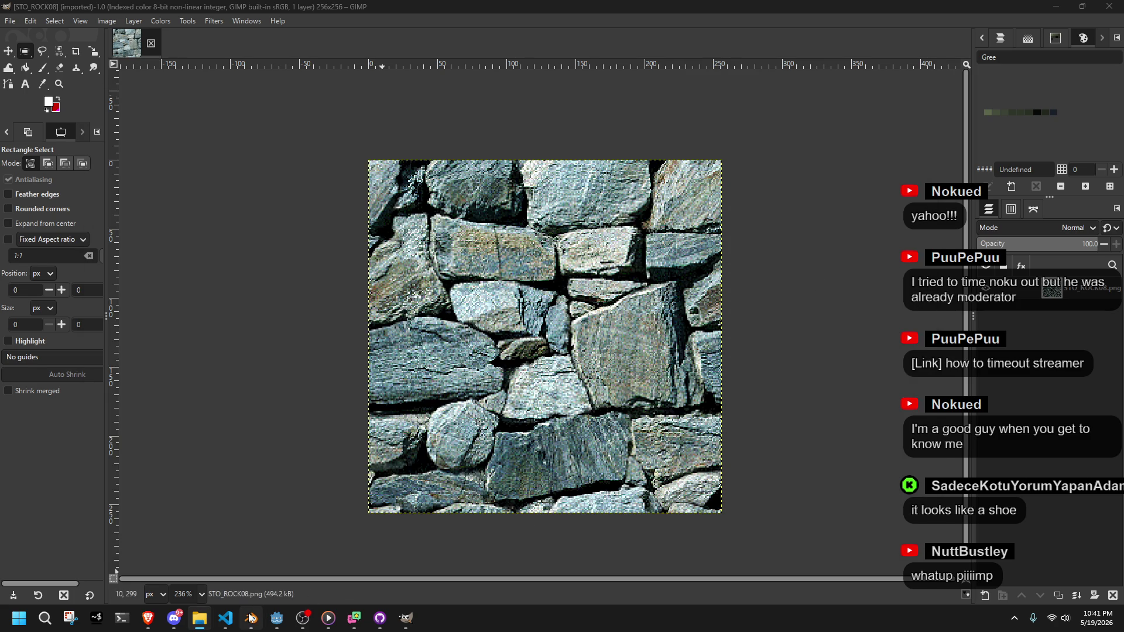
Bring Blender forward and orbit to a low side view of the lamp's slanted handle bar
click(251, 618)
mouse_move(589, 449)
mouse_down()
mouse_move(408, 395)
mouse_move(394, 376)
mouse_move(556, 400)
mouse_move(812, 405)
mouse_up()
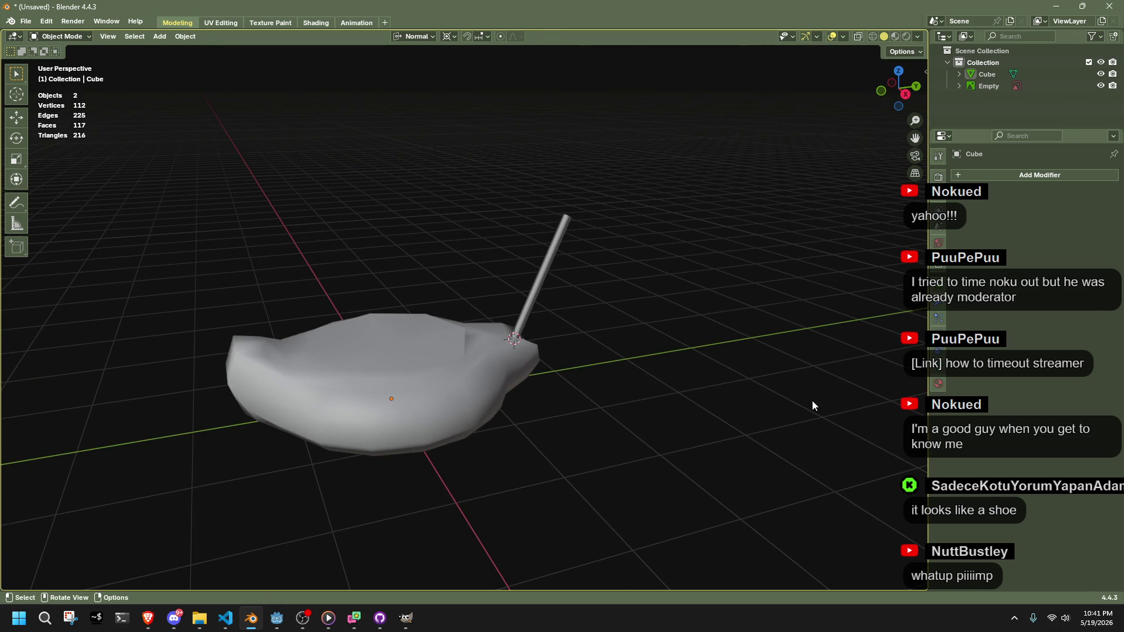
Add an Image Texture node beside the lamp material's shader in the Shading workspace
click(486, 367)
click(313, 22)
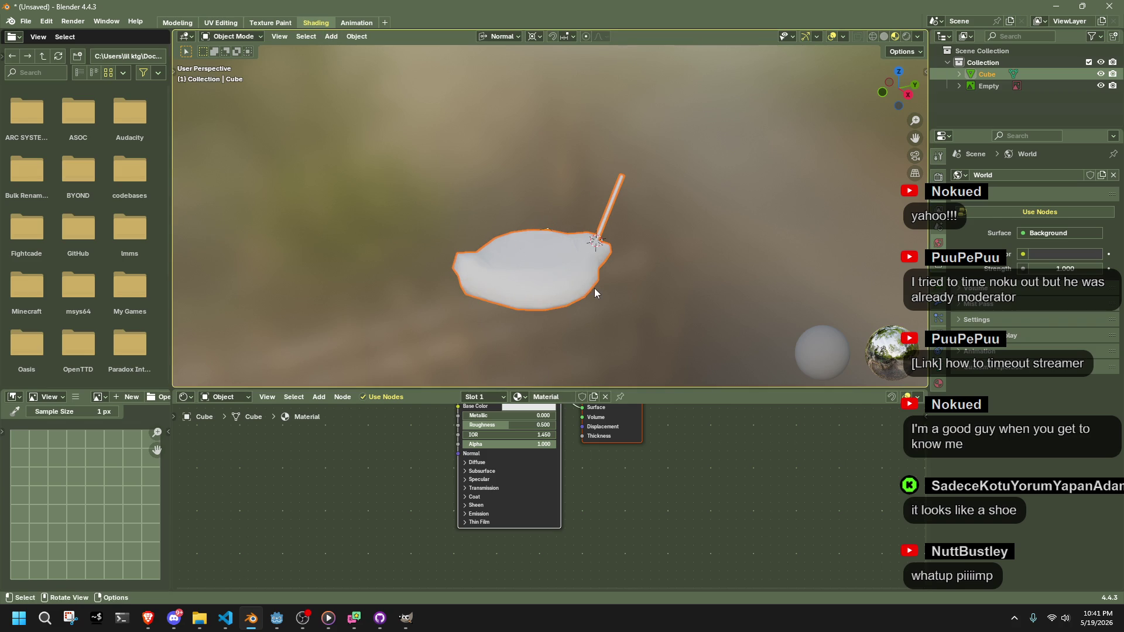
click(319, 396)
mouse_move(337, 425)
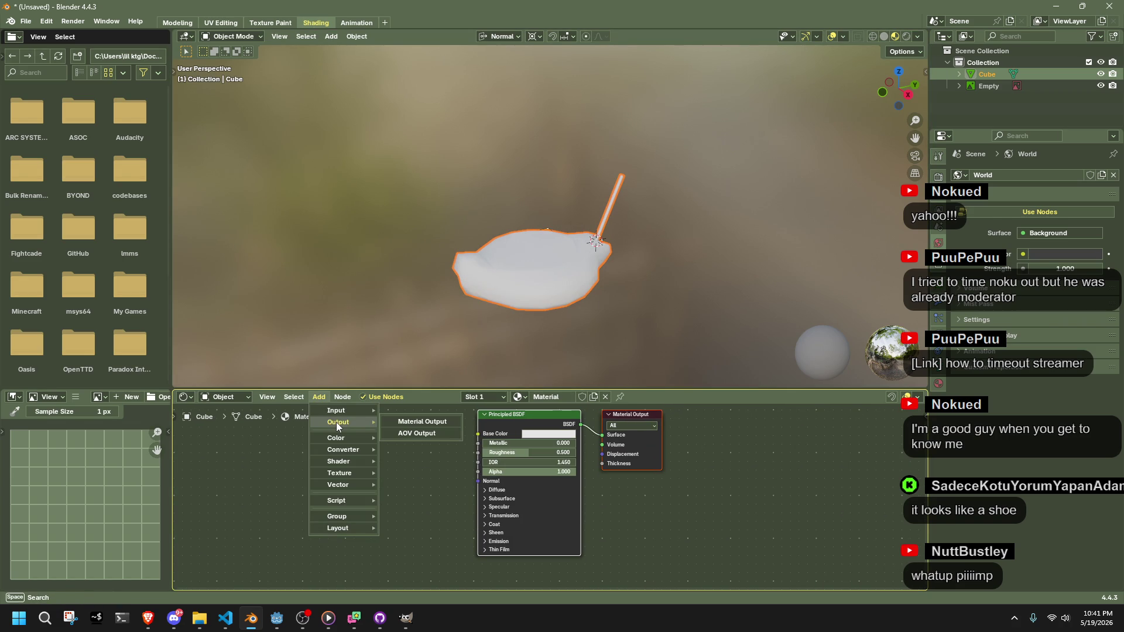
mouse_move(349, 475)
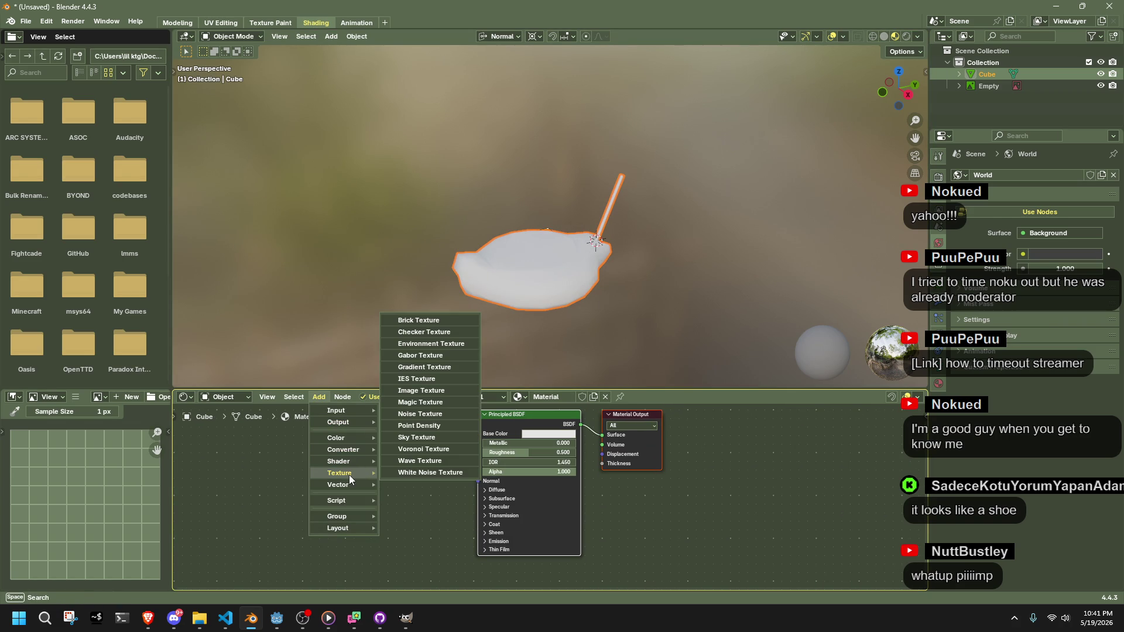
click(395, 391)
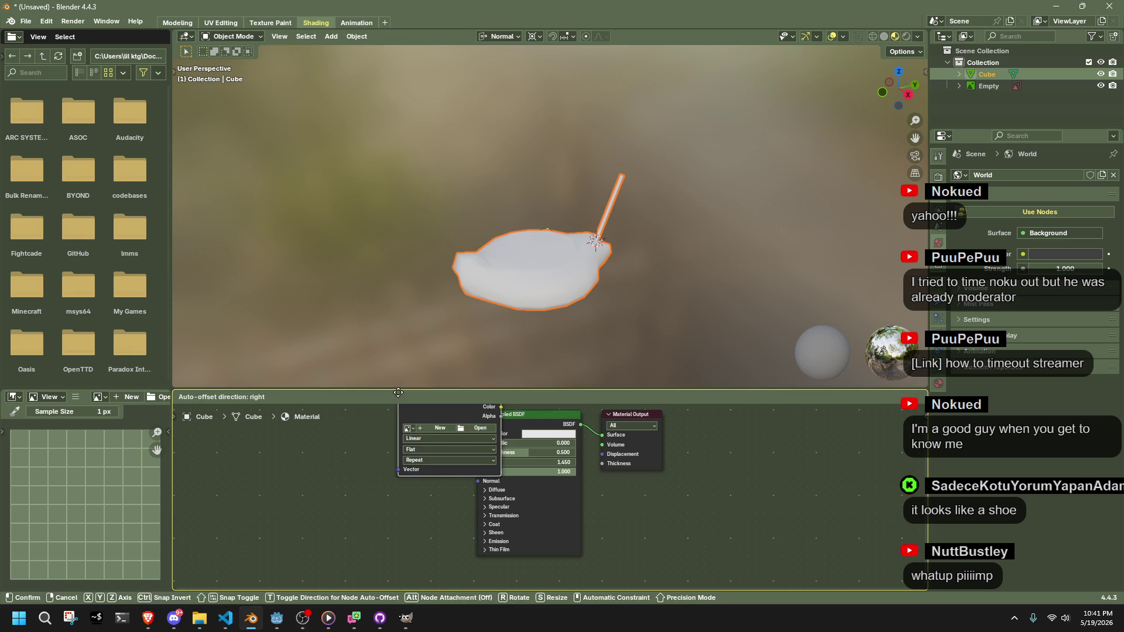
click(407, 502)
Load STO_ROCK08.png from the project's textures folder into the image texture node
click(399, 497)
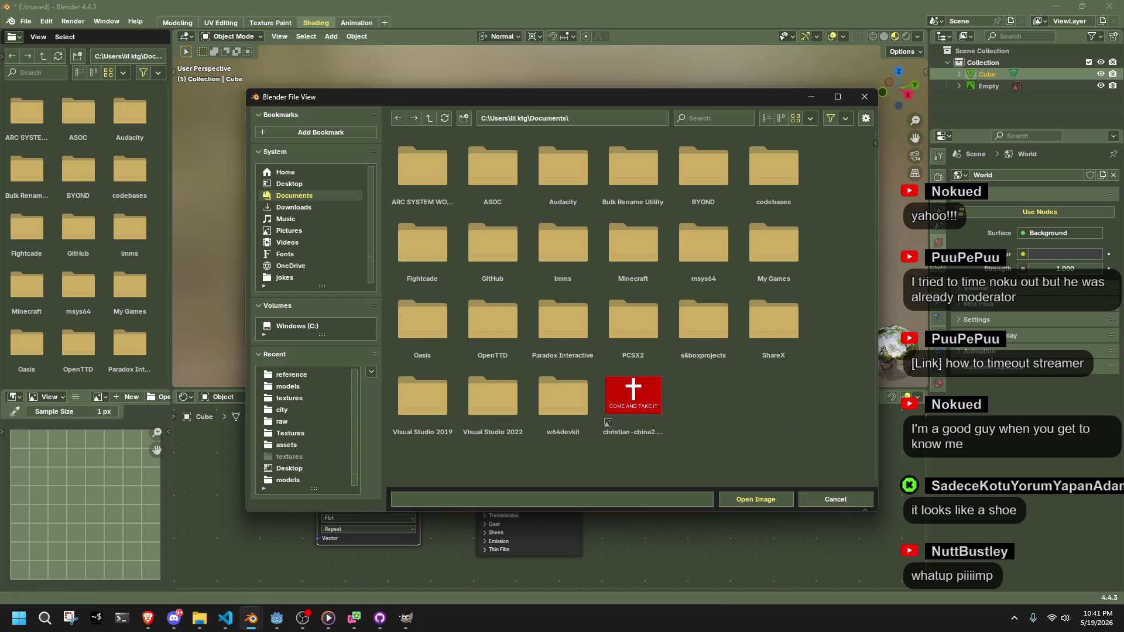
key(super+e)
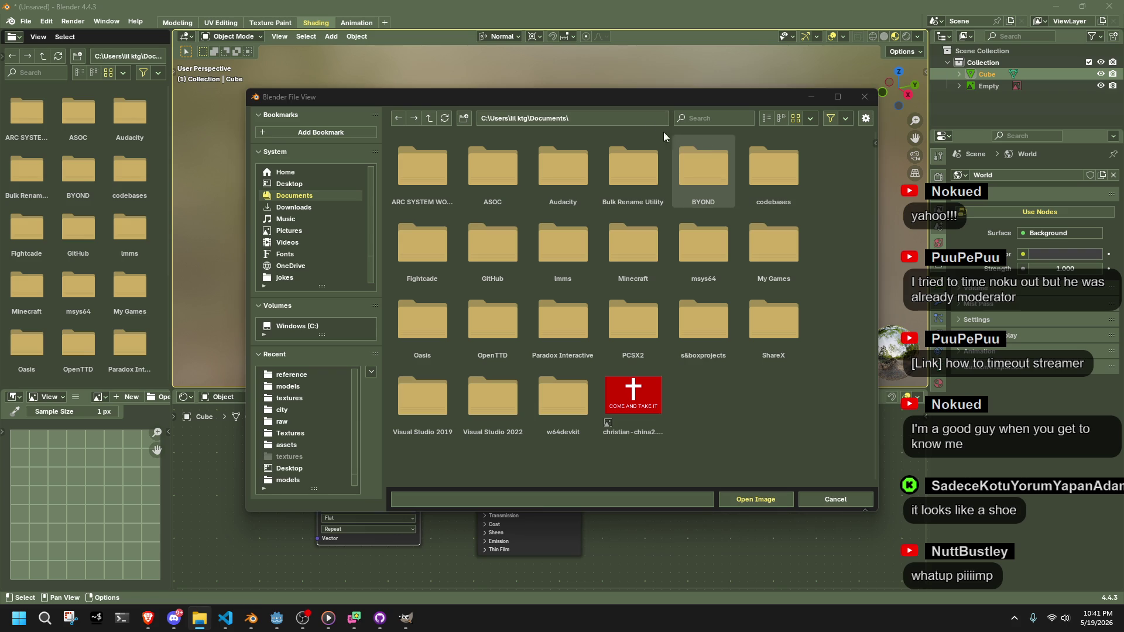
click(635, 118)
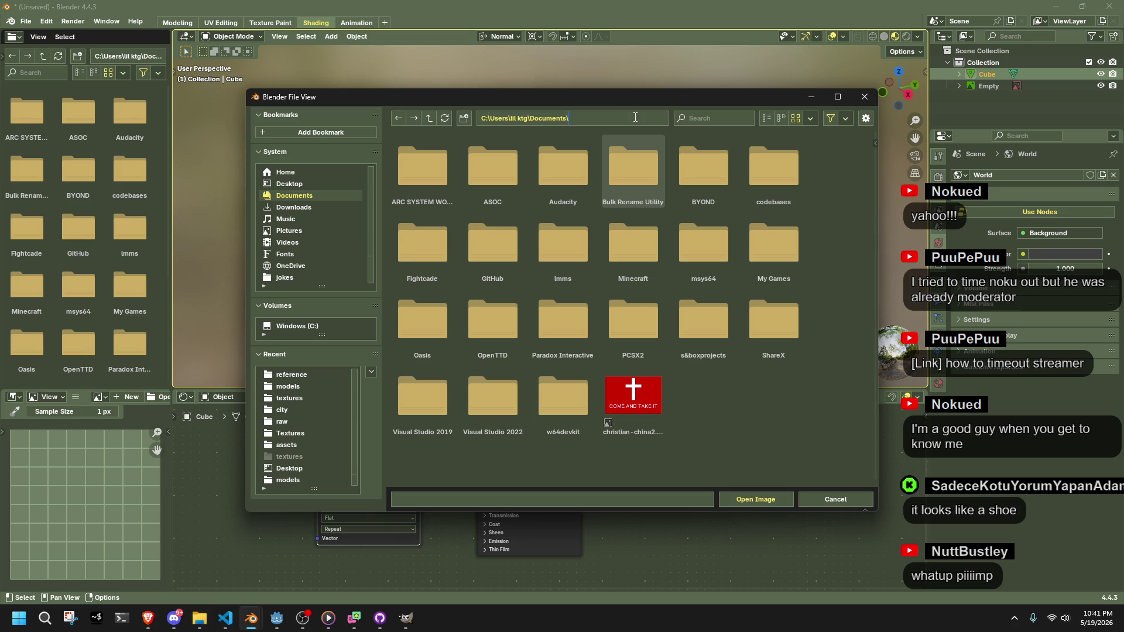
key(ctrl+a)
key(ctrl+v)
key(Return)
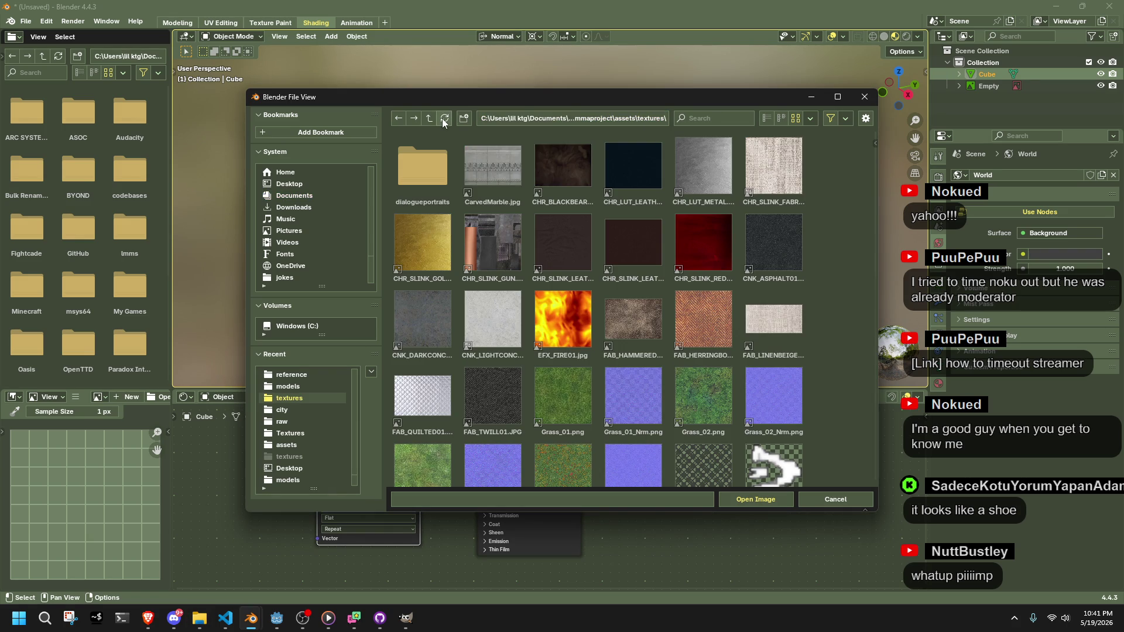
scroll(593, 272, down, 10)
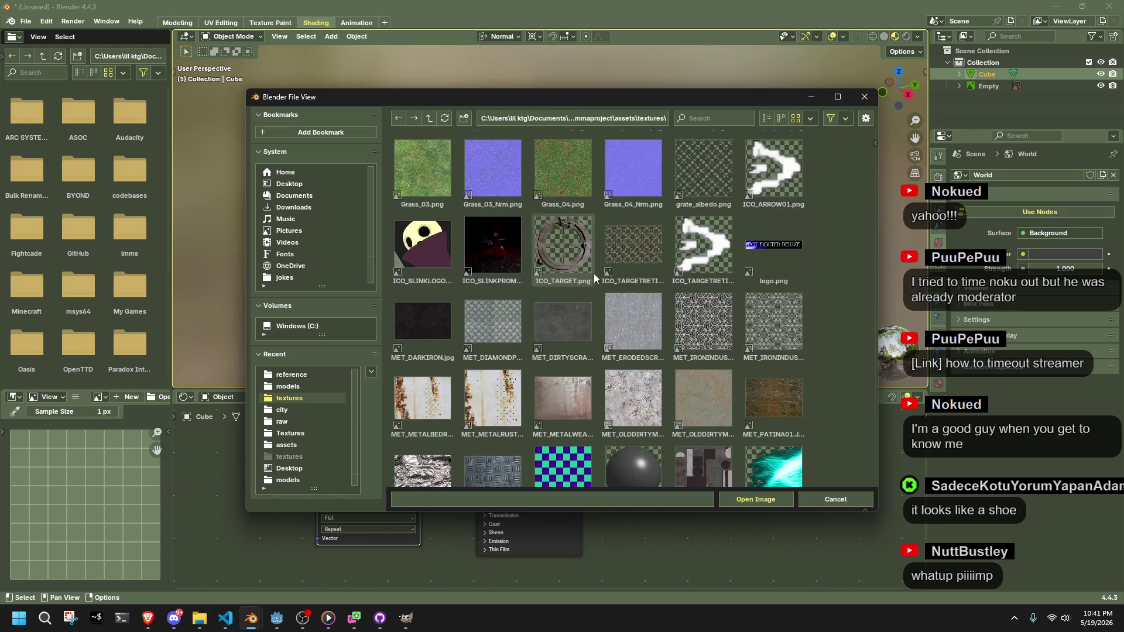
scroll(582, 430, up, 10)
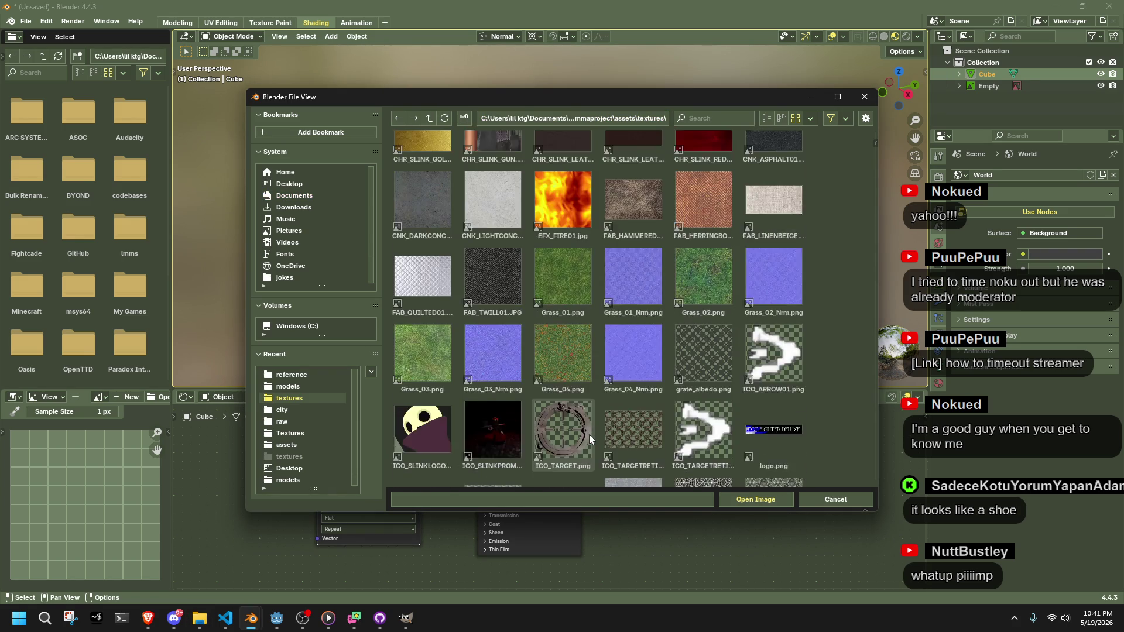
scroll(589, 435, down, 8)
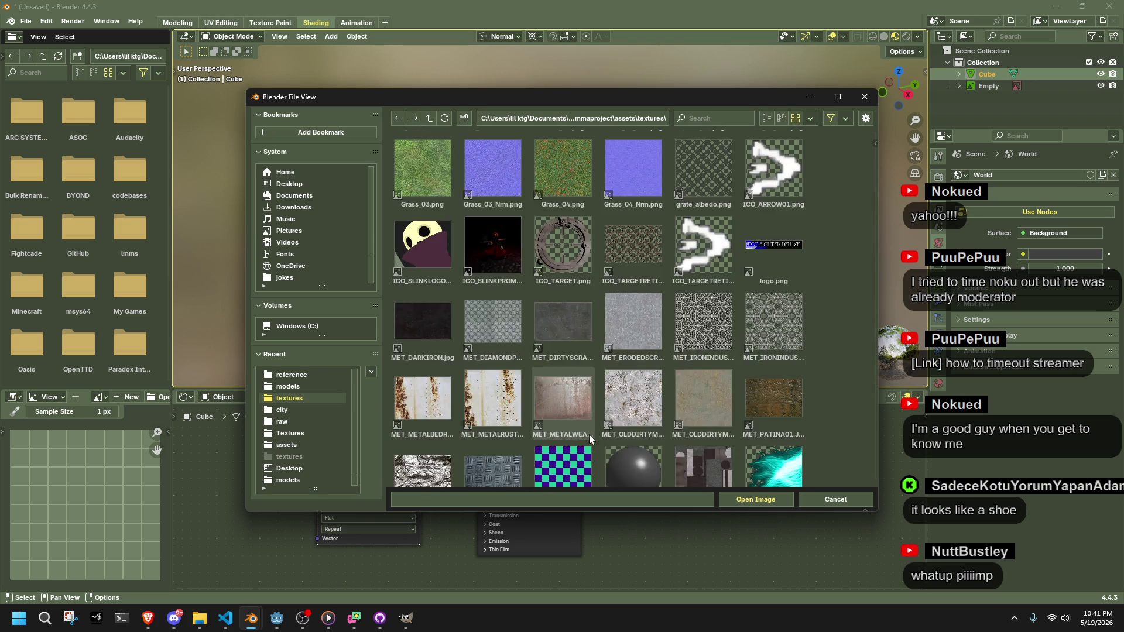
scroll(589, 434, down, 3)
double_click(615, 380)
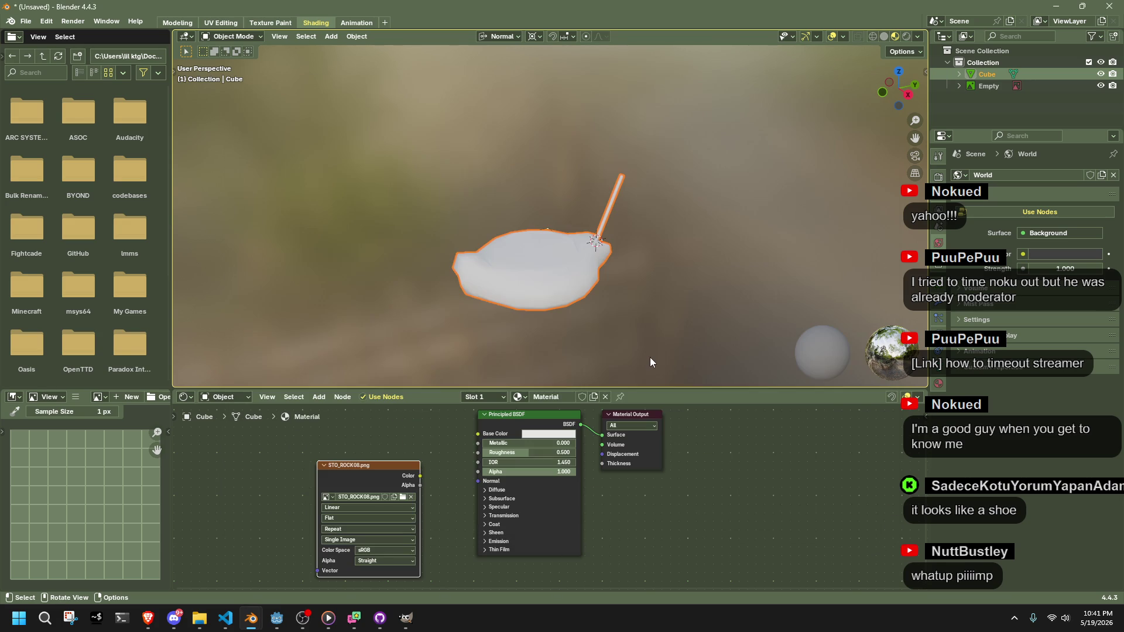
Feed the rock image into Base Color and Cube Project the lamp's face UVs
drag(416, 476, 477, 433)
scroll(551, 297, up, 2)
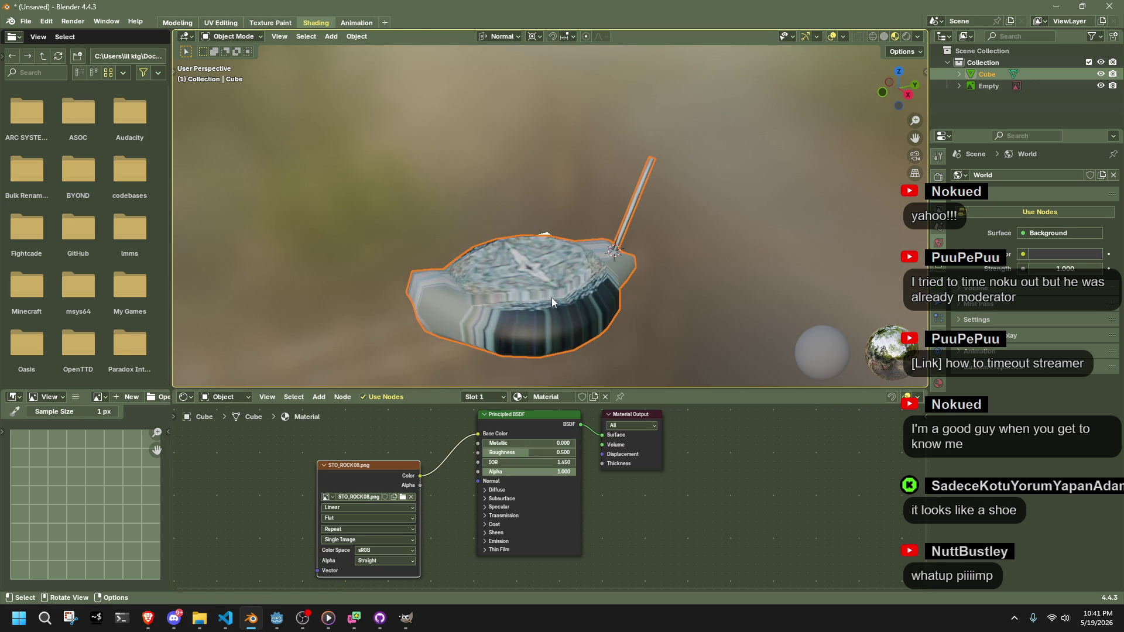
key(Tab)
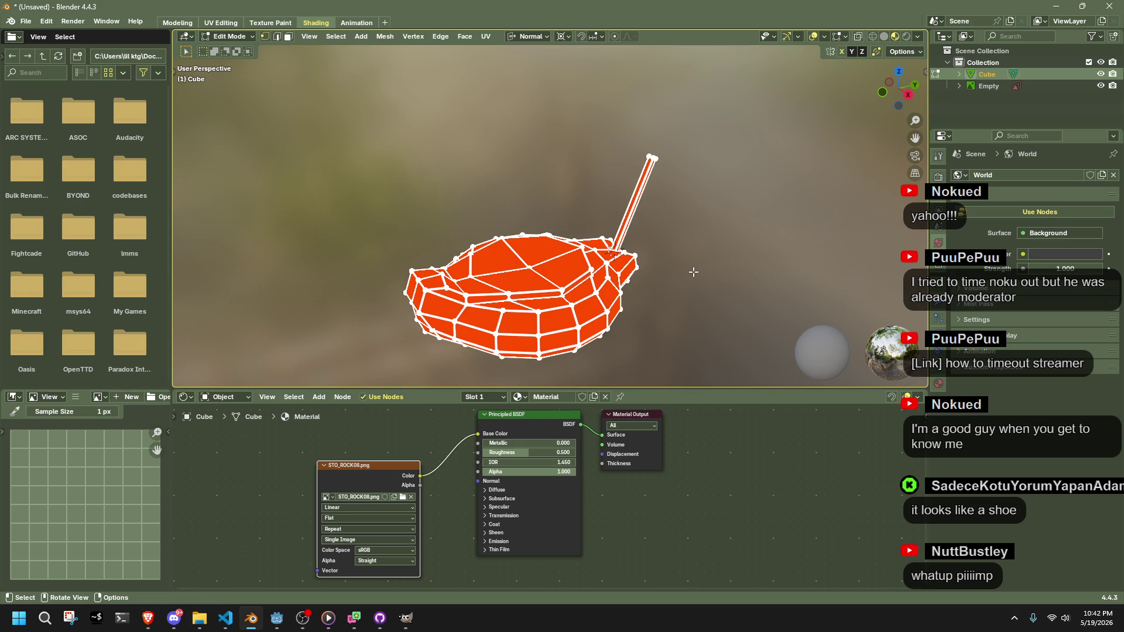
key(3)
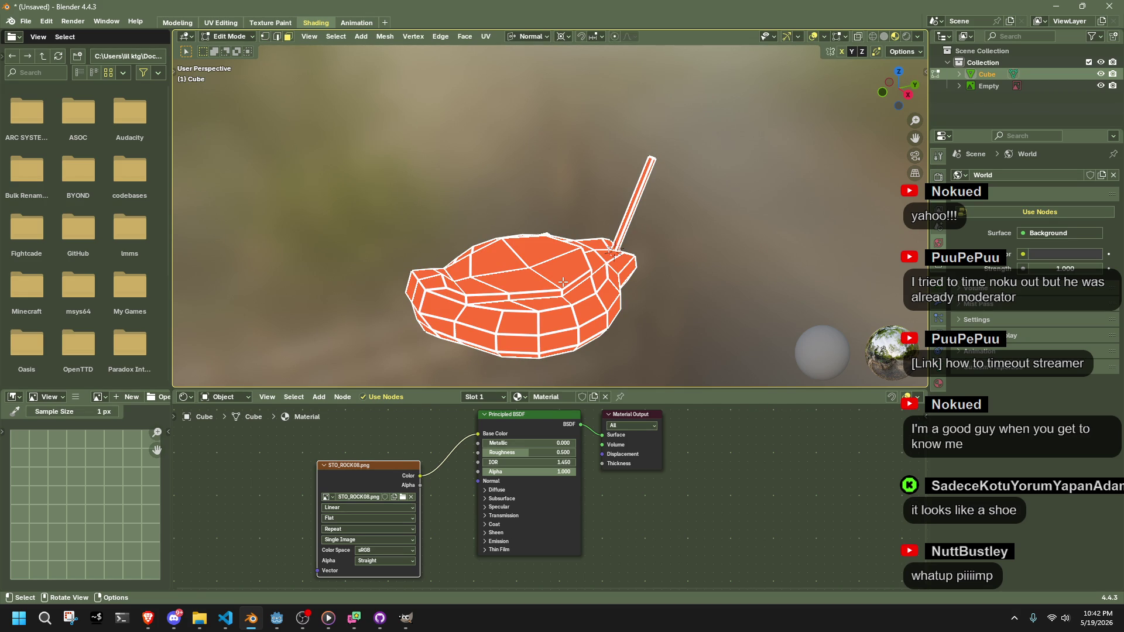
right_click(562, 282)
mouse_move(544, 415)
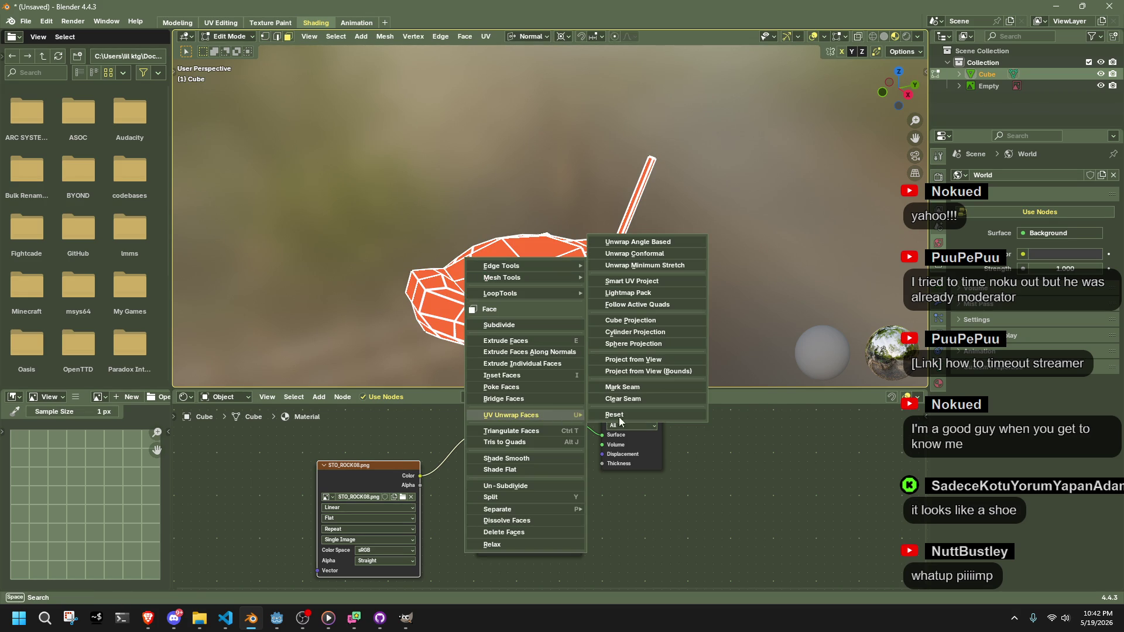
click(653, 321)
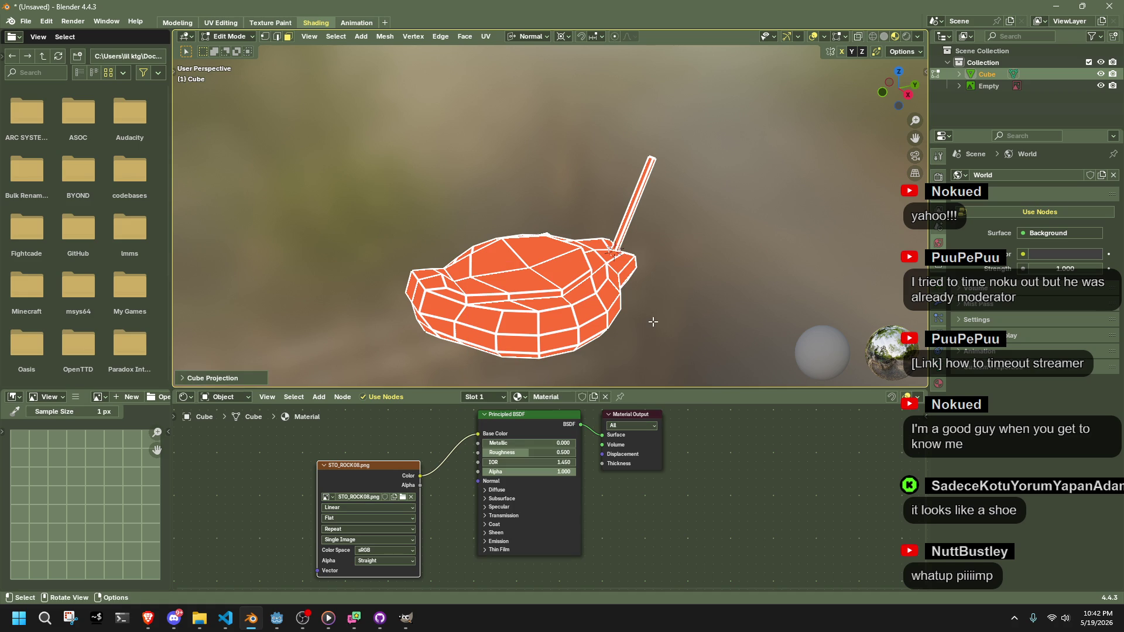
Lower the cube projection size so the stones appear smaller on the lamp
key(shift+alt+z)
click(187, 379)
mouse_move(281, 336)
mouse_down()
mouse_move(135, 343)
mouse_move(280, 336)
mouse_up()
click(703, 305)
drag(704, 304, 379, 304)
Return to Object Mode and set the material roughness to 1.000
key(Tab)
drag(526, 453, 576, 453)
click(649, 286)
scroll(648, 287, up, 2)
mouse_move(648, 287)
mouse_down()
mouse_move(512, 339)
mouse_move(381, 346)
mouse_move(261, 291)
mouse_up()
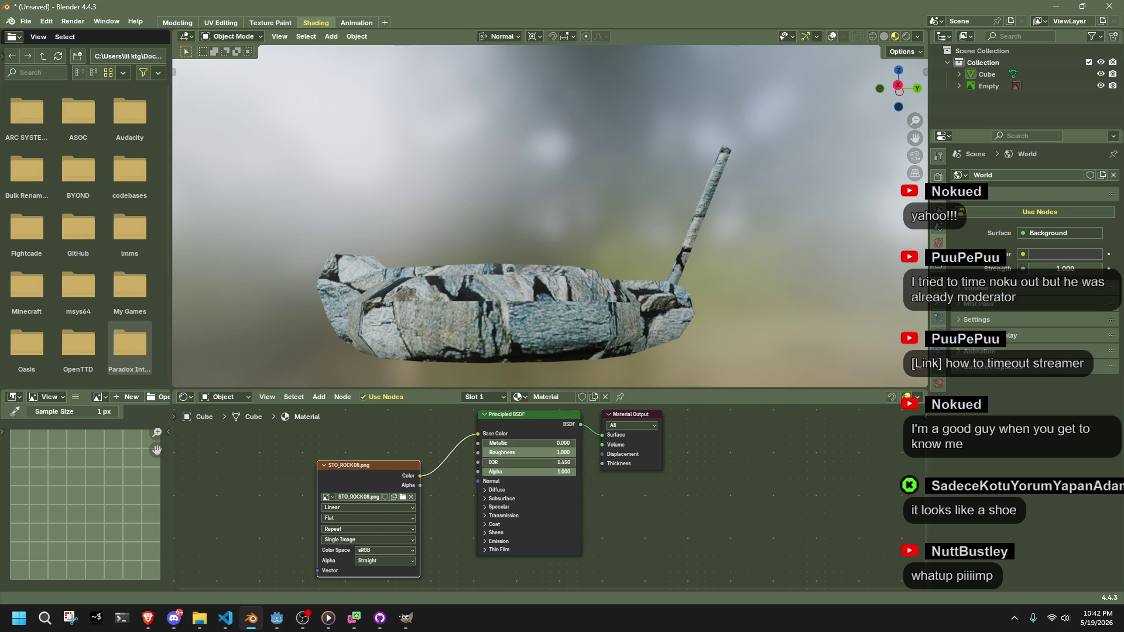
mouse_move(650, 310)
mouse_down()
mouse_move(574, 295)
mouse_move(410, 330)
mouse_move(698, 358)
mouse_move(785, 331)
mouse_move(798, 312)
mouse_up()
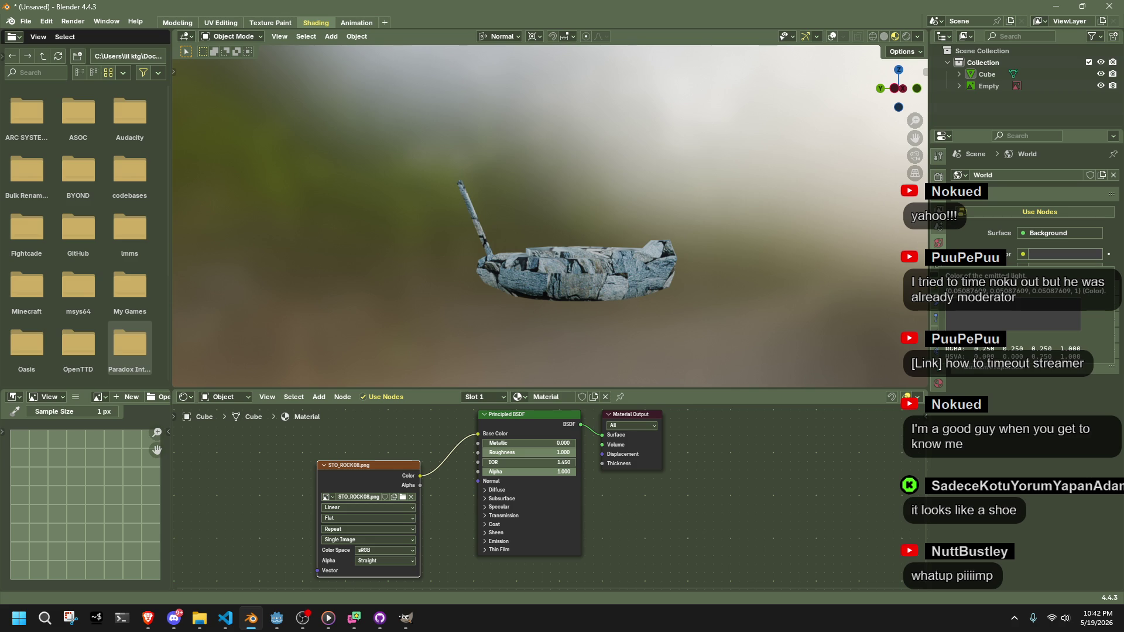
mouse_move(792, 228)
mouse_down()
mouse_move(797, 217)
mouse_move(796, 276)
mouse_move(742, 238)
mouse_move(787, 217)
mouse_move(886, 222)
mouse_move(849, 190)
mouse_move(806, 226)
mouse_up()
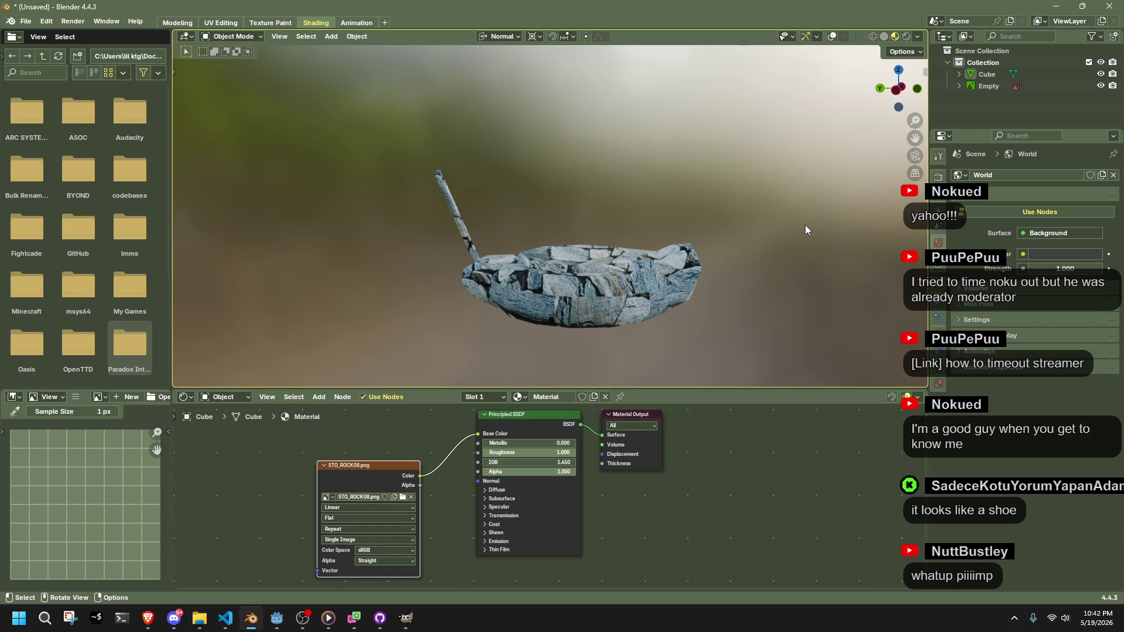
key(alt+Tab)
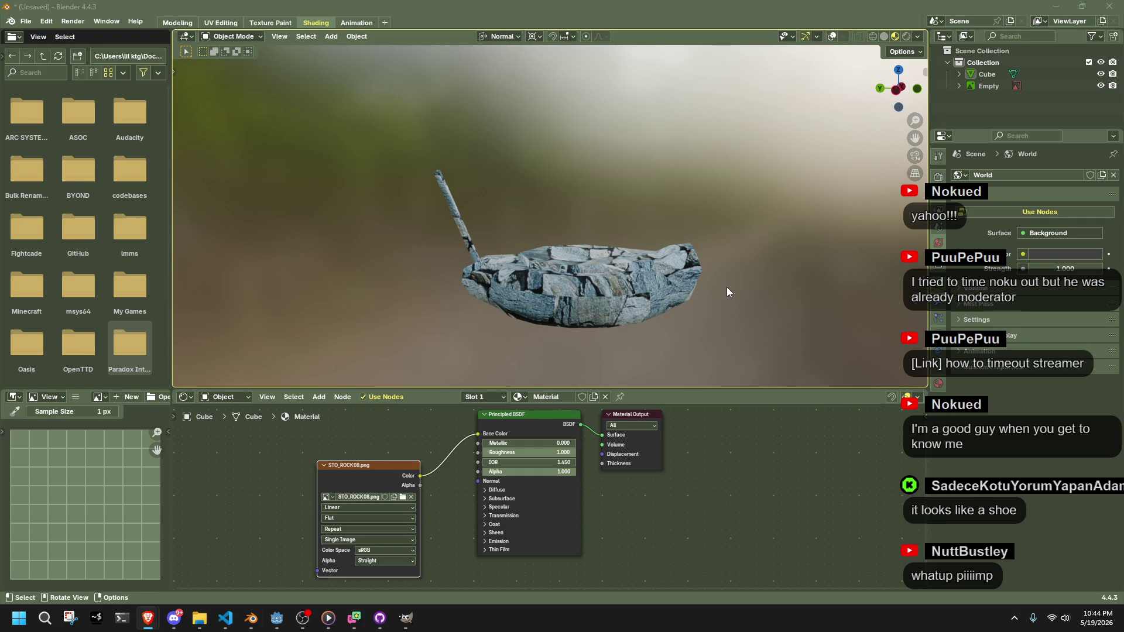
mouse_move(726, 287)
mouse_down()
mouse_move(690, 336)
mouse_move(431, 332)
mouse_move(644, 322)
mouse_up()
key(alt+Tab)
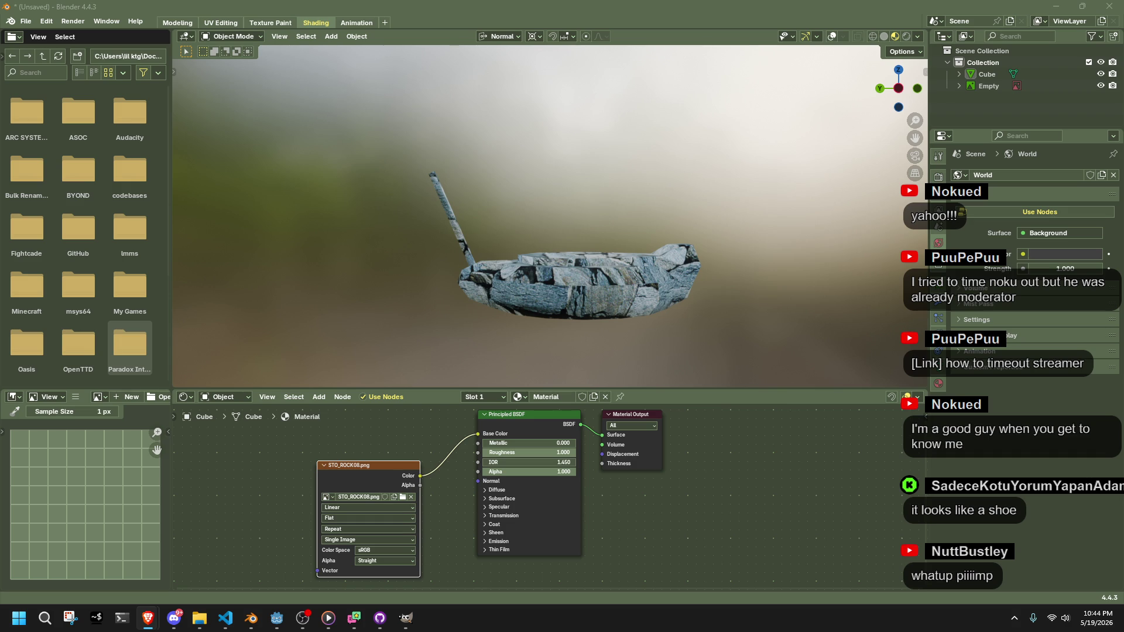
key(alt+Tab)
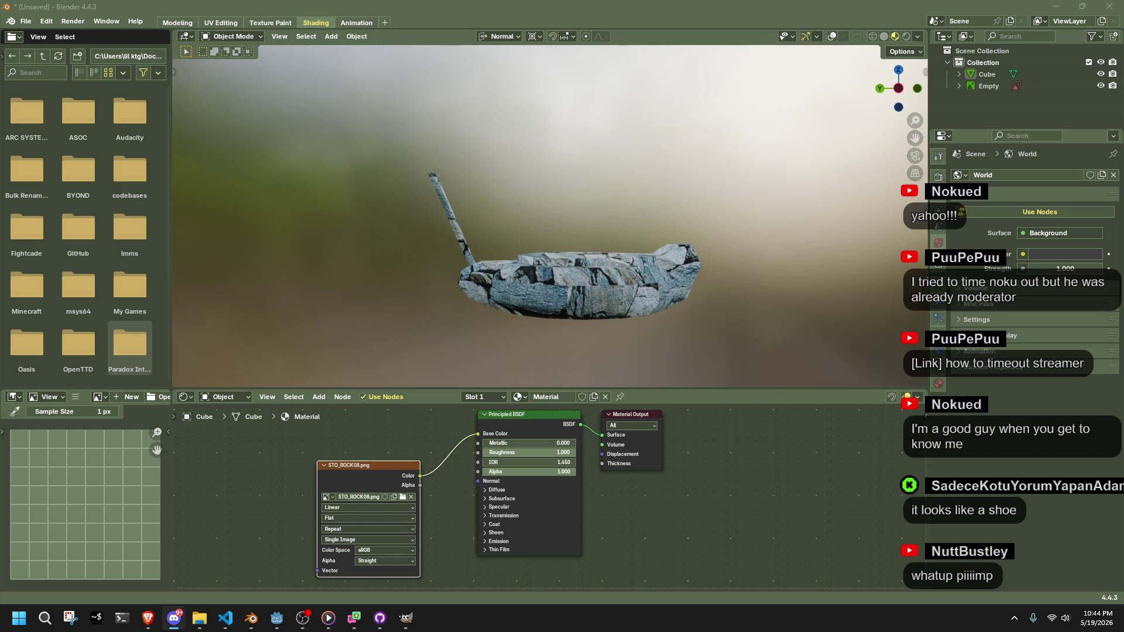
scroll(714, 257, up, 2)
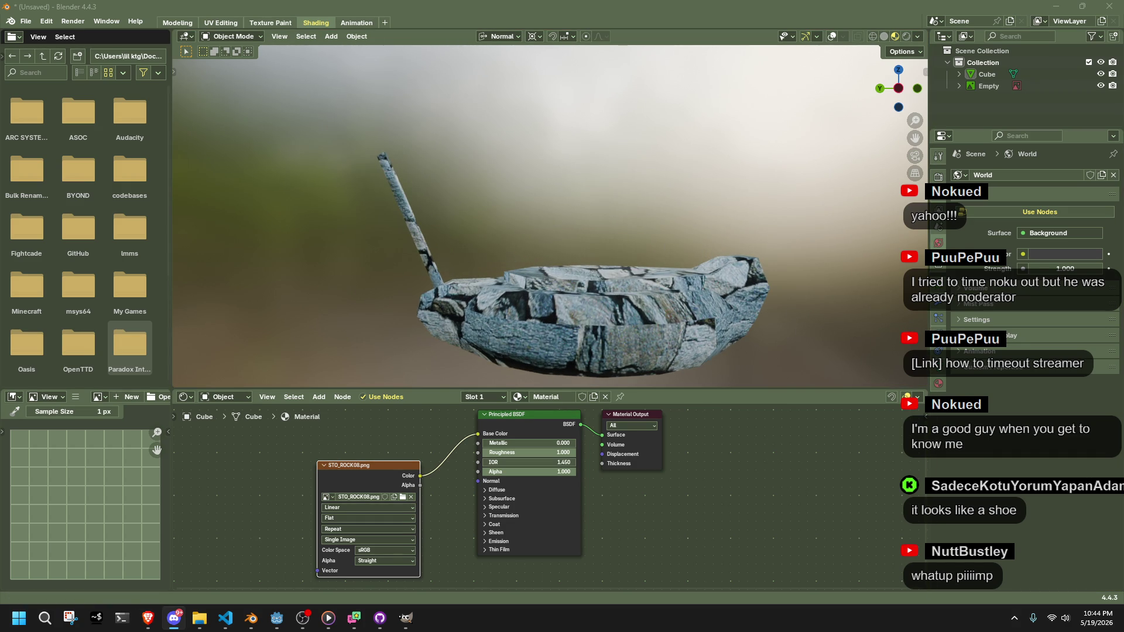
mouse_move(756, 204)
mouse_down()
mouse_move(792, 253)
mouse_move(768, 290)
mouse_move(545, 273)
mouse_move(401, 245)
mouse_up()
scroll(518, 273, down, 1)
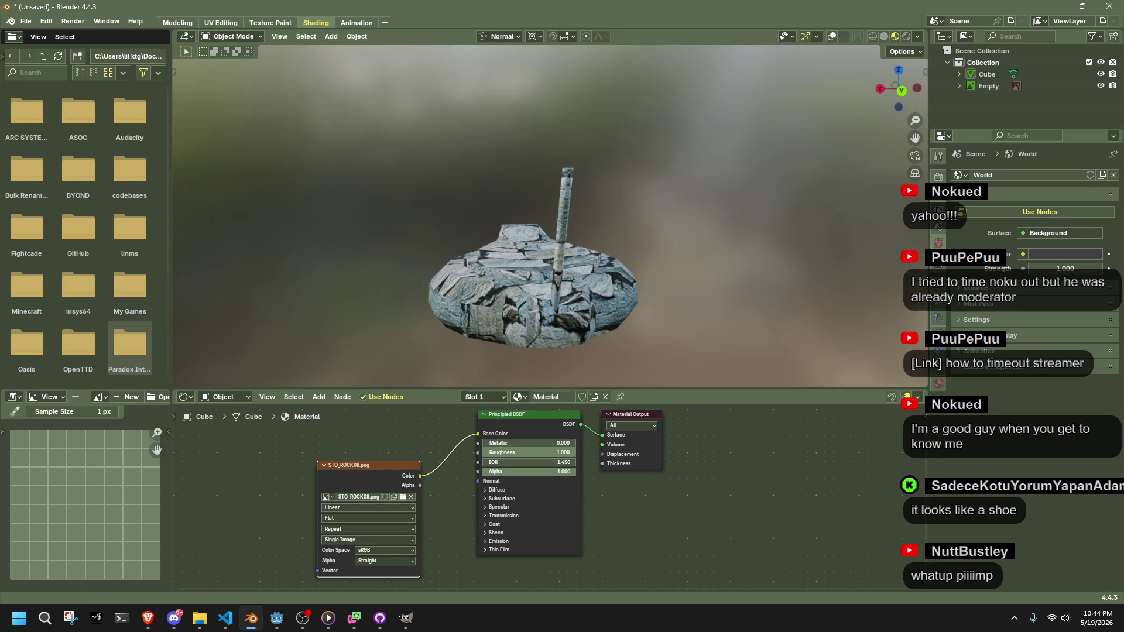
click(250, 618)
Preview the TRAVERTN, TILES24, TILE and TILE10 textures and open TILE10's save dialog
click(148, 618)
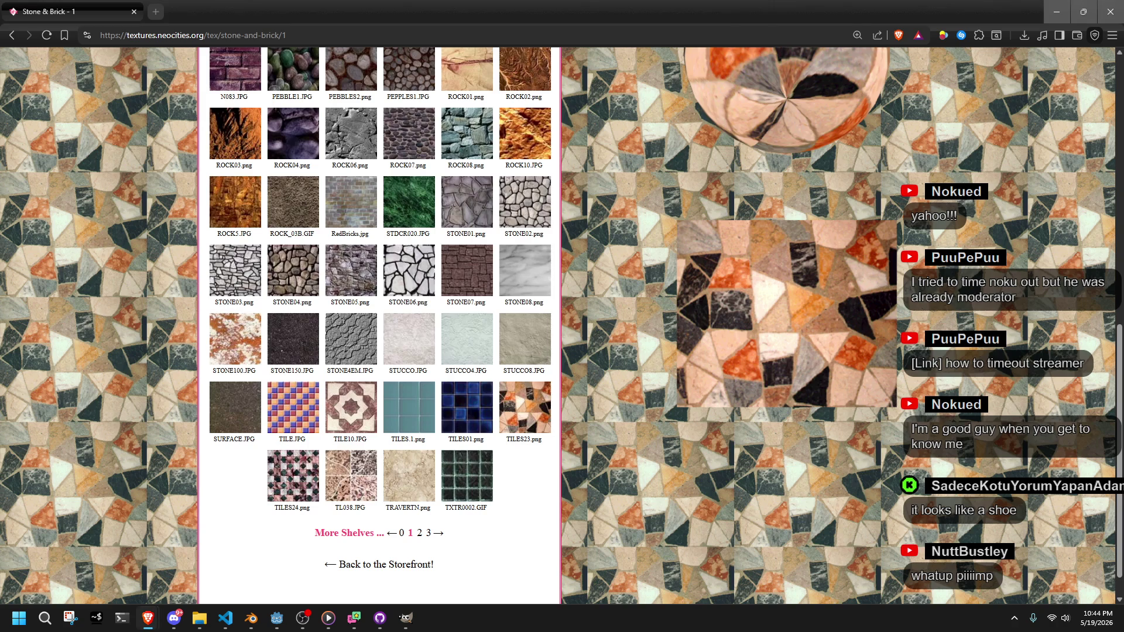
click(404, 490)
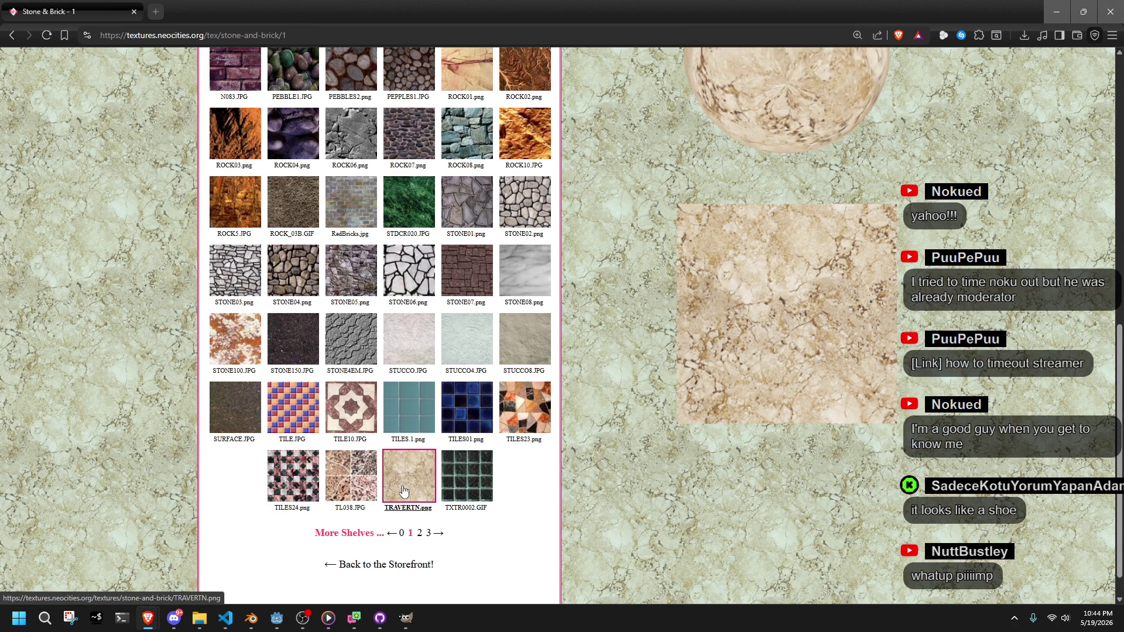
click(299, 487)
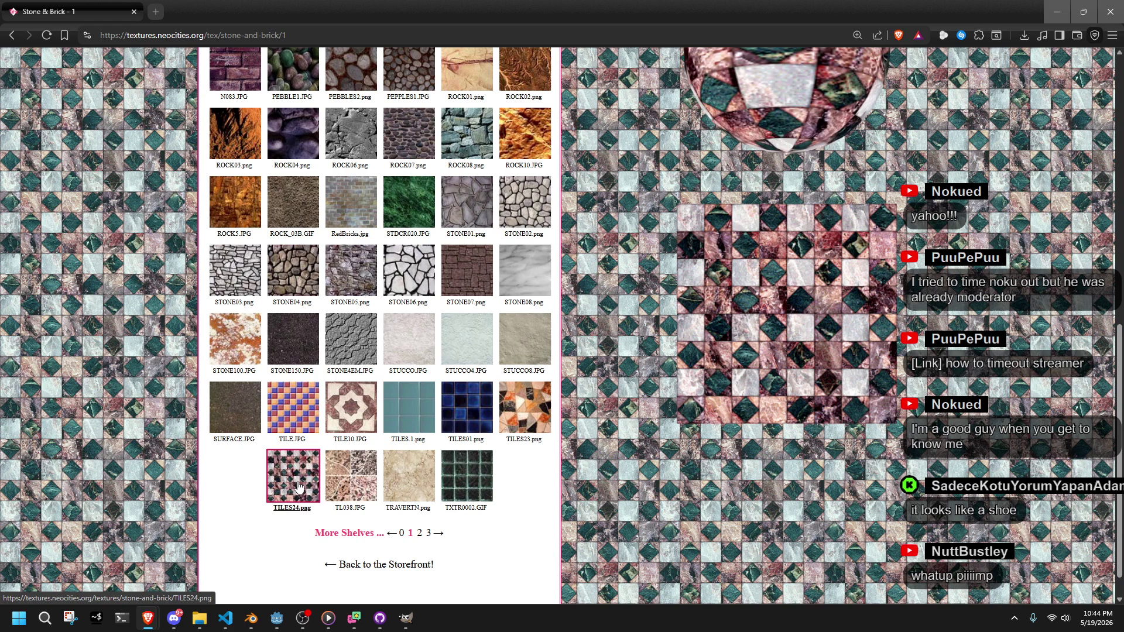
click(396, 465)
click(292, 409)
click(351, 418)
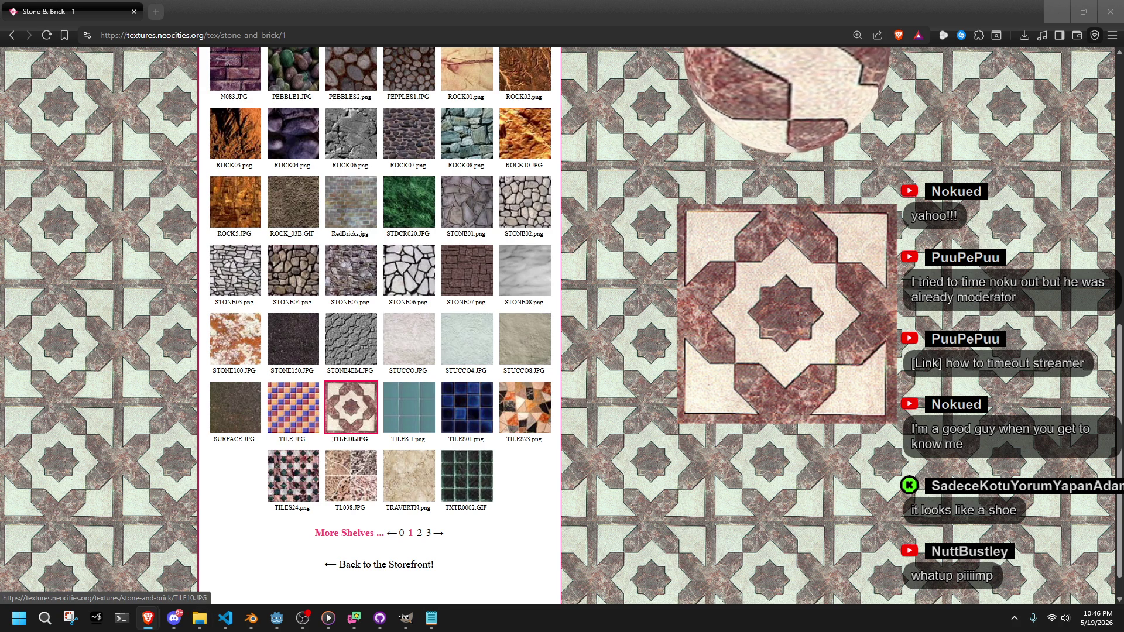
click(351, 408)
Prefix the TILE10 file name with FLR_ and save it as FLR_TILE10.JPG
click(264, 500)
text(FLR_TILE10.JPG)
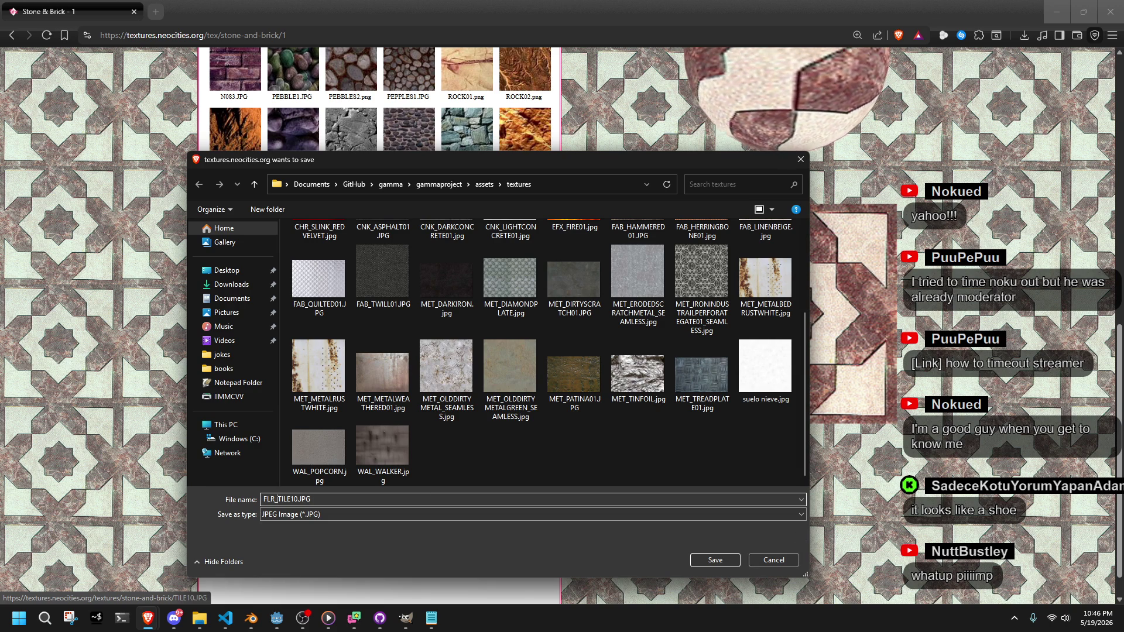
key(alt+Tab)
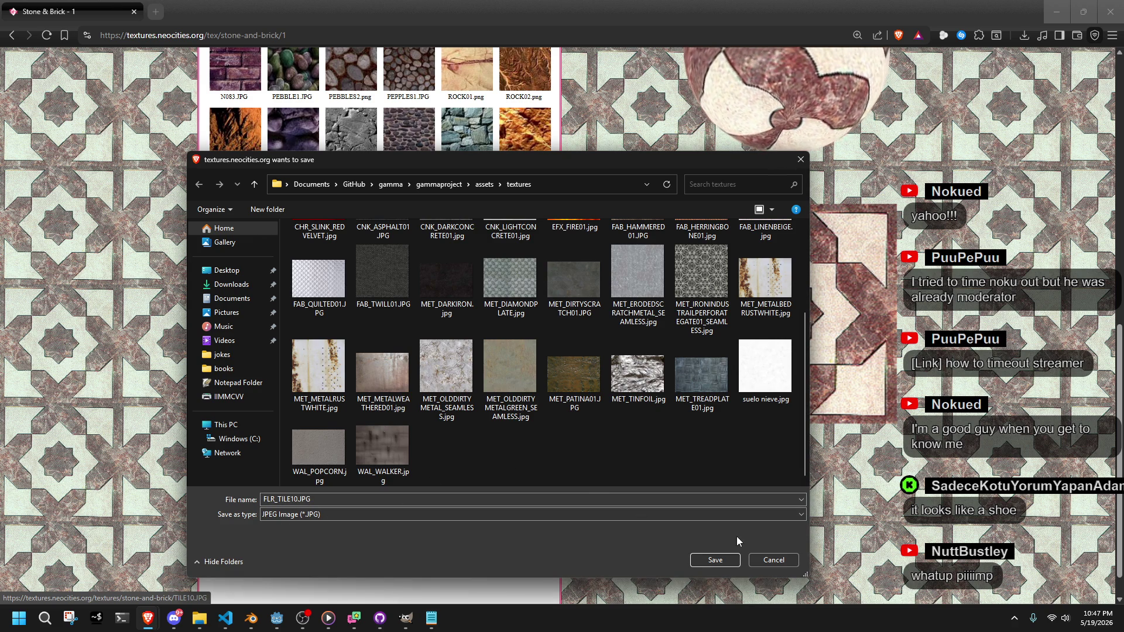
click(715, 559)
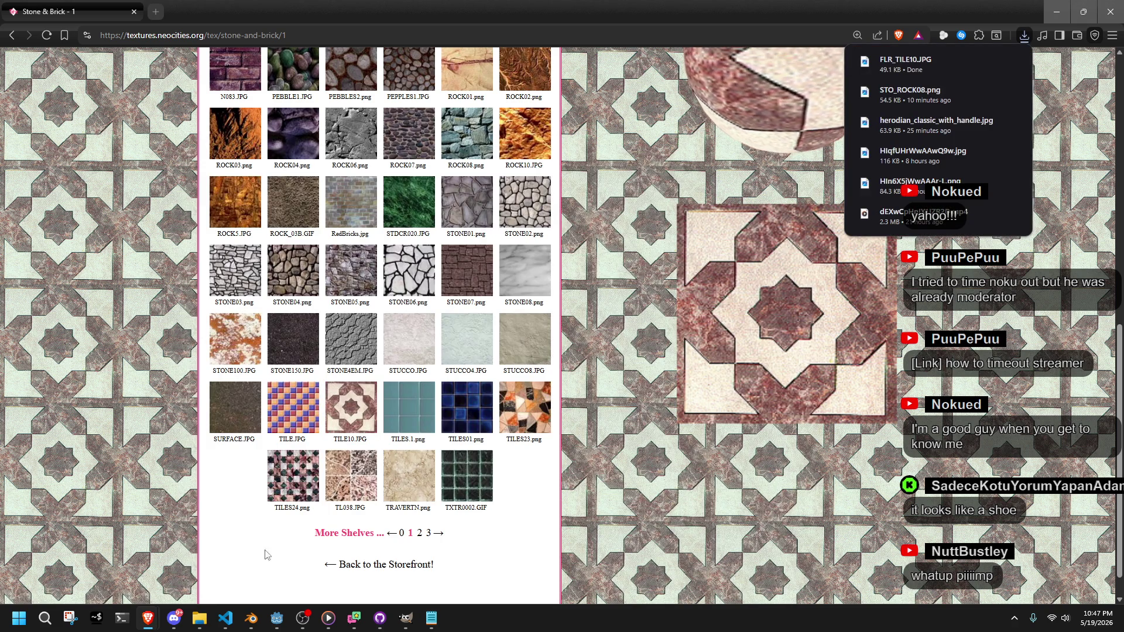
click(229, 413)
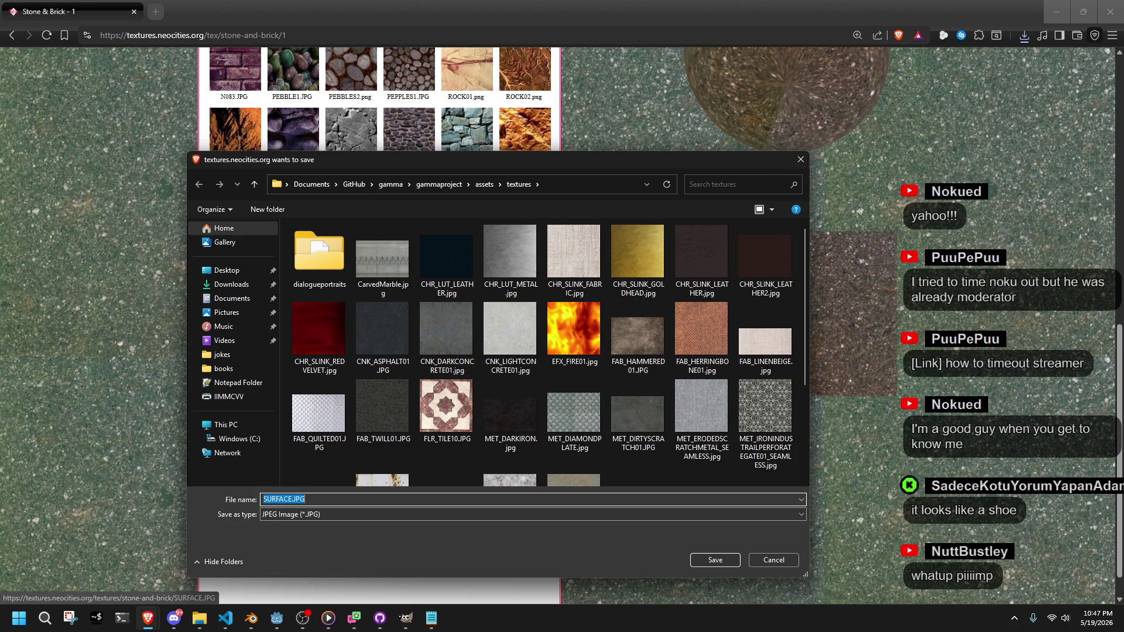
Prefix the SURFACE file name with FLR_ and save it as FLR_SURFACE.JPG
click(305, 499)
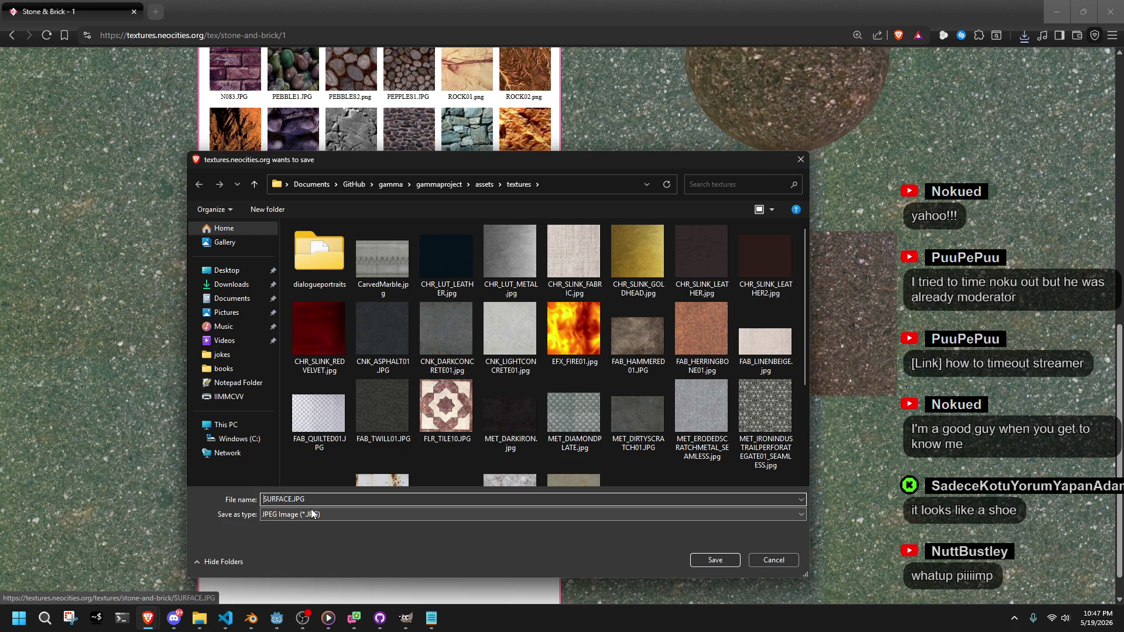
key(Home)
text(FLR_)
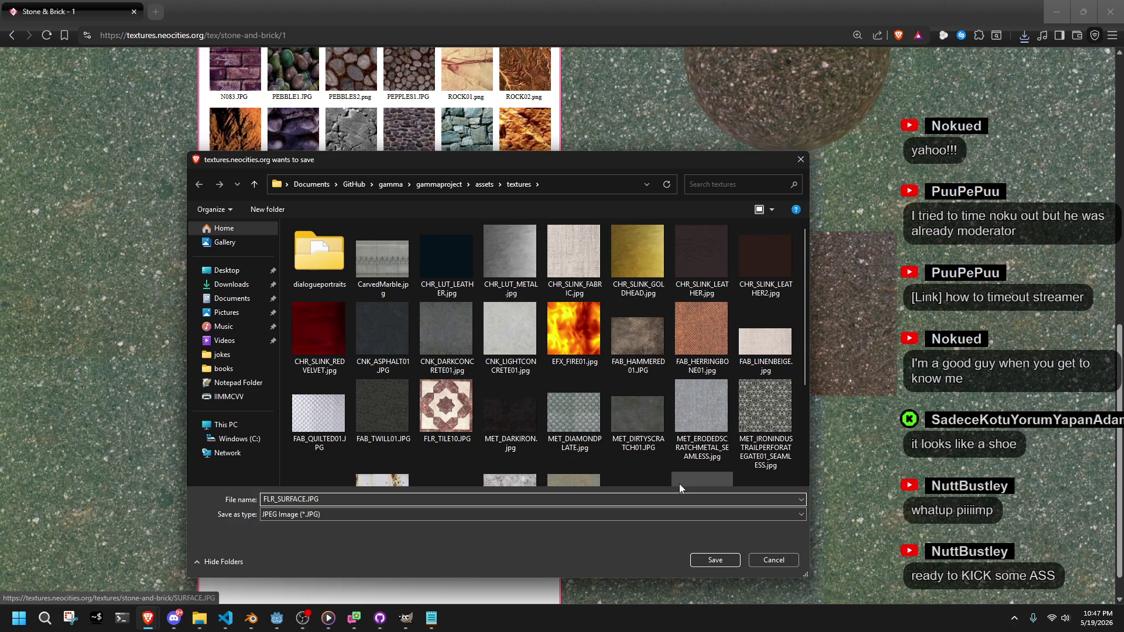
click(716, 557)
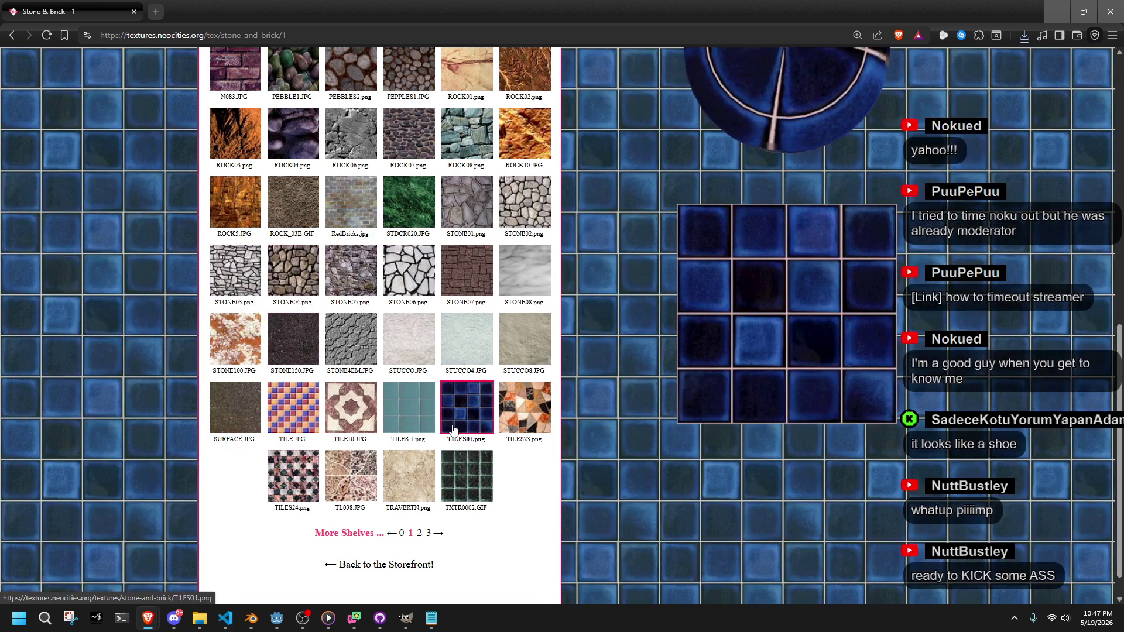
Scroll up the Stone & Brick shelf and preview the GORA7 and GRANITE3 textures
scroll(454, 430, up, 1)
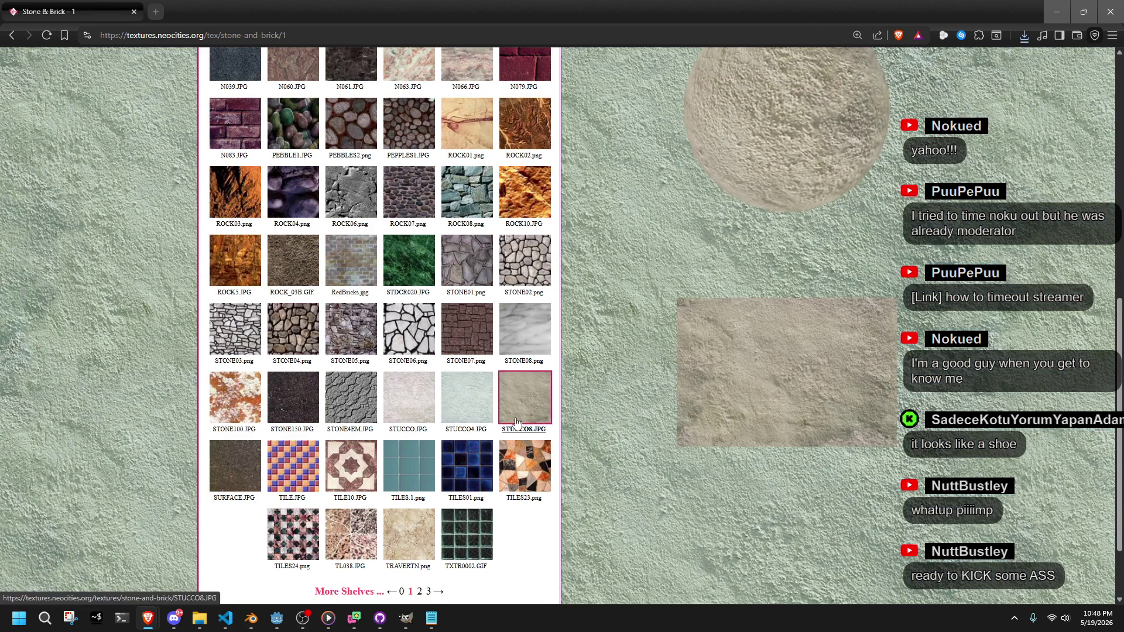
scroll(517, 423, up, 2)
scroll(516, 422, up, 4)
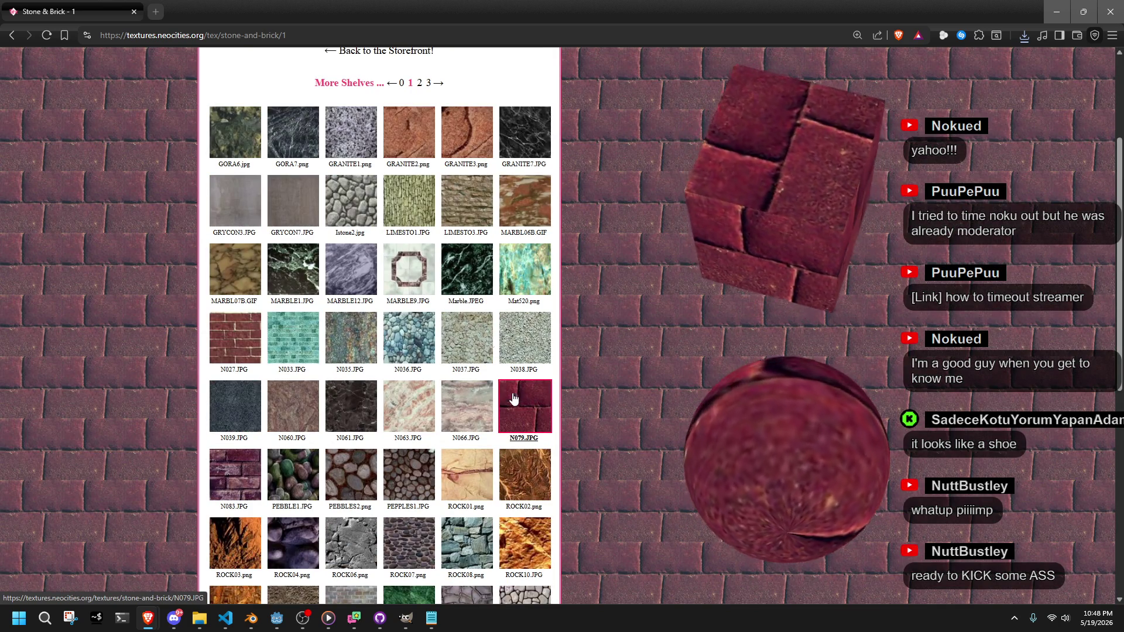
mouse_move(328, 128)
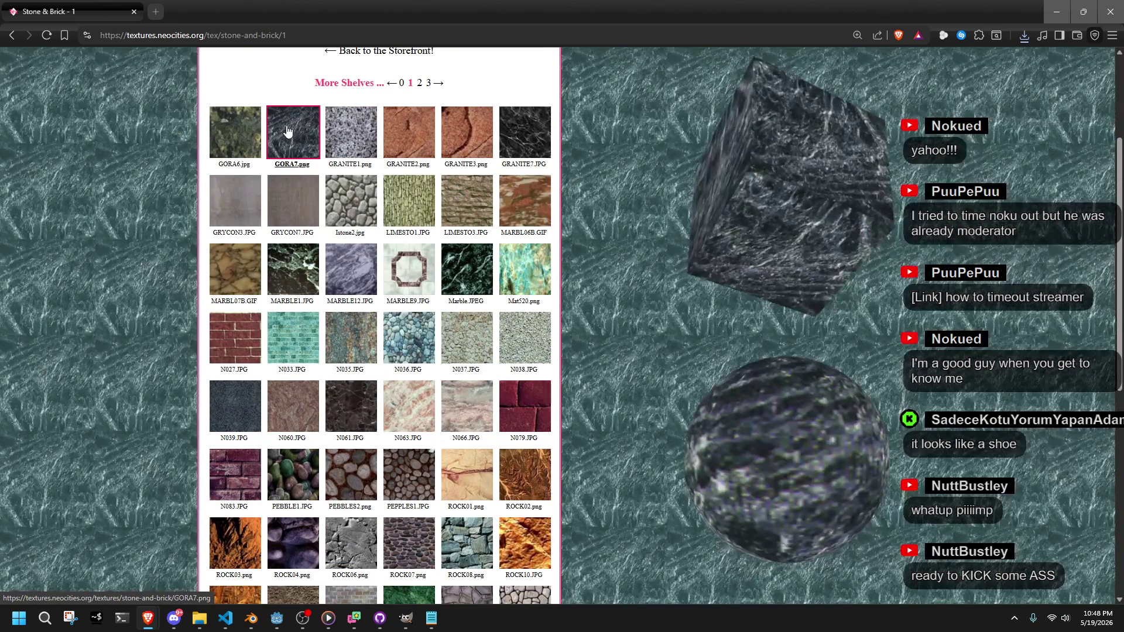
mouse_move(427, 151)
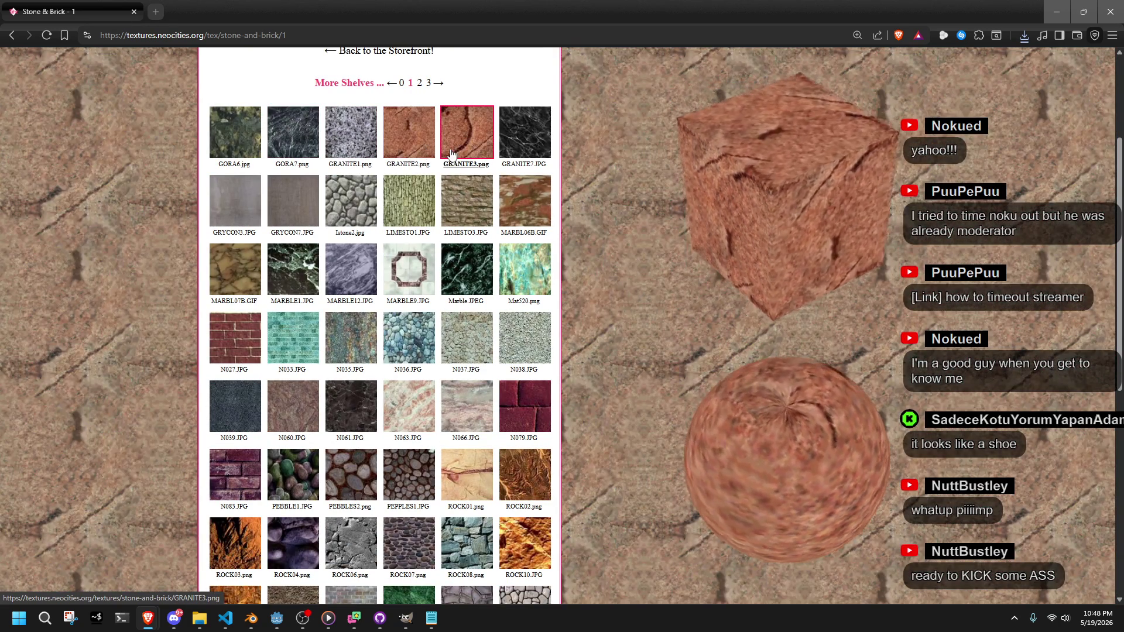
mouse_move(483, 152)
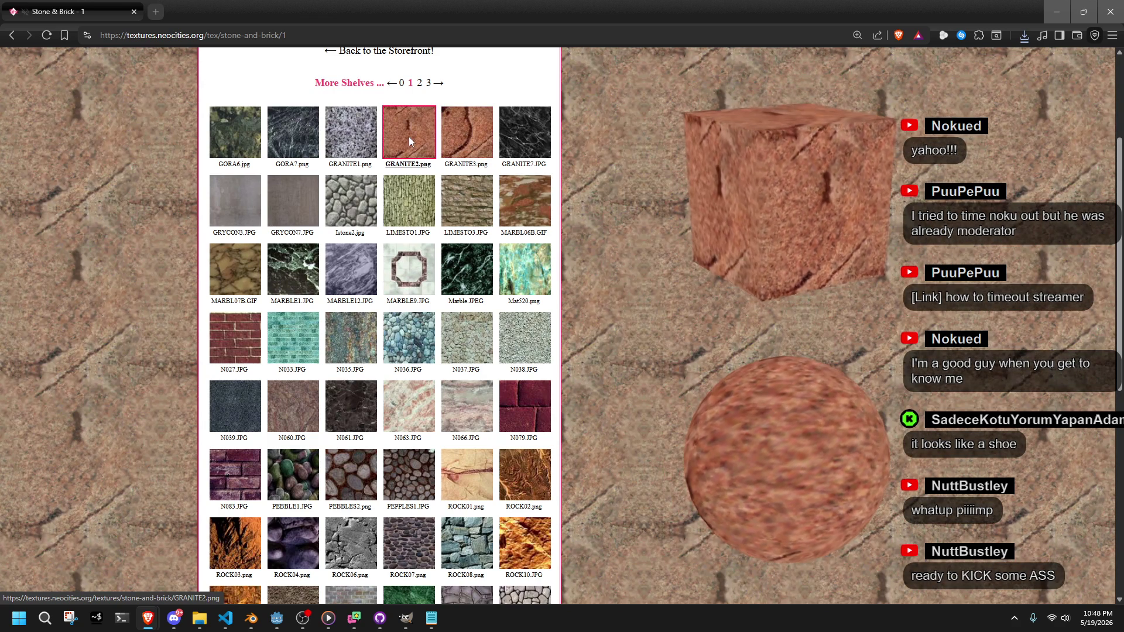
Save the GRANITE2 texture as STO_GRANITE2.png in the textures folder
click(409, 137)
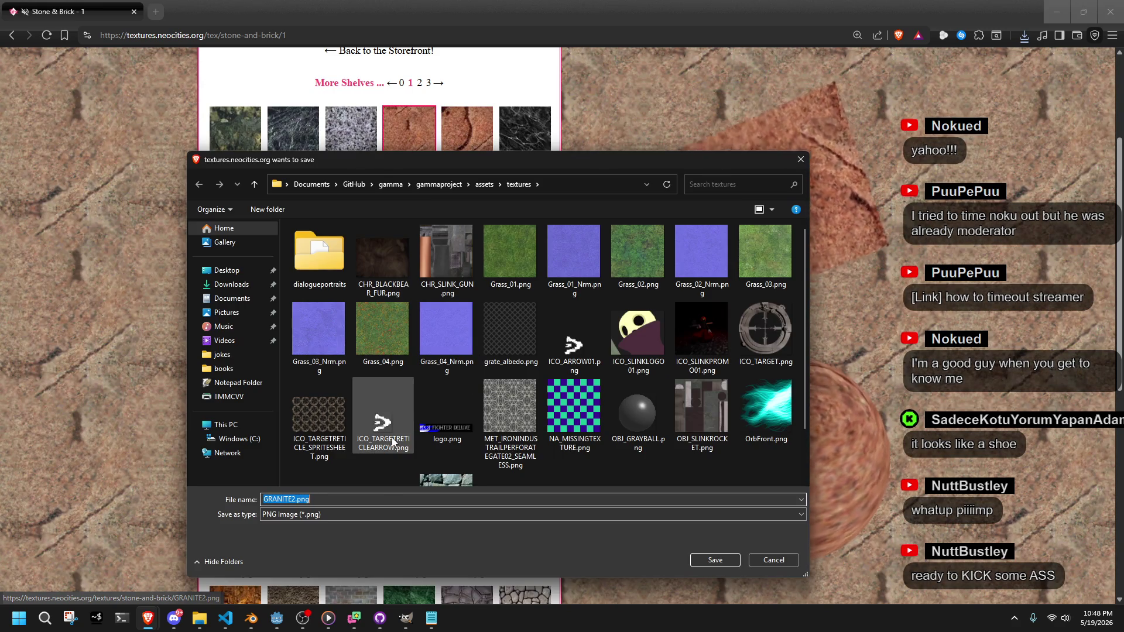
scroll(387, 433, down, 2)
click(291, 499)
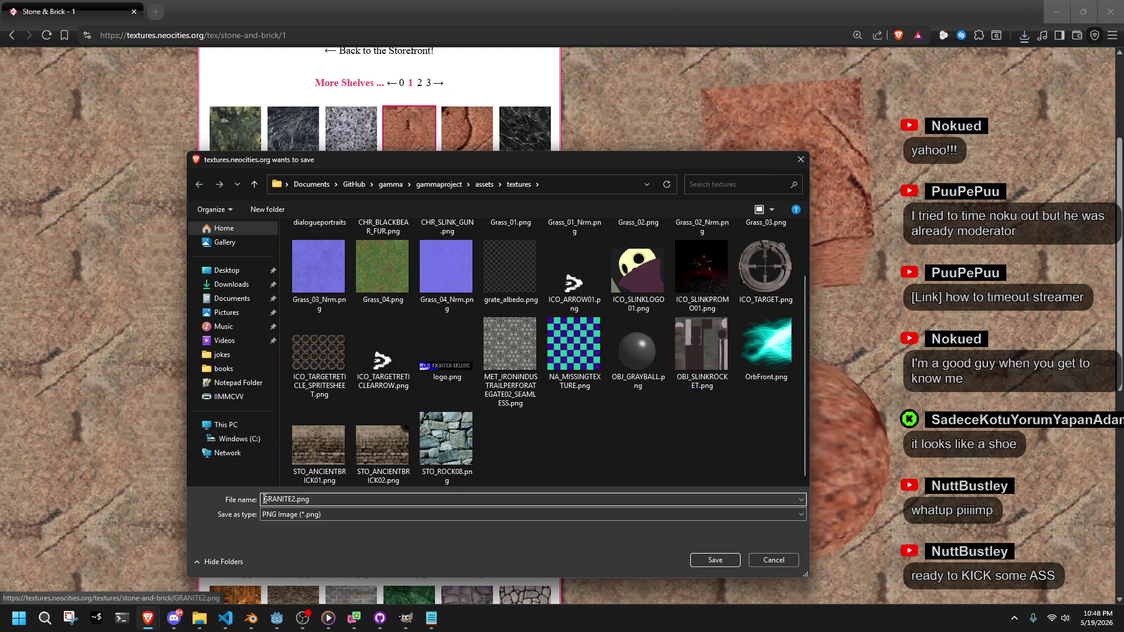
click(265, 499)
text(STO_)
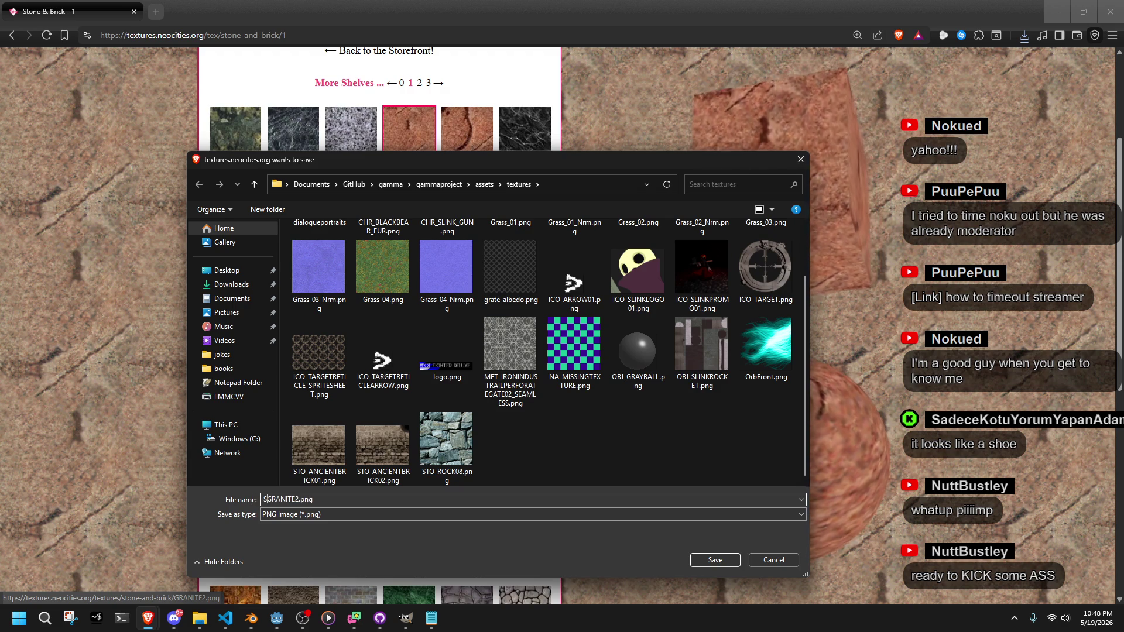
click(704, 559)
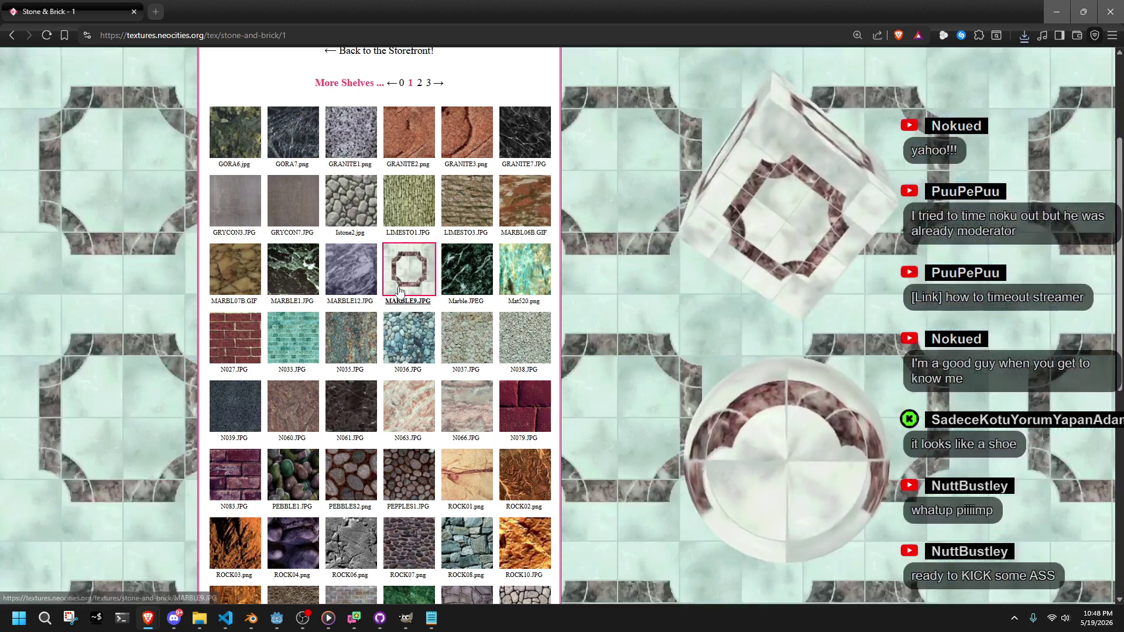
Save the MARBLE9 texture as FLR_MARBLE9.JPG in the textures folder
click(399, 290)
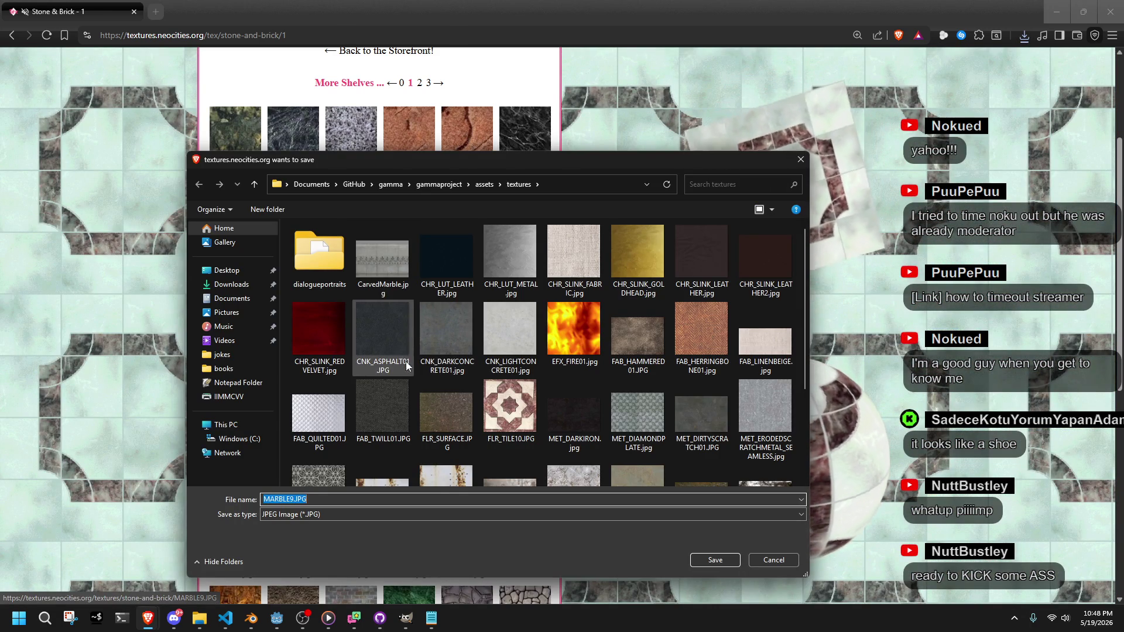
scroll(416, 373, down, 2)
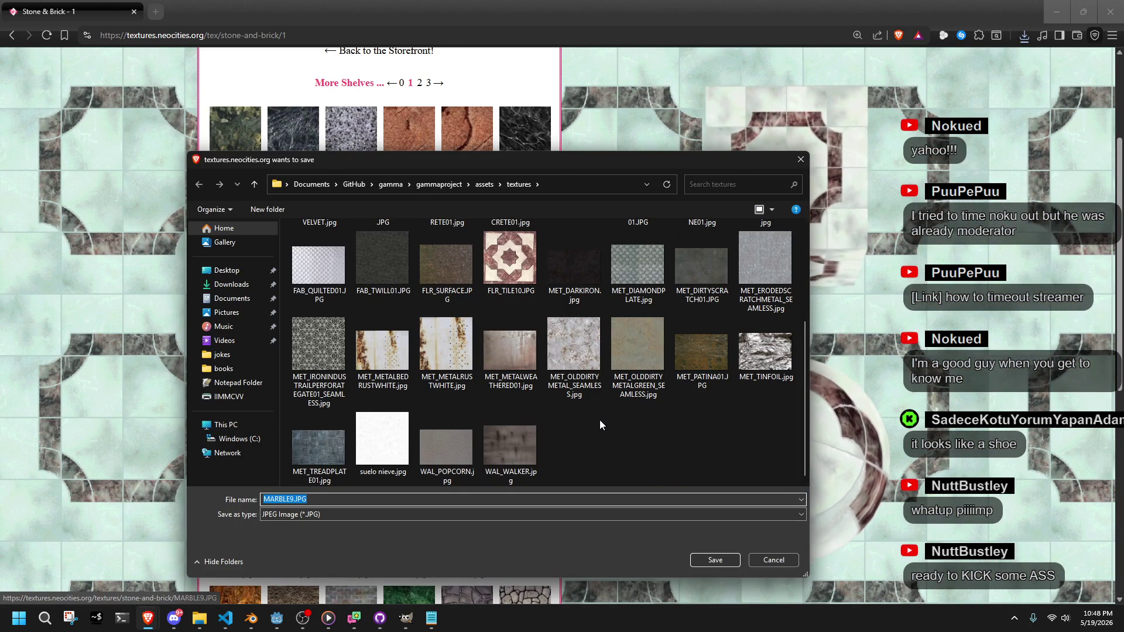
click(510, 259)
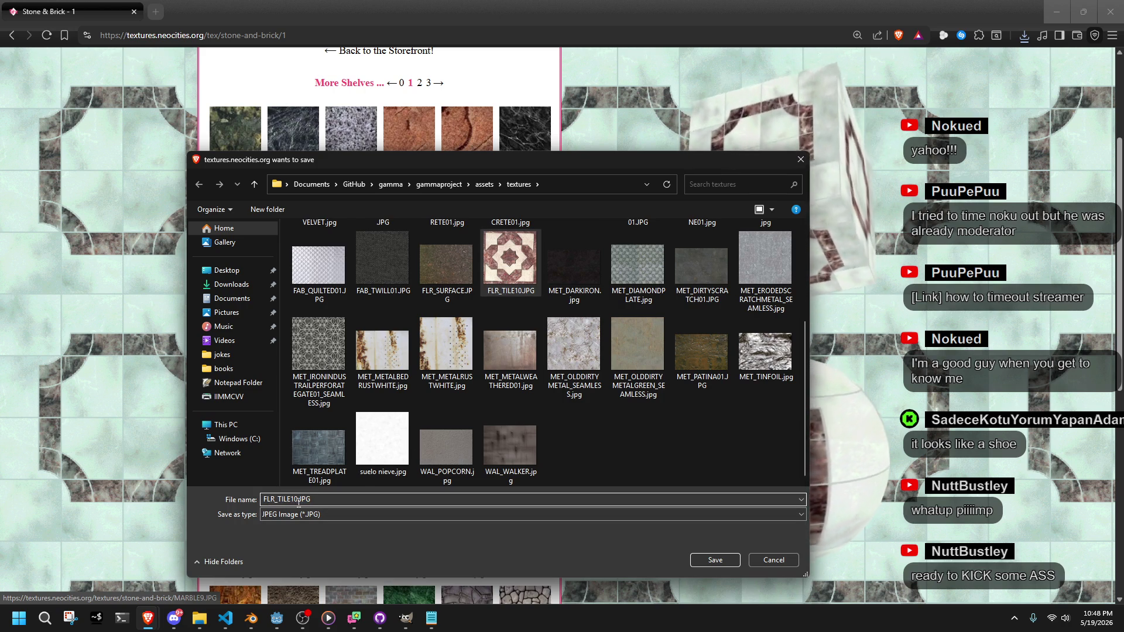
click(715, 560)
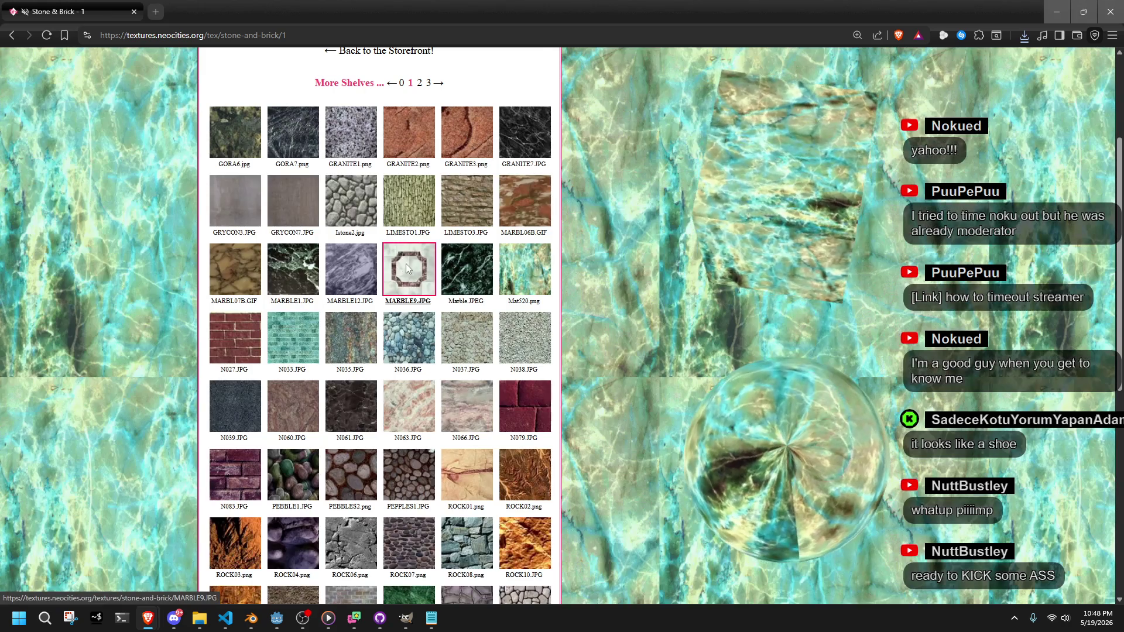
click(406, 263)
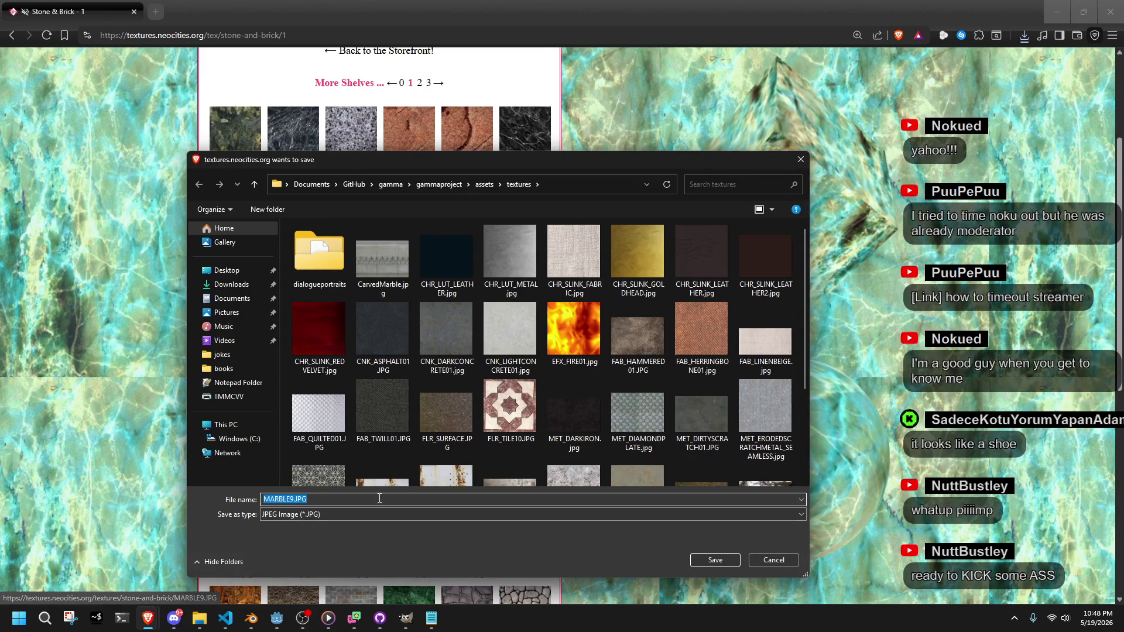
click(262, 499)
text(f)
key(BackSpace)
text(FLR_)
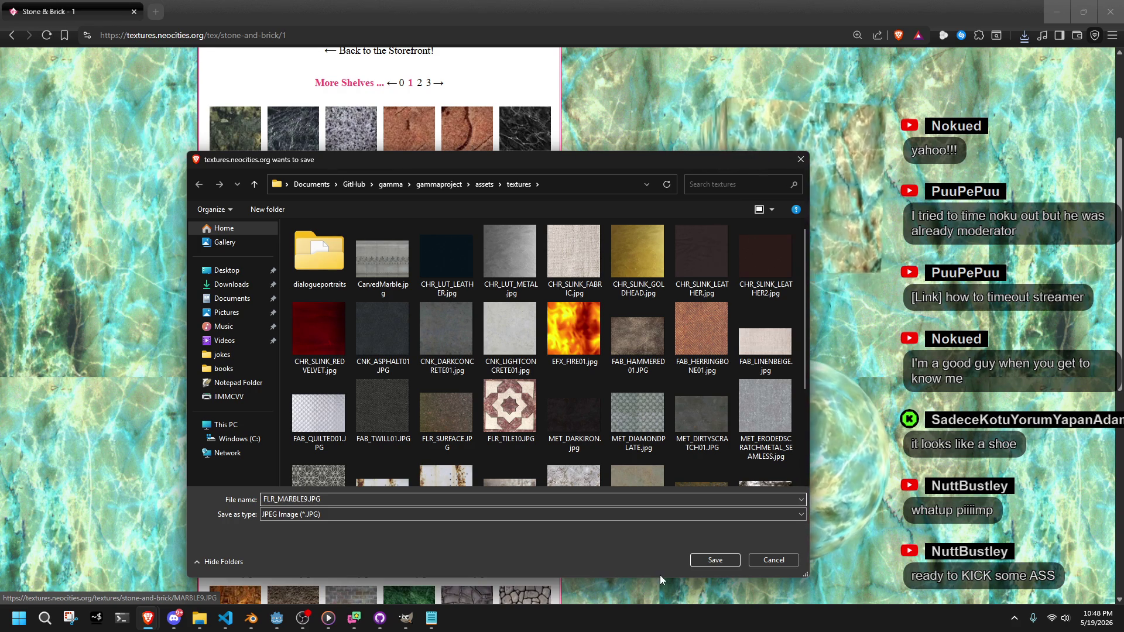
click(700, 563)
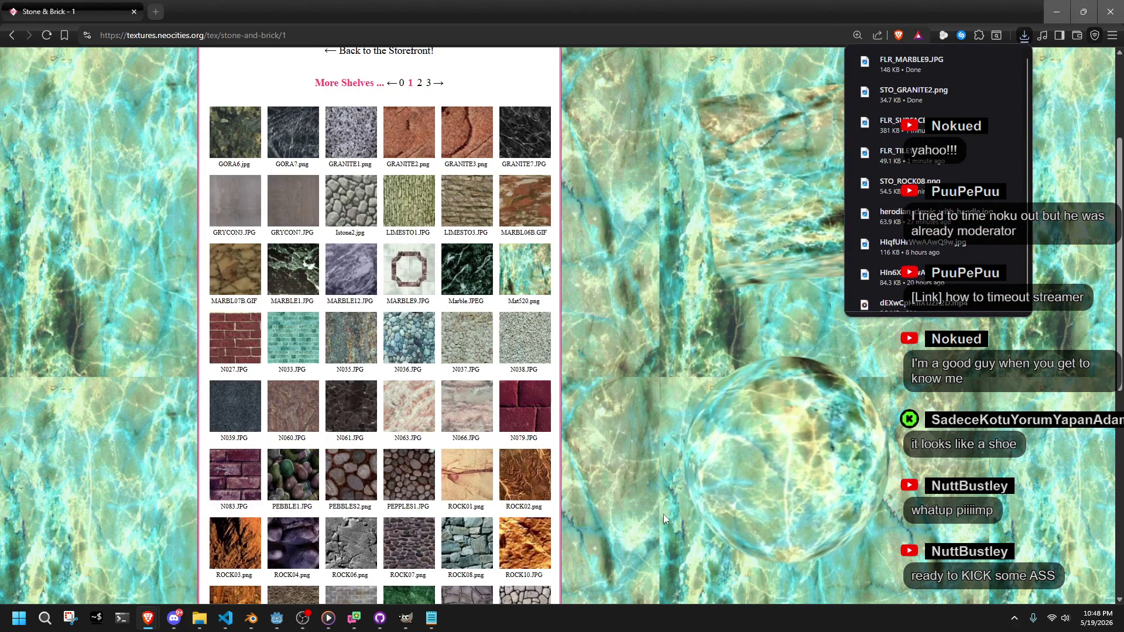
Cancel the accidental page-save dialog and close the downloads list
key(ctrl+s)
click(773, 562)
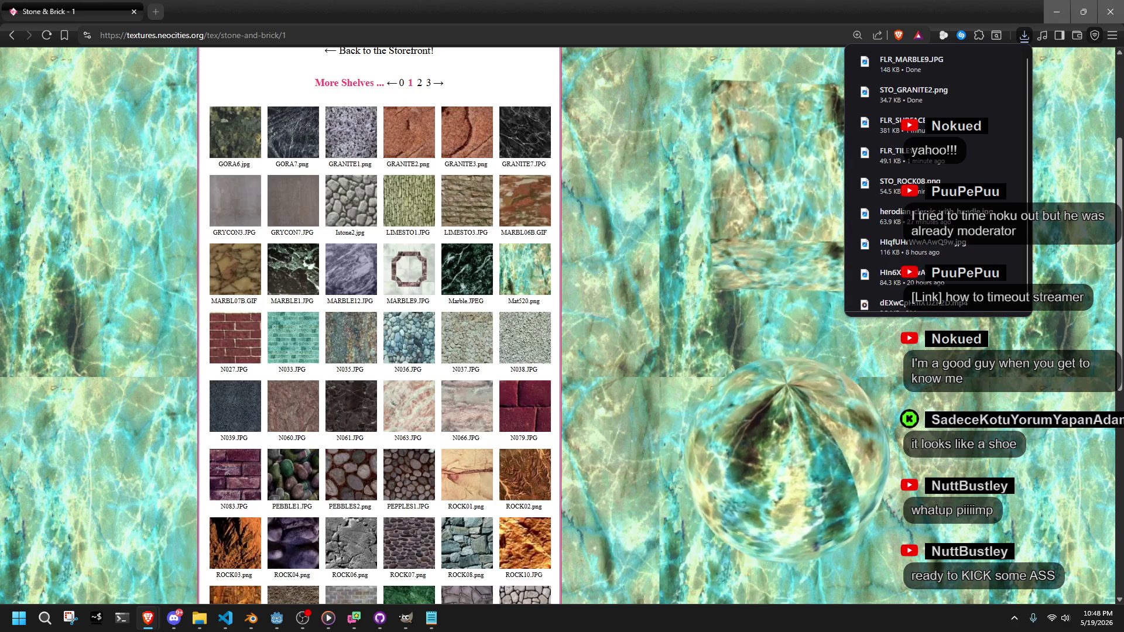
click(708, 261)
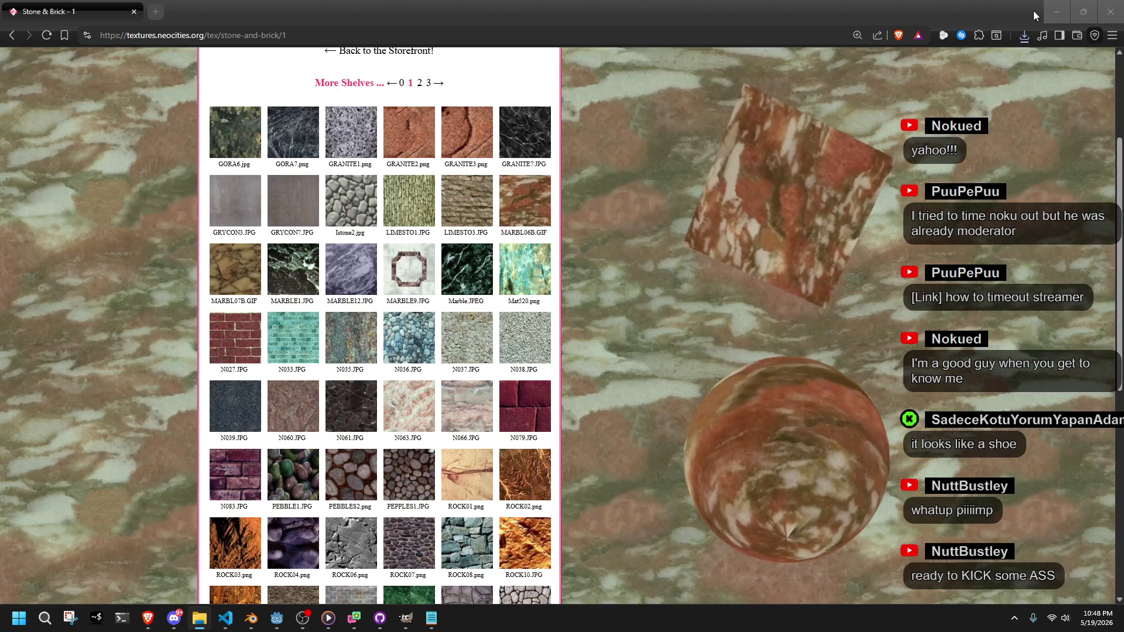
Minimize Brave, bring Godot to the front, and run the GammaProject game
click(1056, 12)
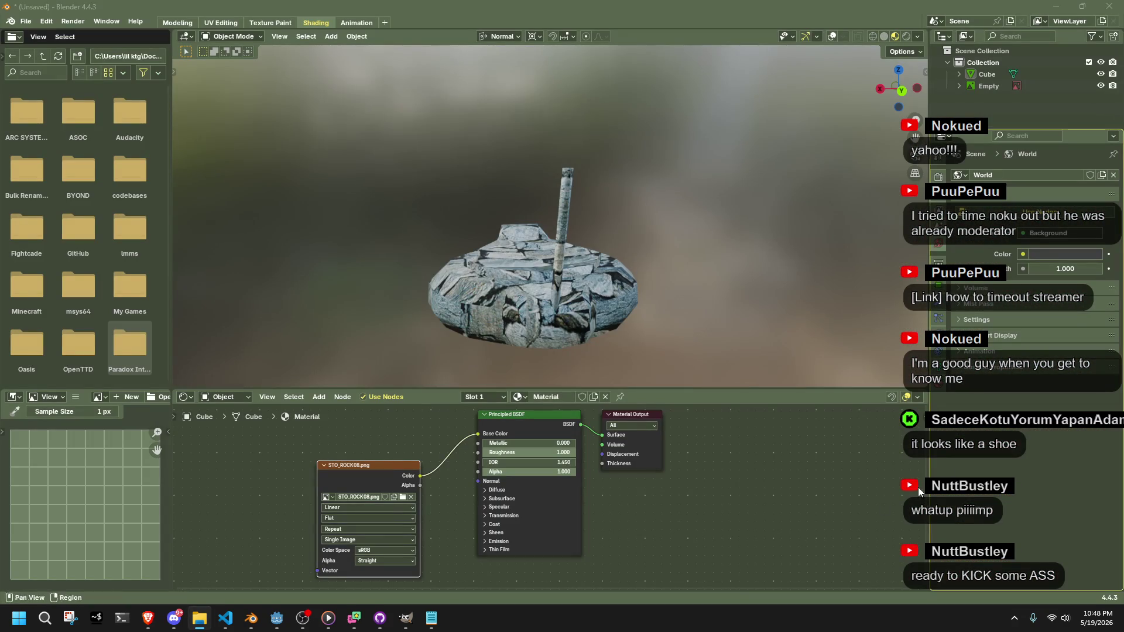
click(269, 626)
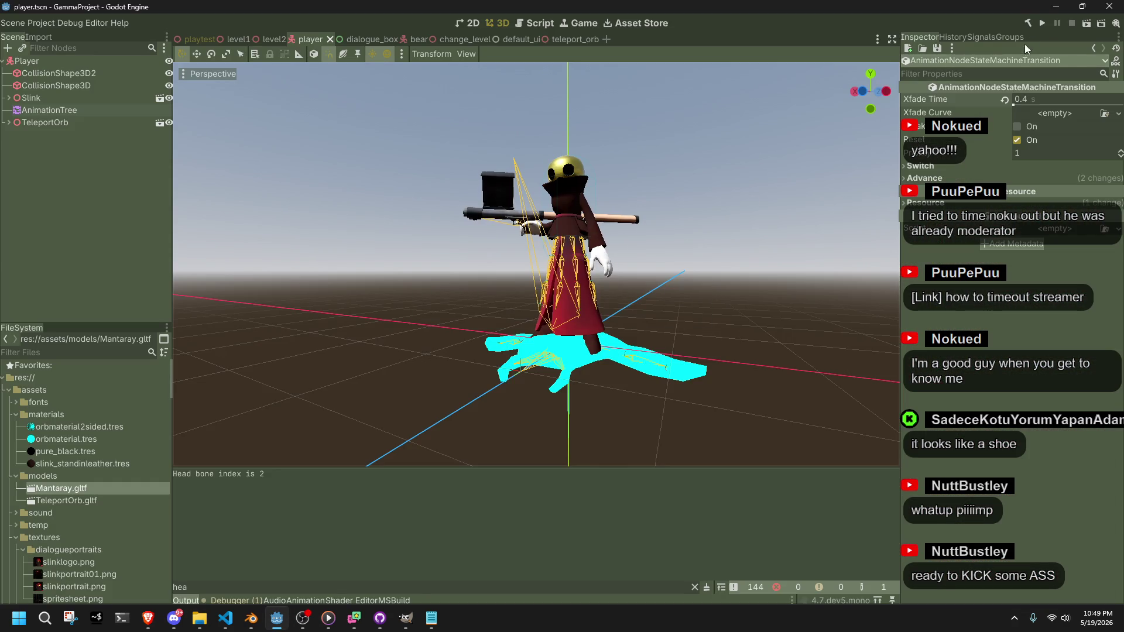
click(1043, 27)
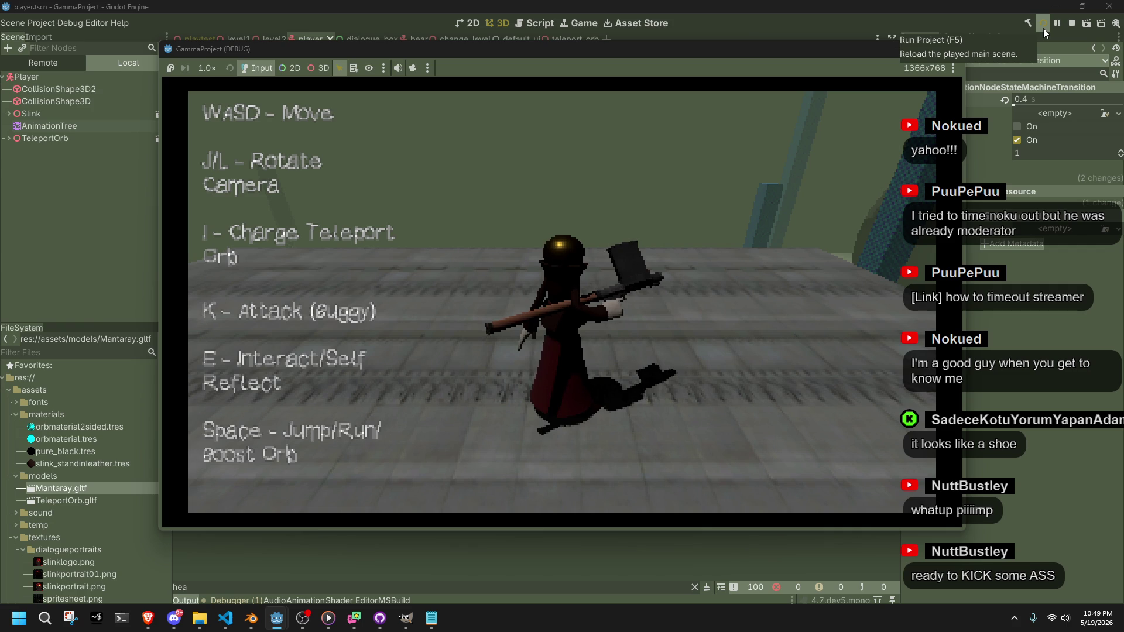
Walk the character onto the stone floor, turn the camera with J/L, and charge the teleport orb
key(j)
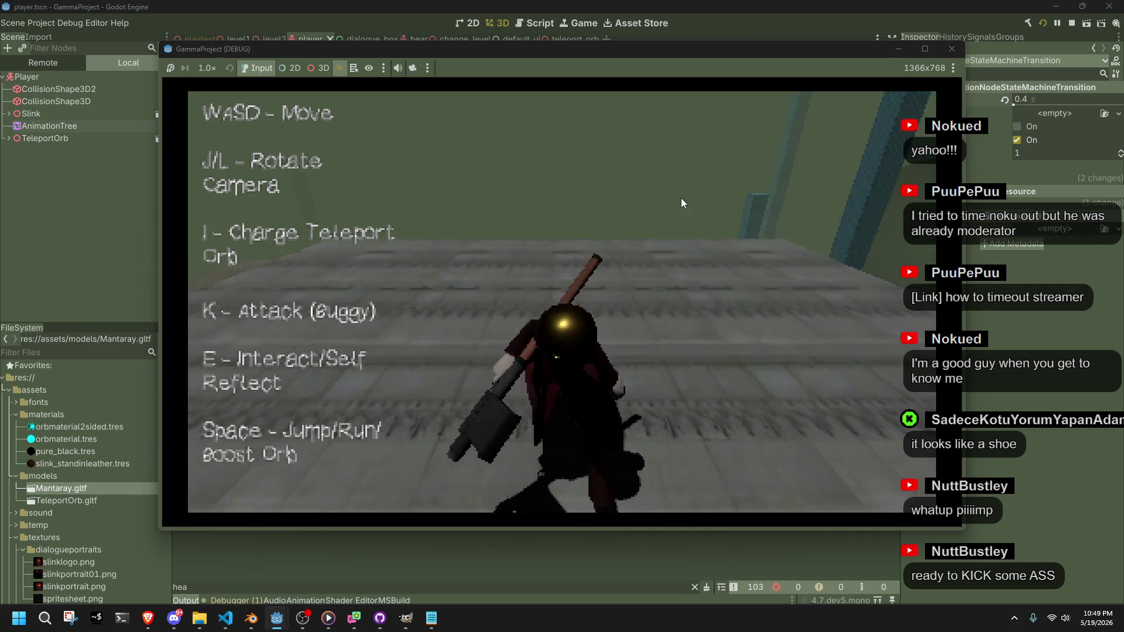
key(j)
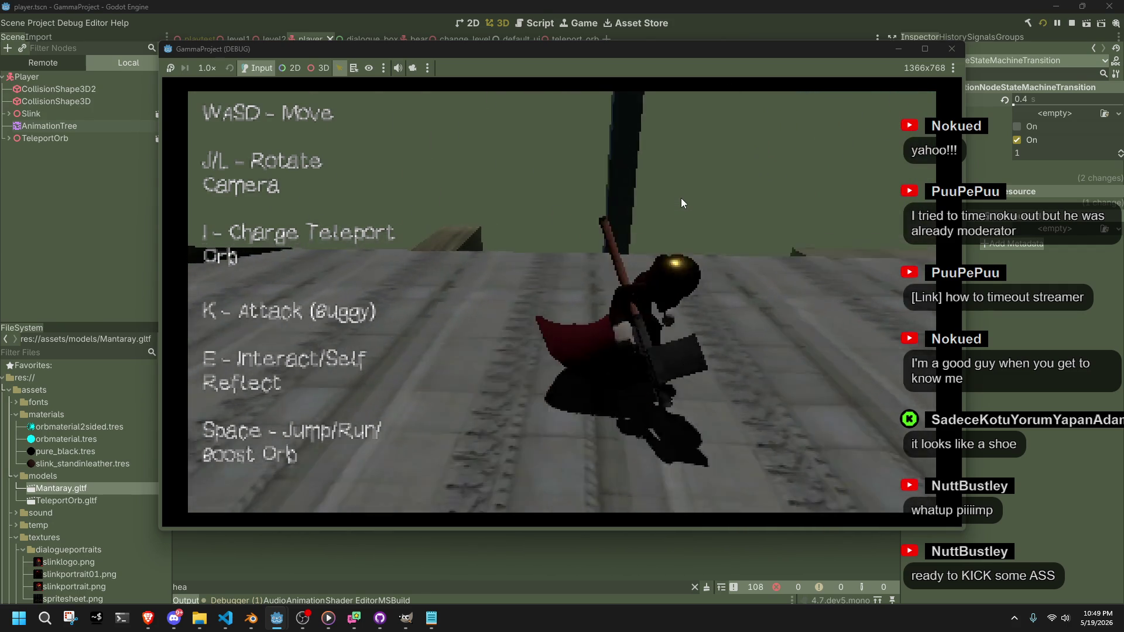
key(j)
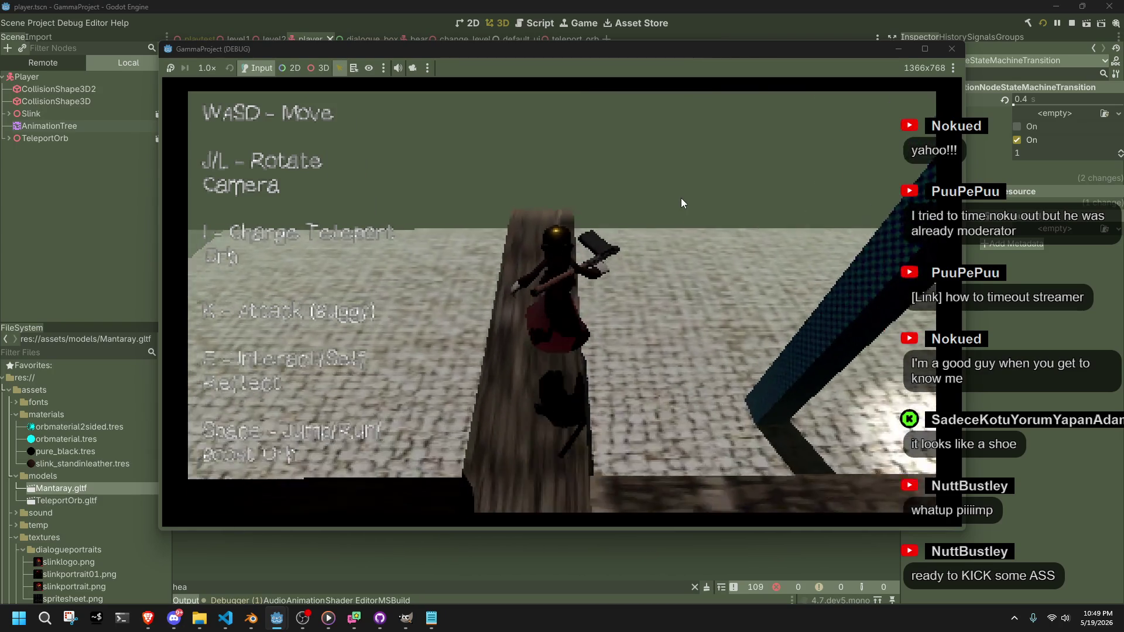
key(j)
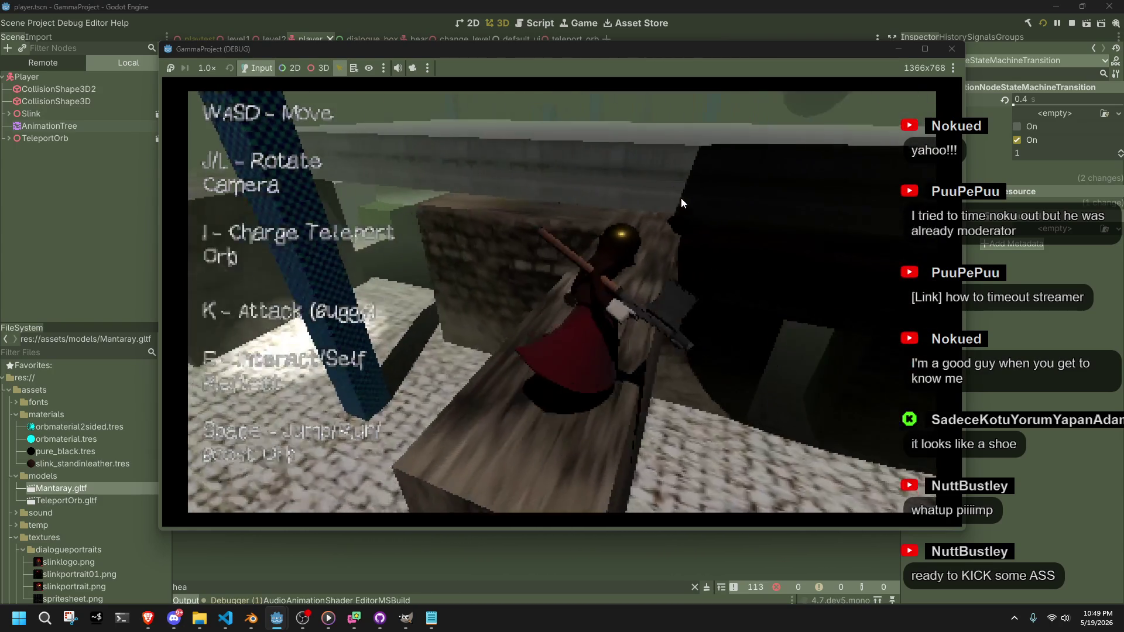
key(w)
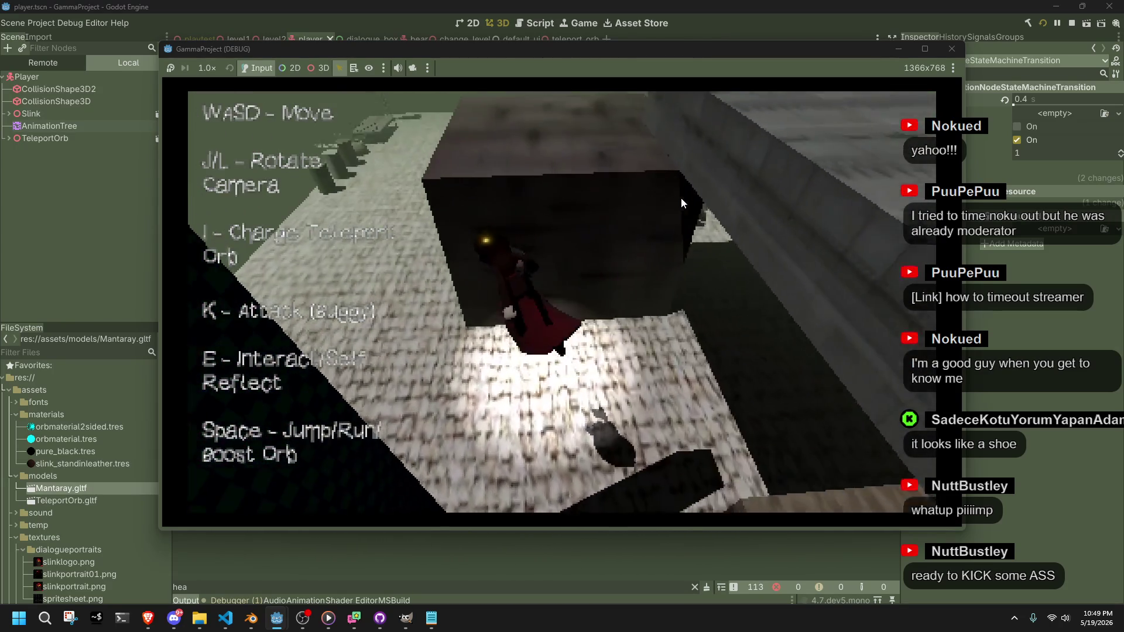
key(j)
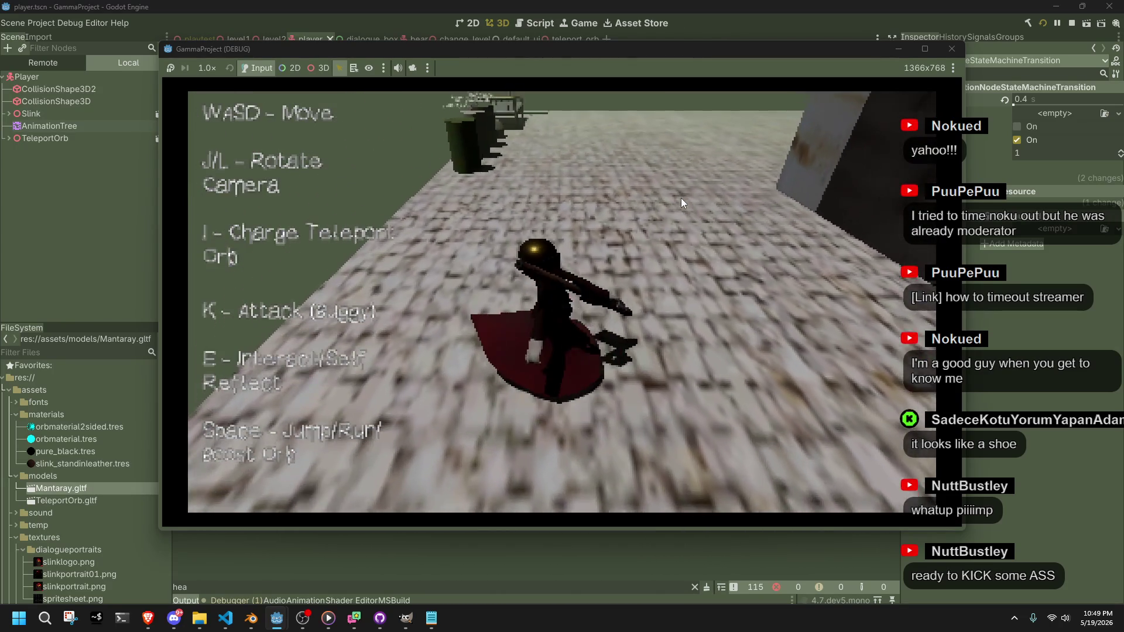
key(l)
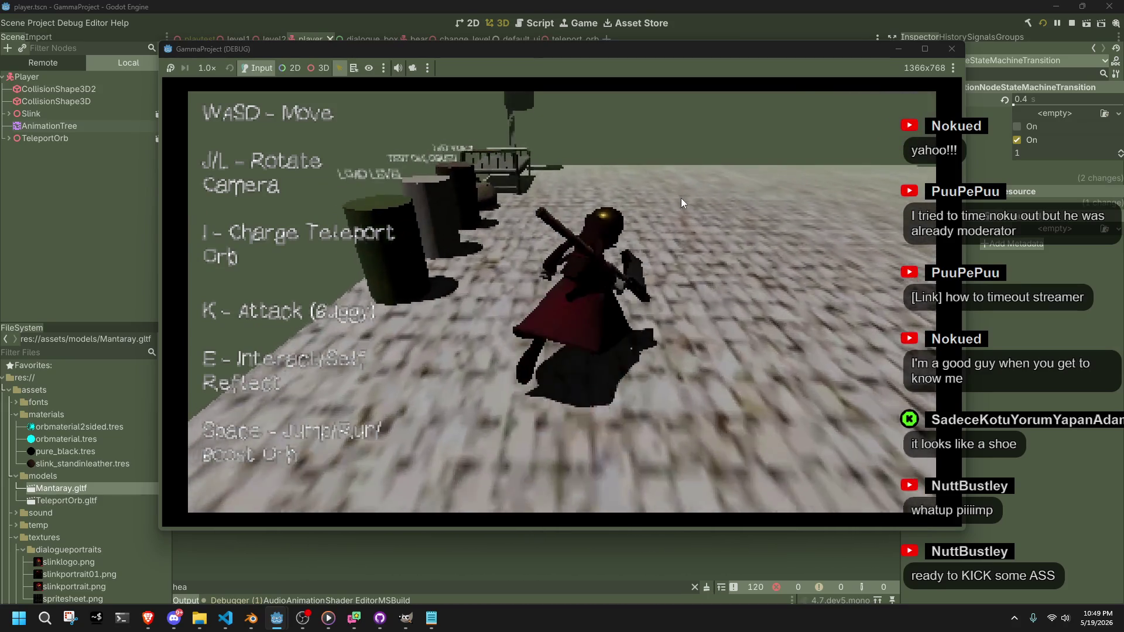
key(l)
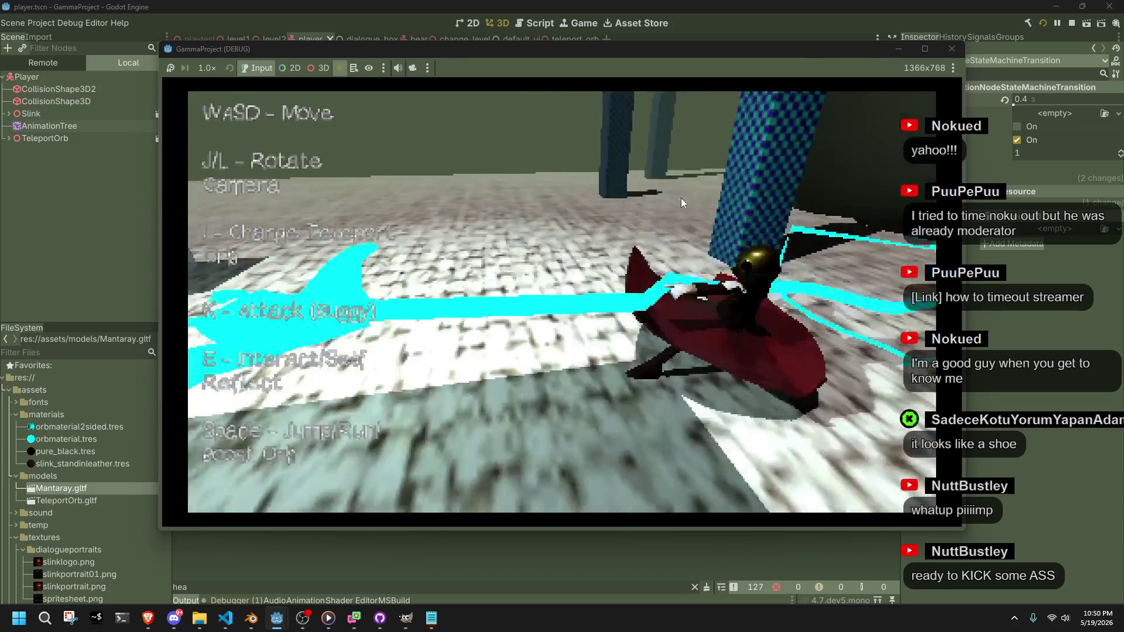
key(w)
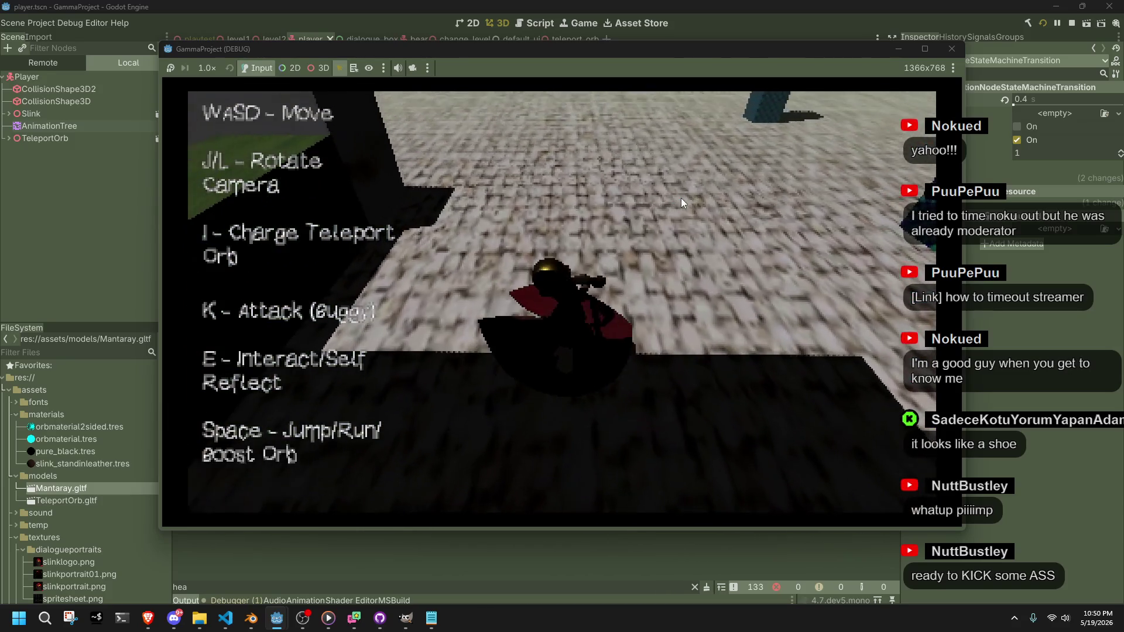
key(i)
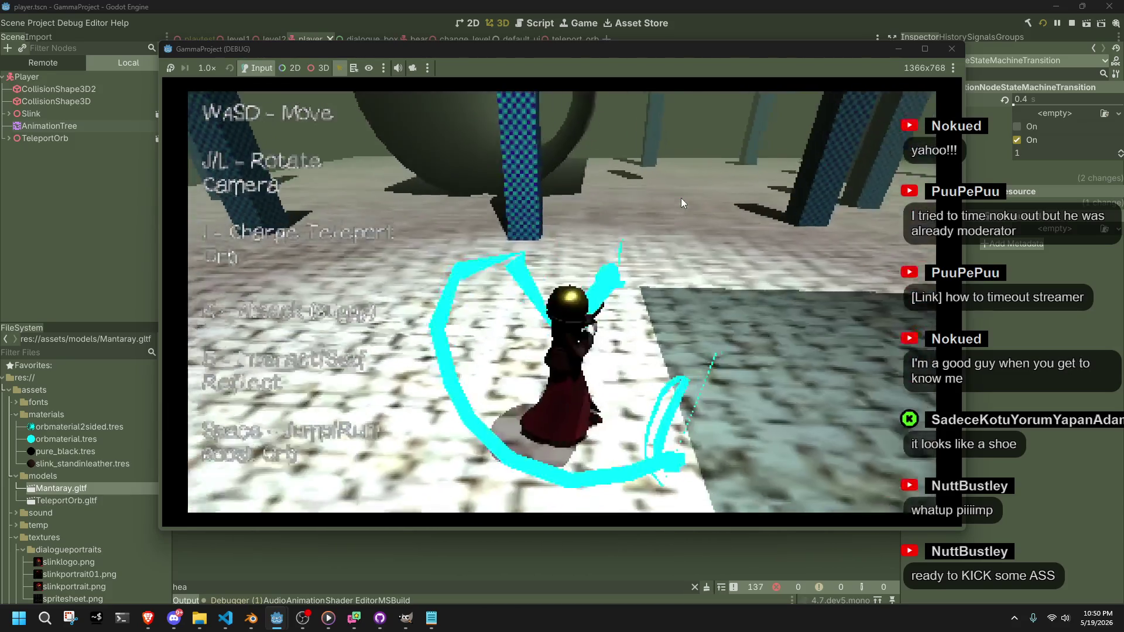